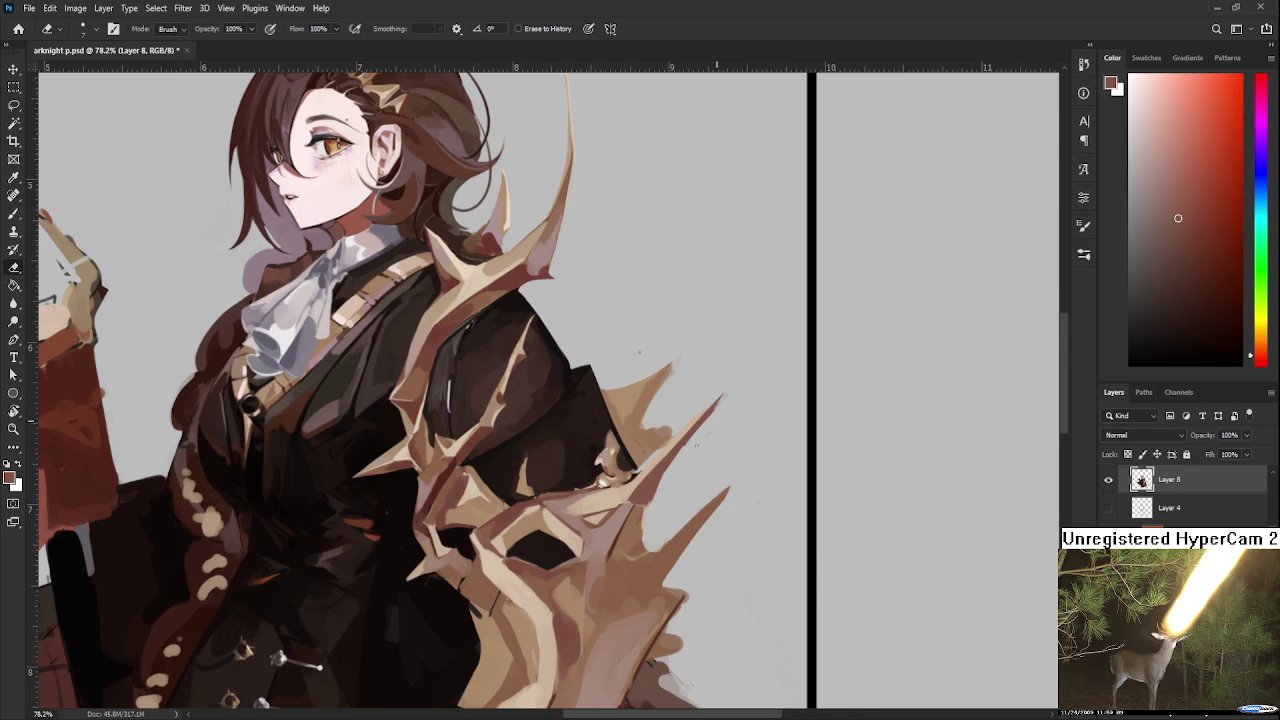
Step: Rotate the canvas view about 81 degrees sideways
{"action": "key", "text": "r"}
{"action": "left_click_drag", "start_coordinate": [650, 489], "coordinate": [512, 514]}
{"action": "key", "text": "b"}
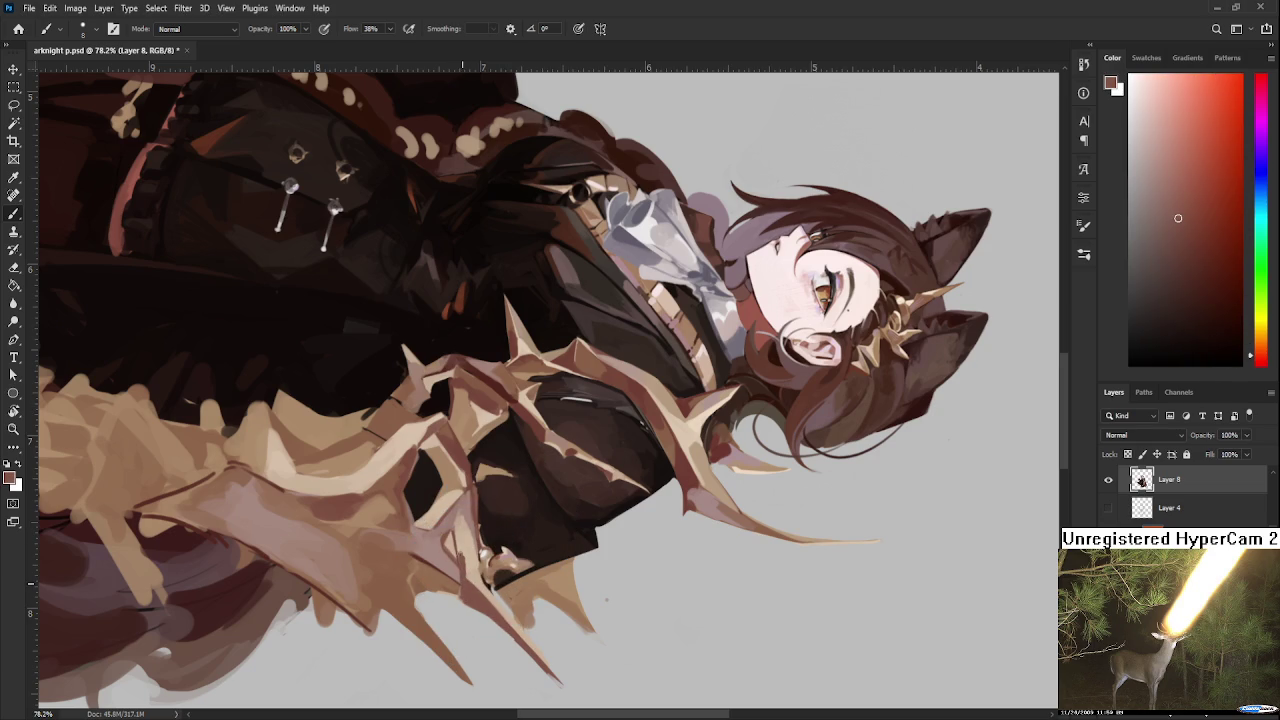
Step: Touch up the thorny branches with sampled reddish-brown and peach, then tilt the view to 32°
{"action": "left_click", "coordinate": [471, 568], "text": "alt"}
{"action": "left_click", "coordinate": [461, 572], "text": "alt"}
{"action": "left_click", "coordinate": [470, 576], "text": "alt"}
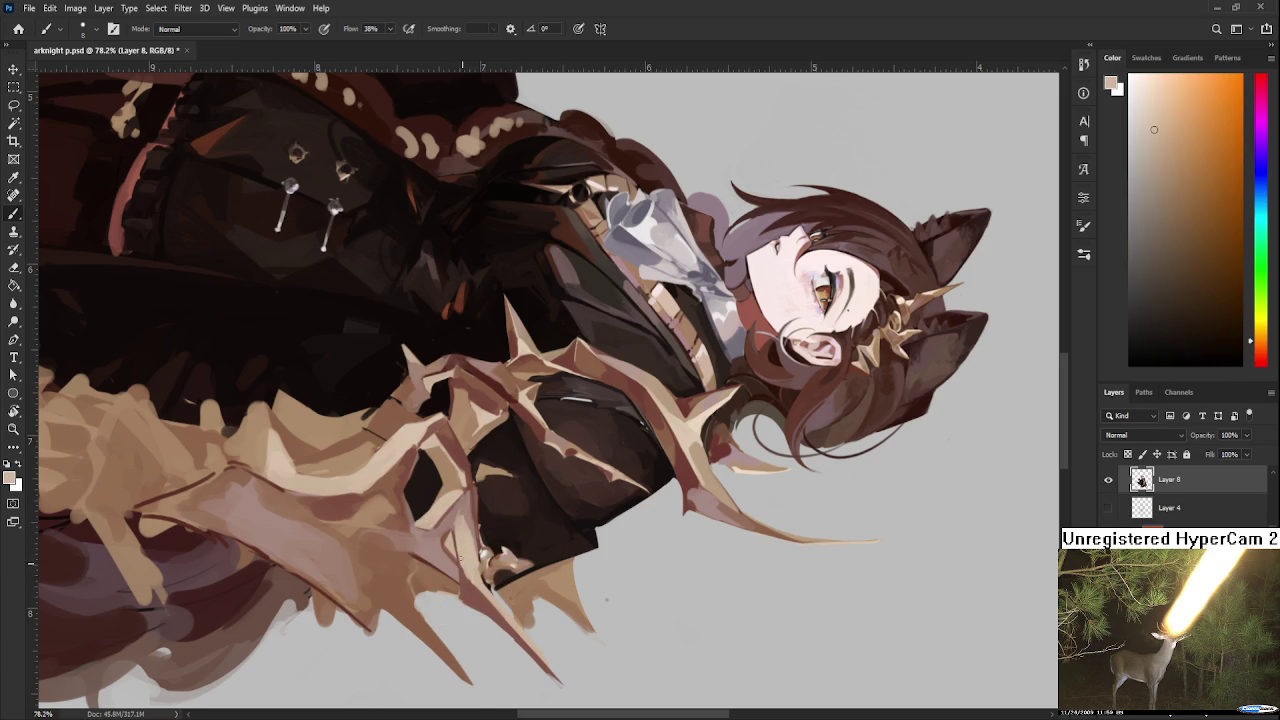
{"action": "left_click", "coordinate": [470, 580], "text": "alt"}
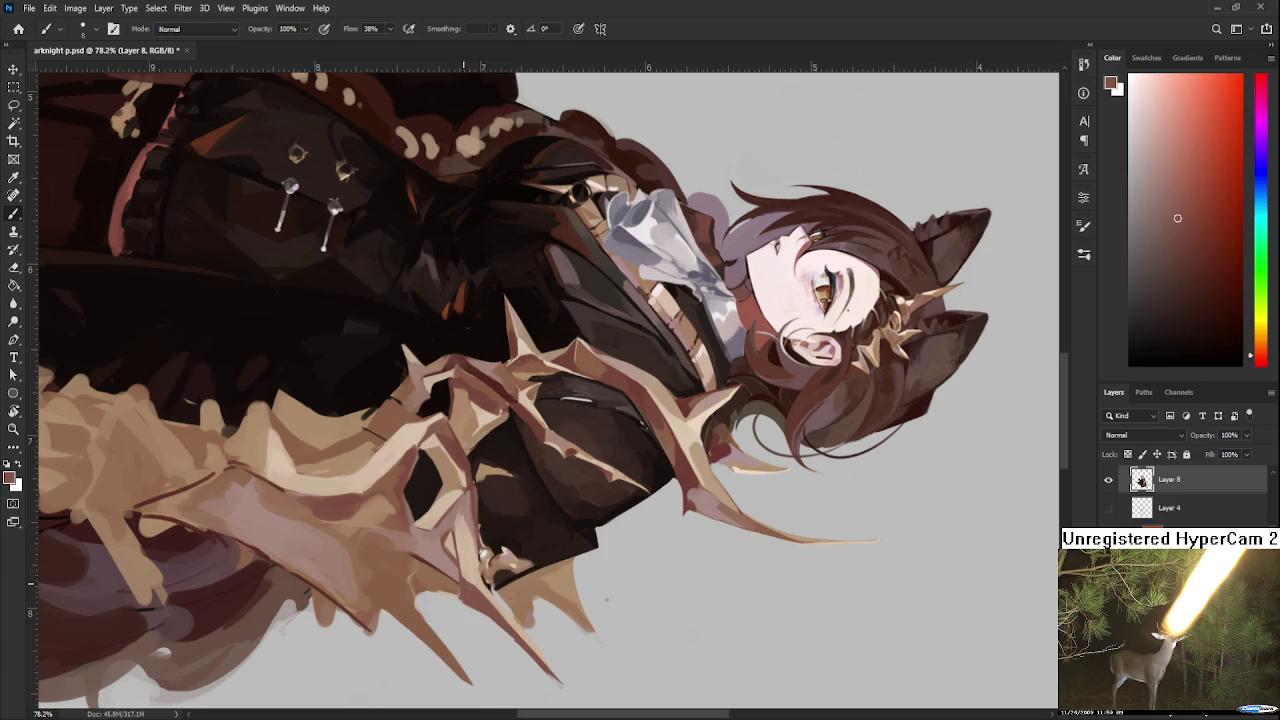
{"action": "key", "text": "r"}
{"action": "left_click_drag", "start_coordinate": [491, 622], "coordinate": [691, 450]}
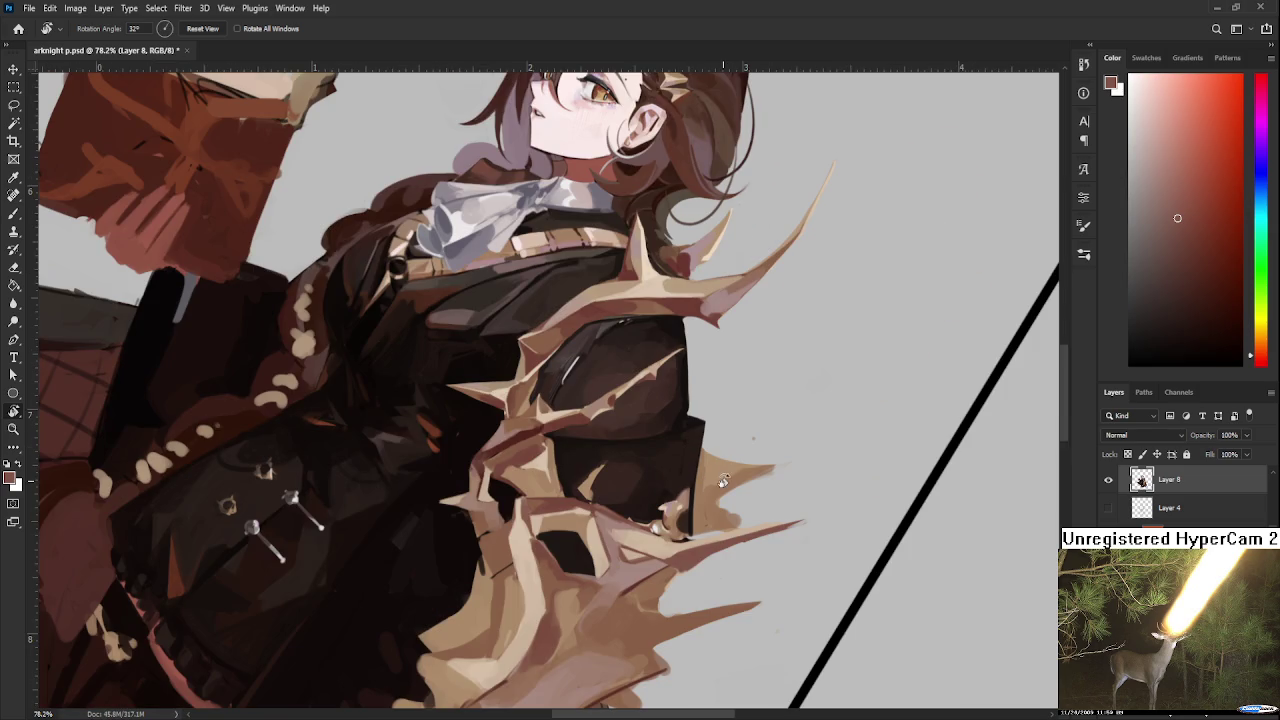
Step: Zoom in on the spikes at a 13° tilt and paint them in sampled beige and red-brown
{"action": "scroll", "coordinate": [737, 485], "scroll_direction": "down", "scroll_amount": 5}
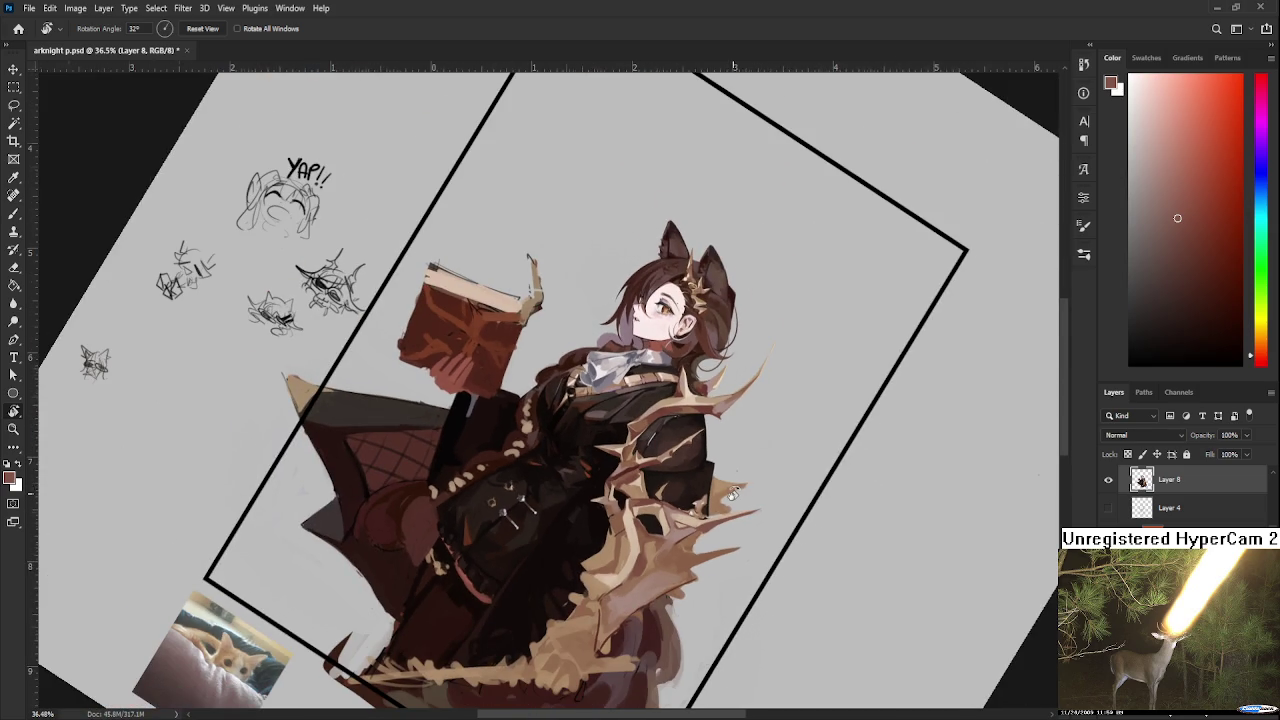
{"action": "scroll", "coordinate": [735, 492], "scroll_direction": "up", "scroll_amount": 2}
{"action": "scroll", "coordinate": [735, 495], "scroll_direction": "up", "scroll_amount": 2}
{"action": "scroll", "coordinate": [668, 541], "scroll_direction": "up", "scroll_amount": 3}
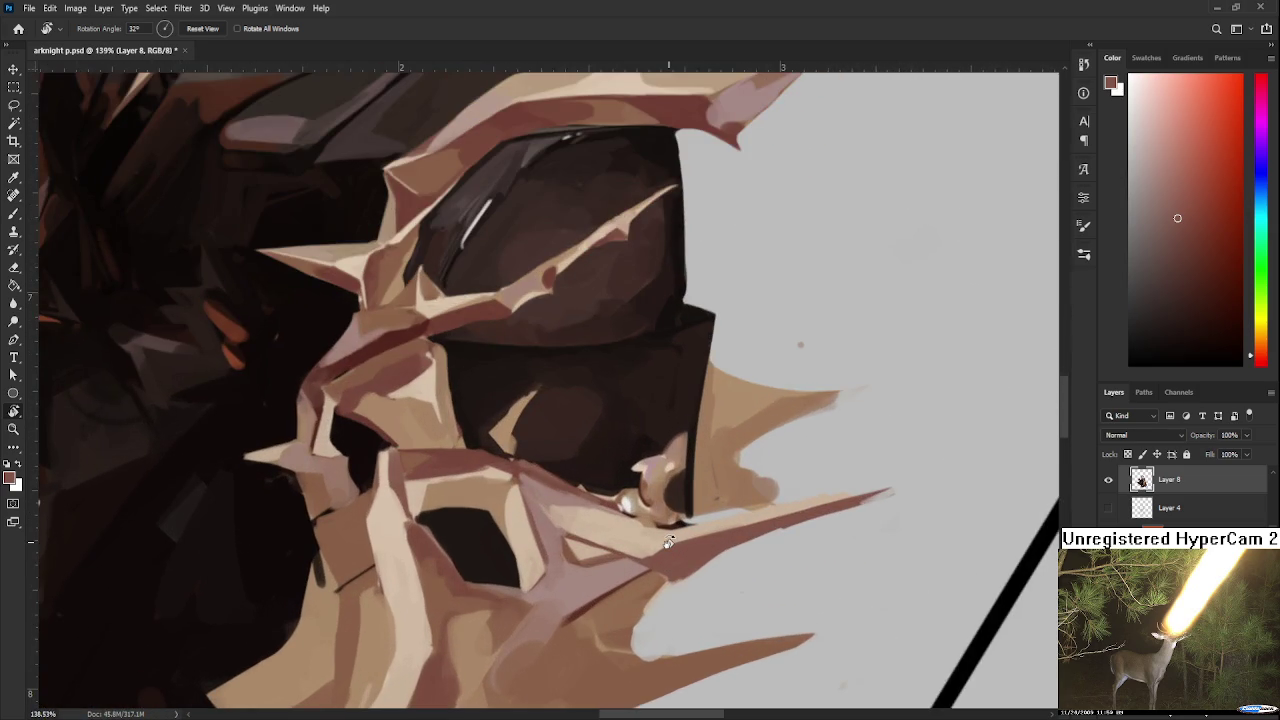
{"action": "left_click_drag", "start_coordinate": [668, 541], "coordinate": [506, 437]}
{"action": "key", "text": "b"}
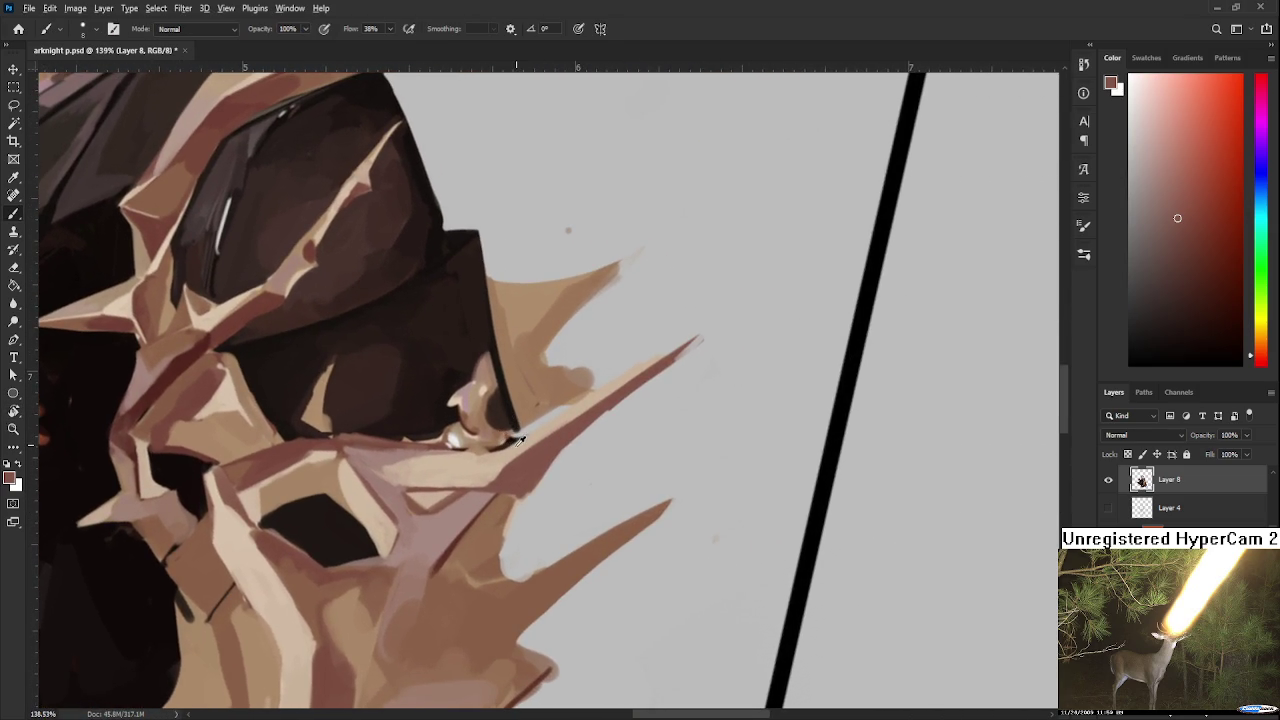
{"action": "left_click", "coordinate": [507, 444], "text": "alt"}
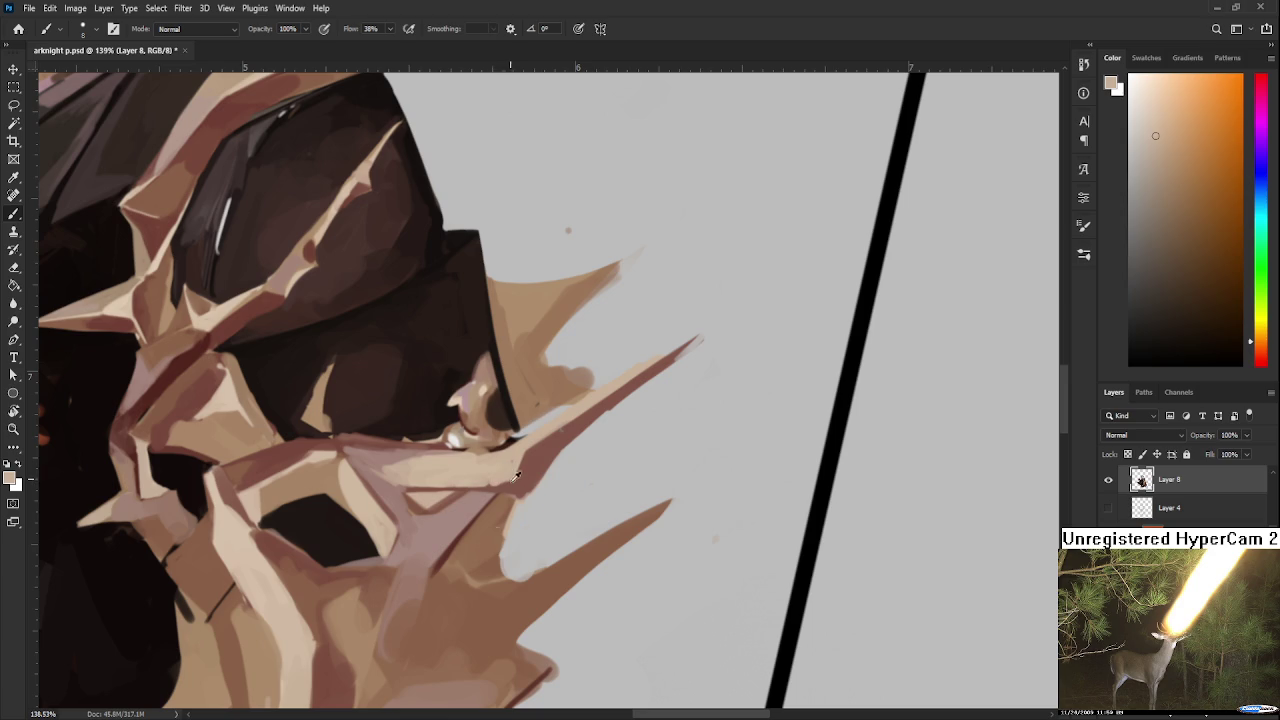
{"action": "left_click", "coordinate": [512, 476], "text": "alt"}
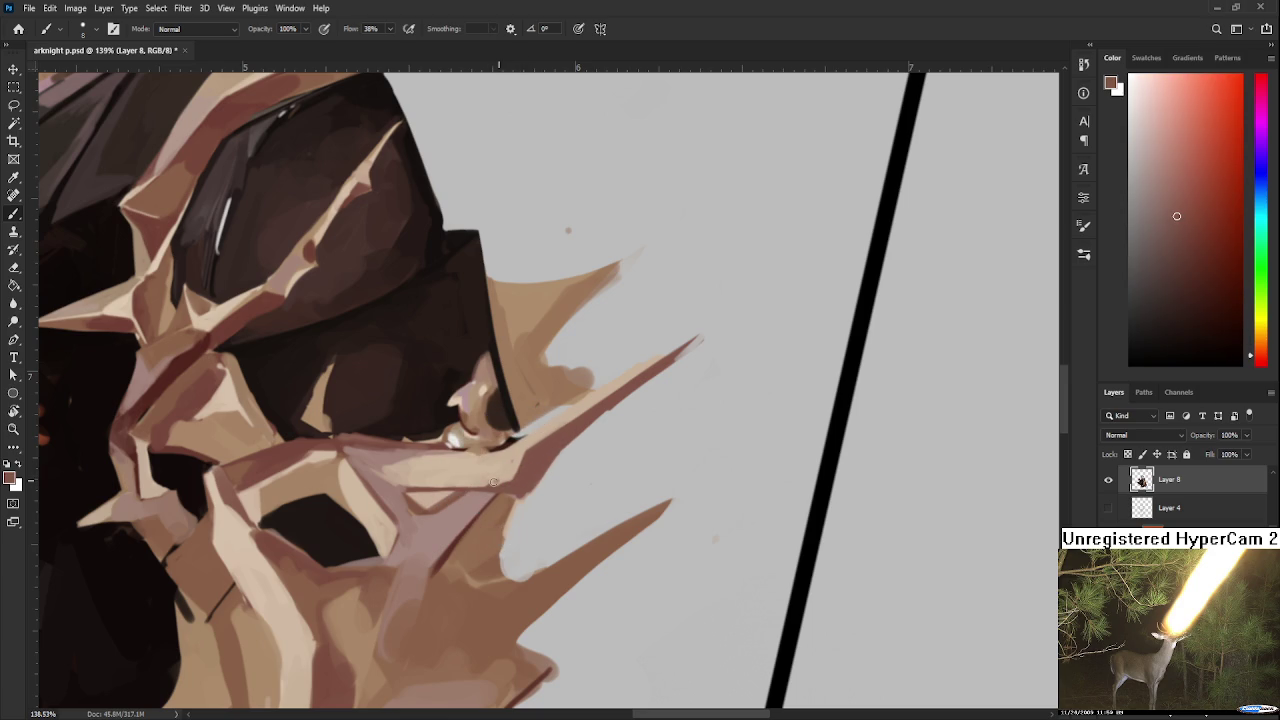
{"action": "left_click", "coordinate": [499, 472], "text": "alt"}
{"action": "left_click", "coordinate": [503, 470], "text": "alt"}
{"action": "left_click", "coordinate": [552, 445], "text": "alt"}
Step: Erase the faint feathered extension off the spike tip and turn the canvas
{"action": "key", "text": "e"}
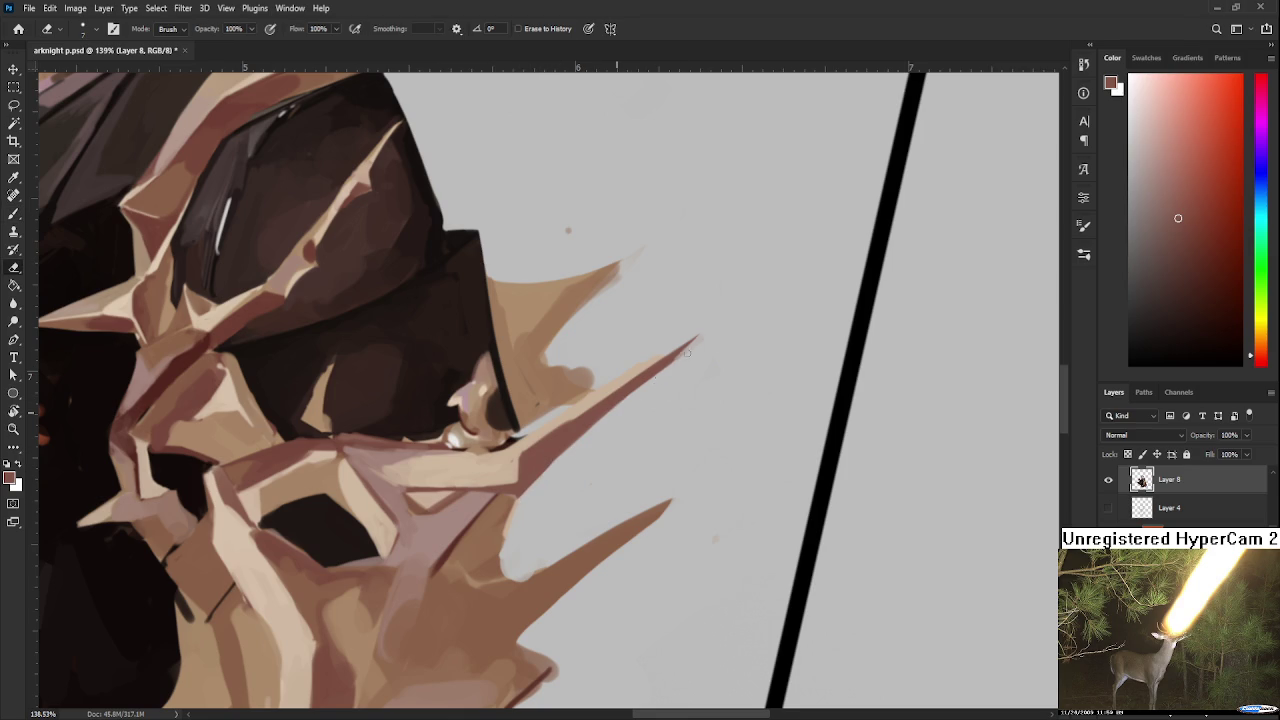
{"action": "left_click_drag", "start_coordinate": [706, 342], "coordinate": [677, 354]}
{"action": "key", "text": "r"}
{"action": "left_click_drag", "start_coordinate": [653, 403], "coordinate": [596, 465]}
Step: Shape the spikes with sampled mid and darker armour tones, then zoom out
{"action": "key", "text": "b"}
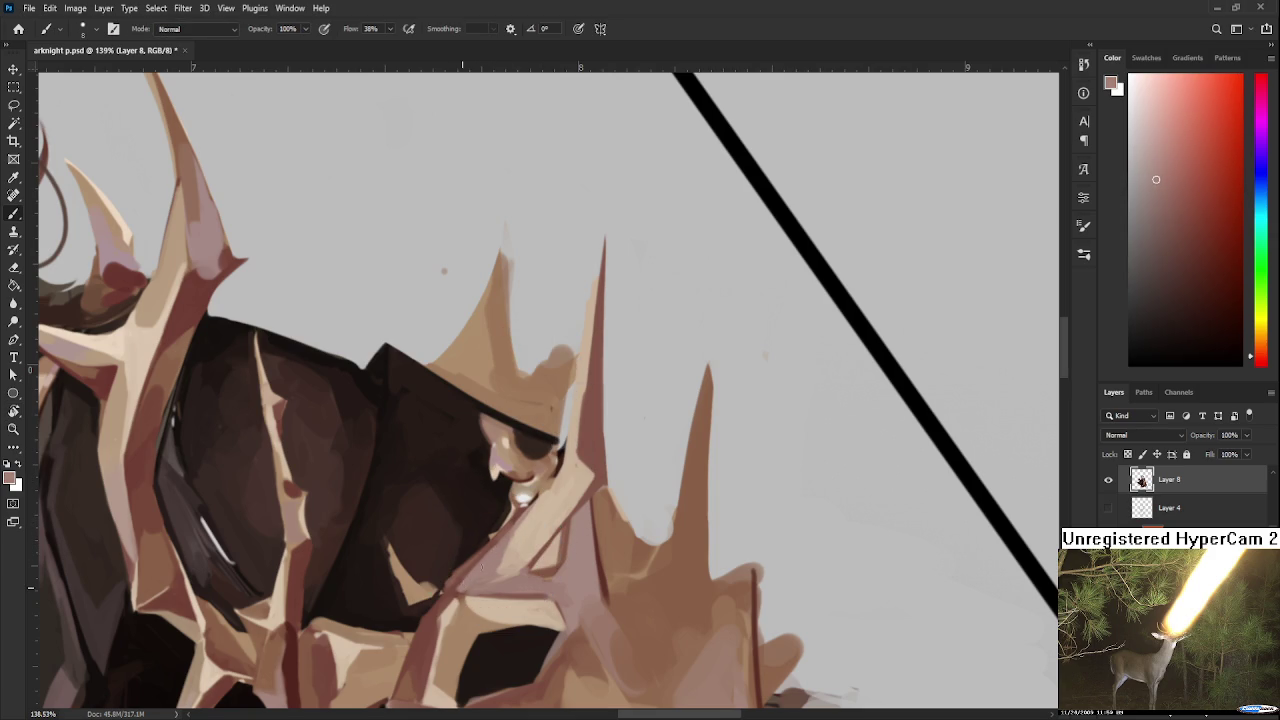
{"action": "left_click", "coordinate": [452, 598], "text": "alt"}
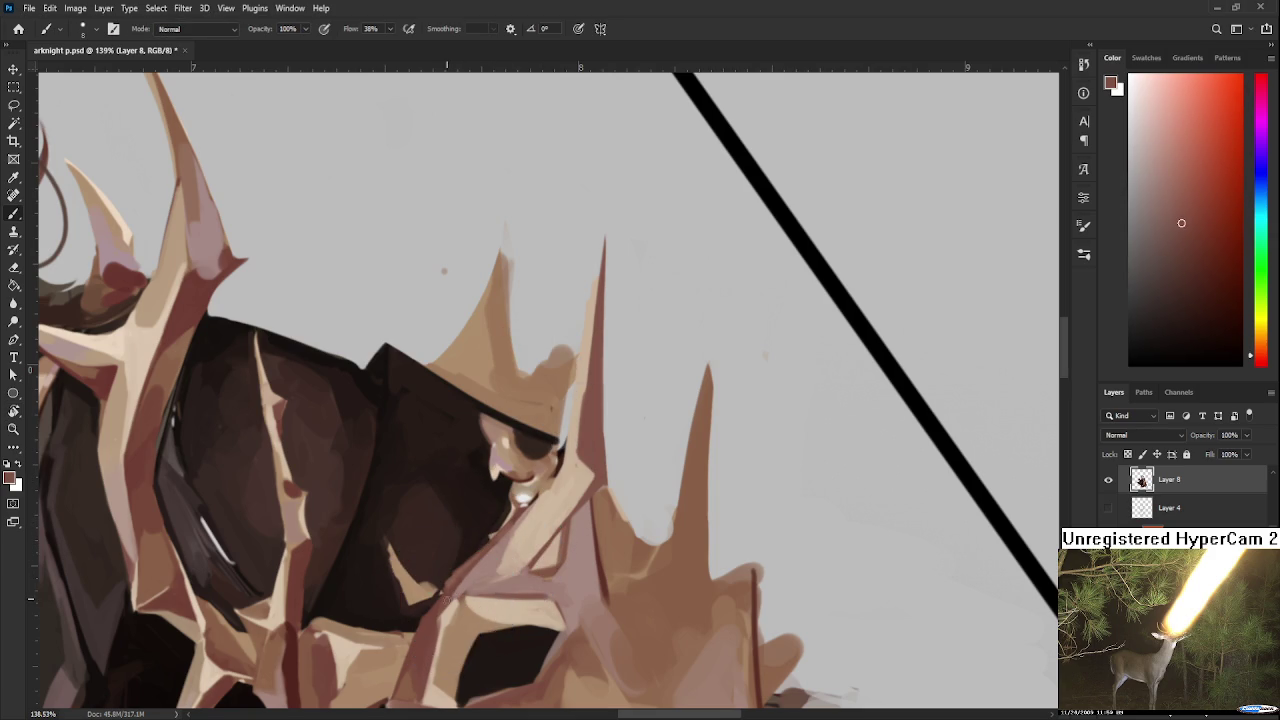
{"action": "left_click", "coordinate": [511, 564], "text": "alt"}
{"action": "left_click", "coordinate": [495, 576], "text": "alt"}
{"action": "left_click", "coordinate": [505, 580], "text": "alt"}
{"action": "left_click", "coordinate": [505, 592], "text": "alt"}
{"action": "left_click", "coordinate": [506, 576], "text": "alt"}
{"action": "scroll", "coordinate": [587, 532], "scroll_direction": "down", "scroll_amount": 2}
{"action": "scroll", "coordinate": [587, 532], "scroll_direction": "down", "scroll_amount": 1}
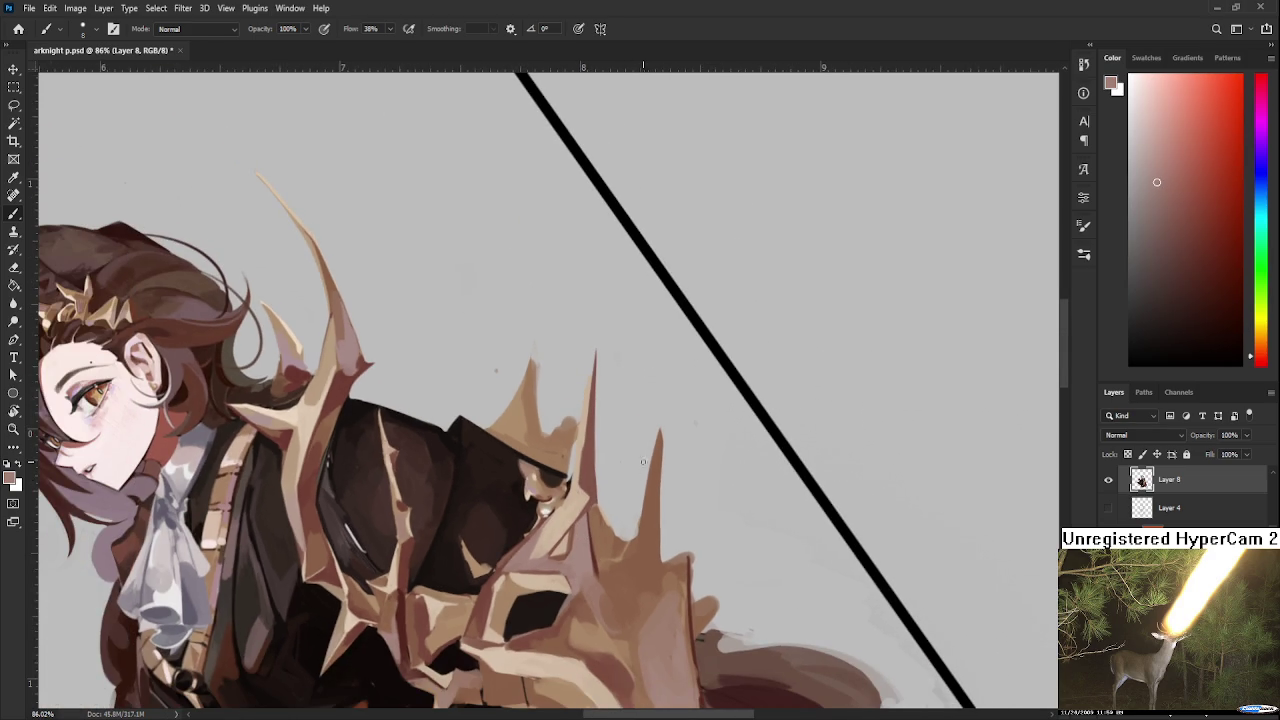
Step: Turn the canvas about 95 degrees, ready to paint
{"action": "key", "text": "r"}
{"action": "mouse_move", "coordinate": [627, 506]}
{"action": "left_mouse_down"}
{"action": "mouse_move", "coordinate": [540, 449]}
{"action": "mouse_move", "coordinate": [445, 430]}
{"action": "mouse_move", "coordinate": [436, 441]}
{"action": "left_mouse_up"}
{"action": "key", "text": "b"}
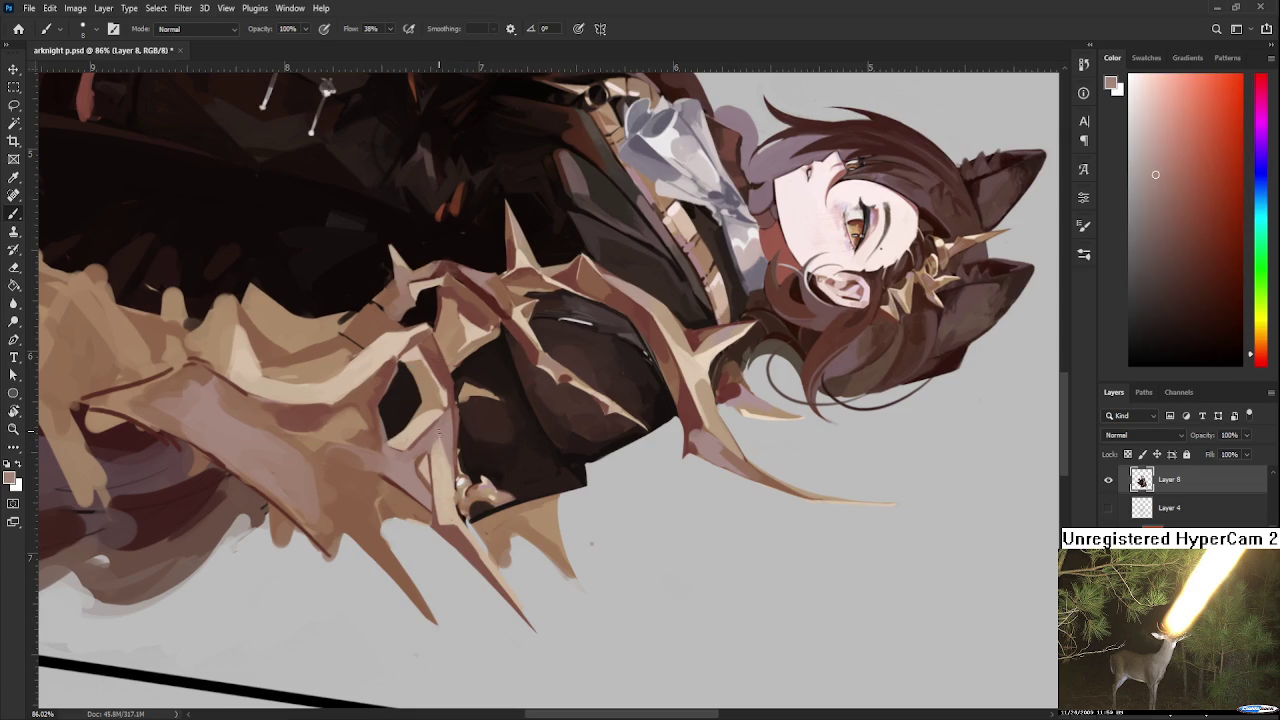
Step: Paint the arm armour alternating sampled light tan and reddish-brown tones
{"action": "left_click", "coordinate": [439, 443], "text": "alt"}
{"action": "left_click", "coordinate": [441, 463], "text": "alt"}
{"action": "left_click", "coordinate": [438, 465], "text": "alt"}
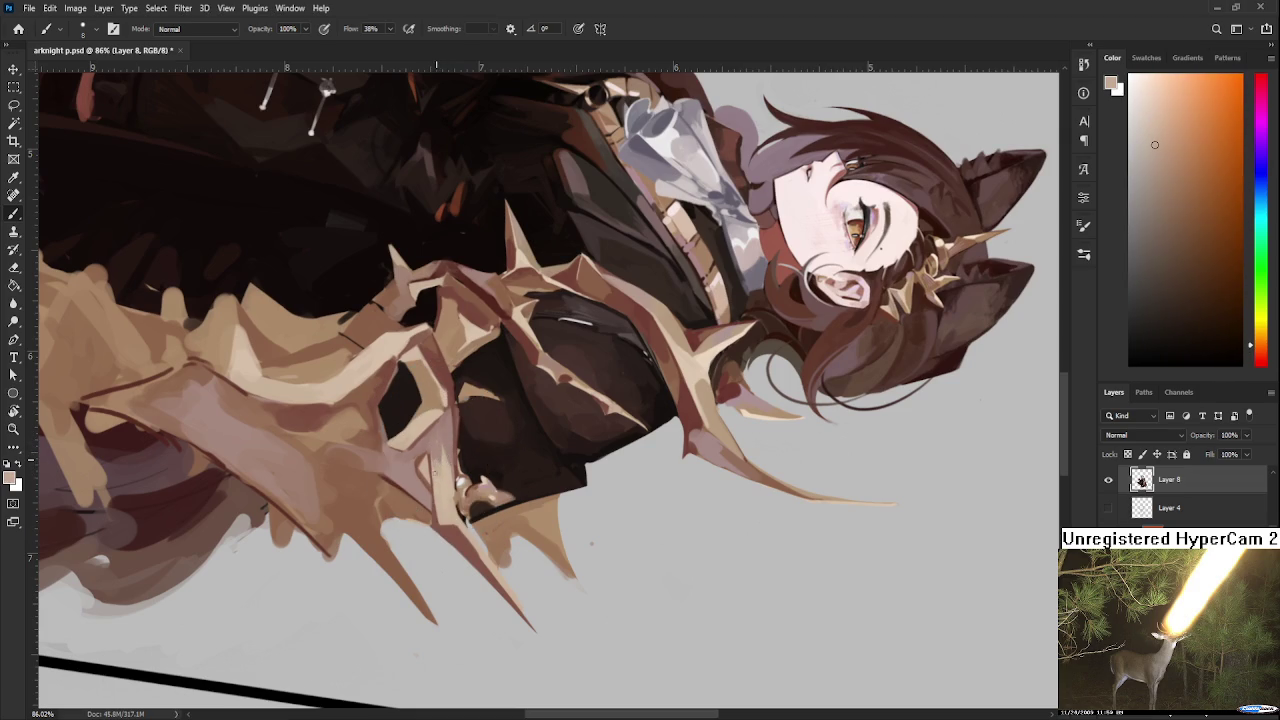
{"action": "left_click", "coordinate": [440, 458], "text": "alt"}
{"action": "left_click", "coordinate": [443, 452], "text": "alt"}
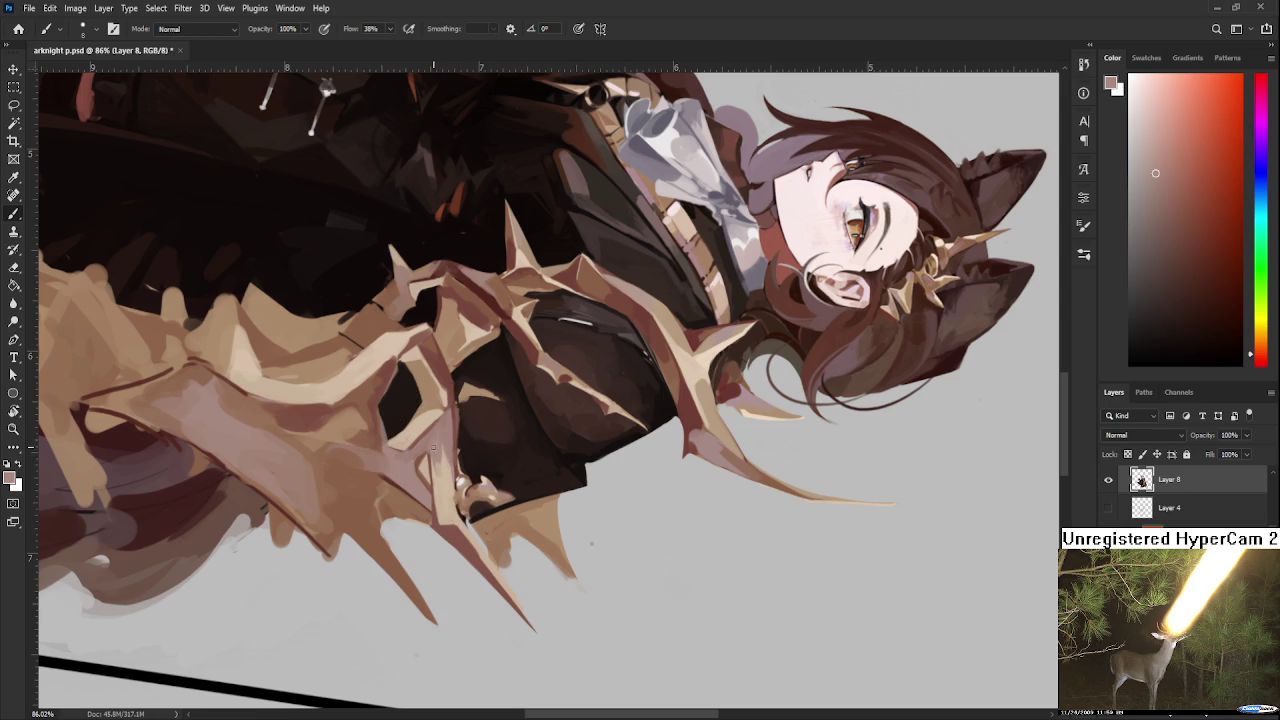
{"action": "left_click", "coordinate": [438, 470], "text": "alt"}
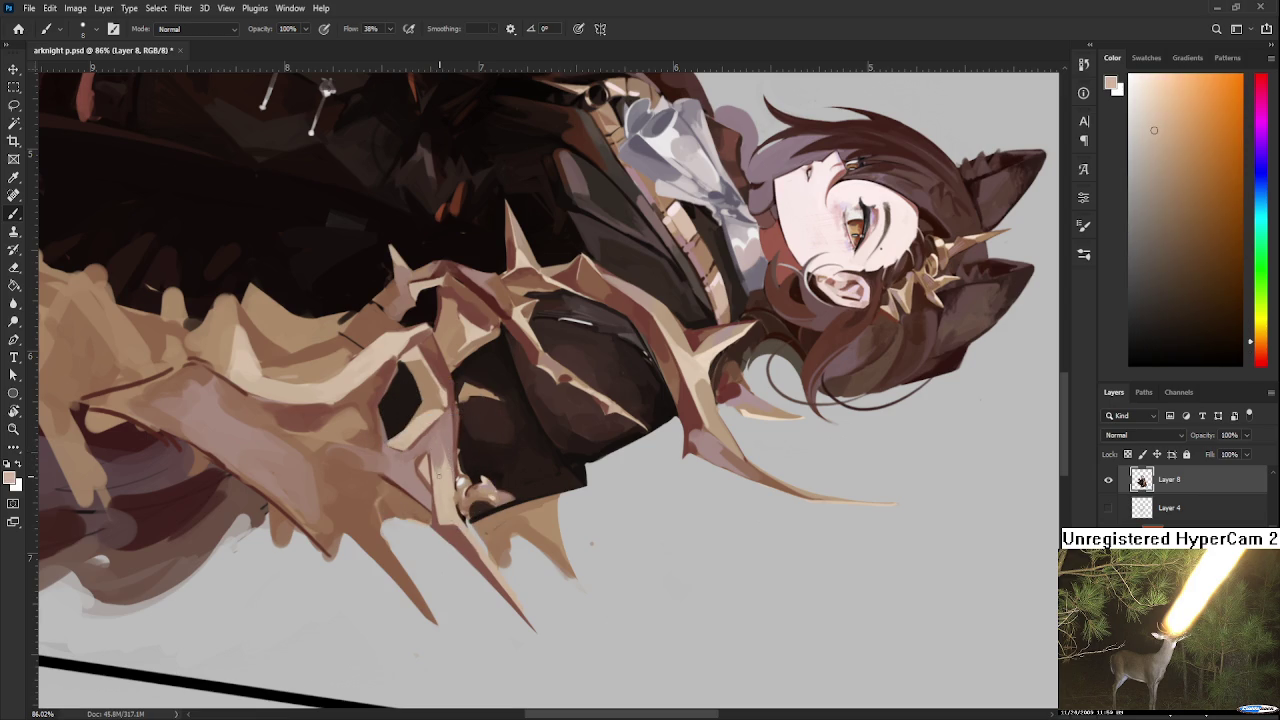
{"action": "left_click", "coordinate": [449, 470], "text": "alt"}
{"action": "left_click", "coordinate": [447, 470], "text": "alt"}
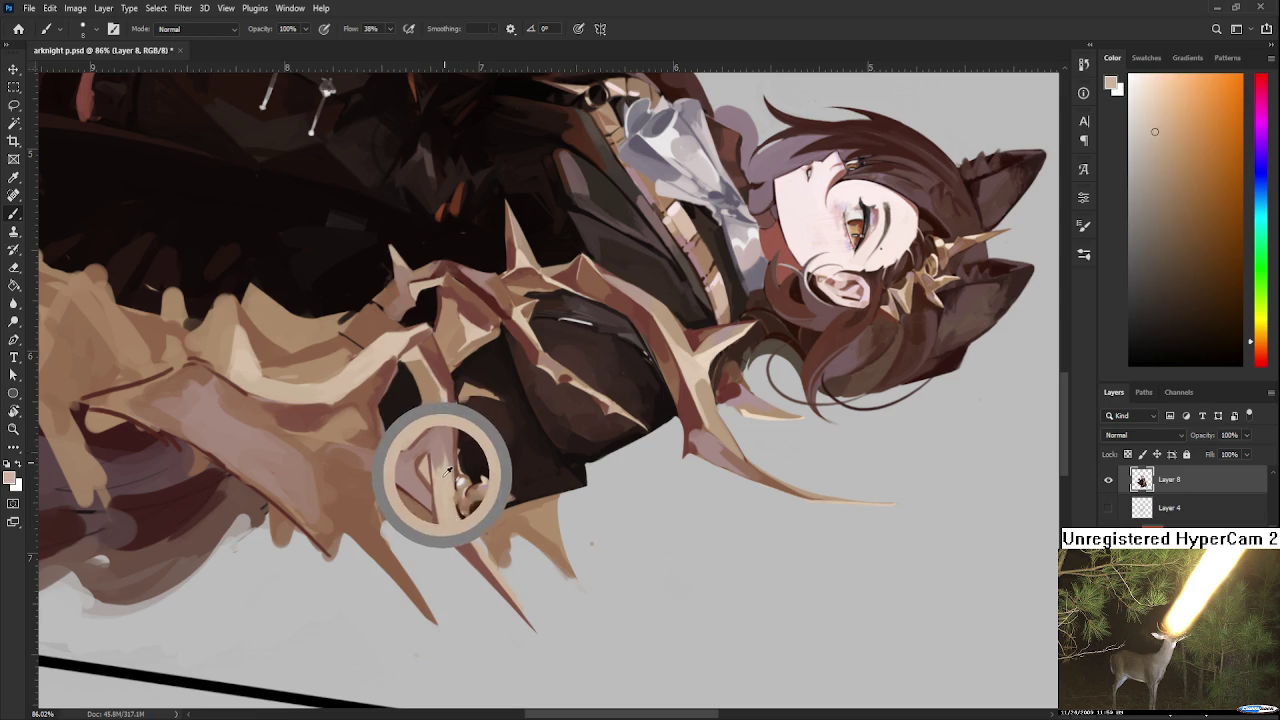
{"action": "left_click", "coordinate": [447, 466], "text": "alt"}
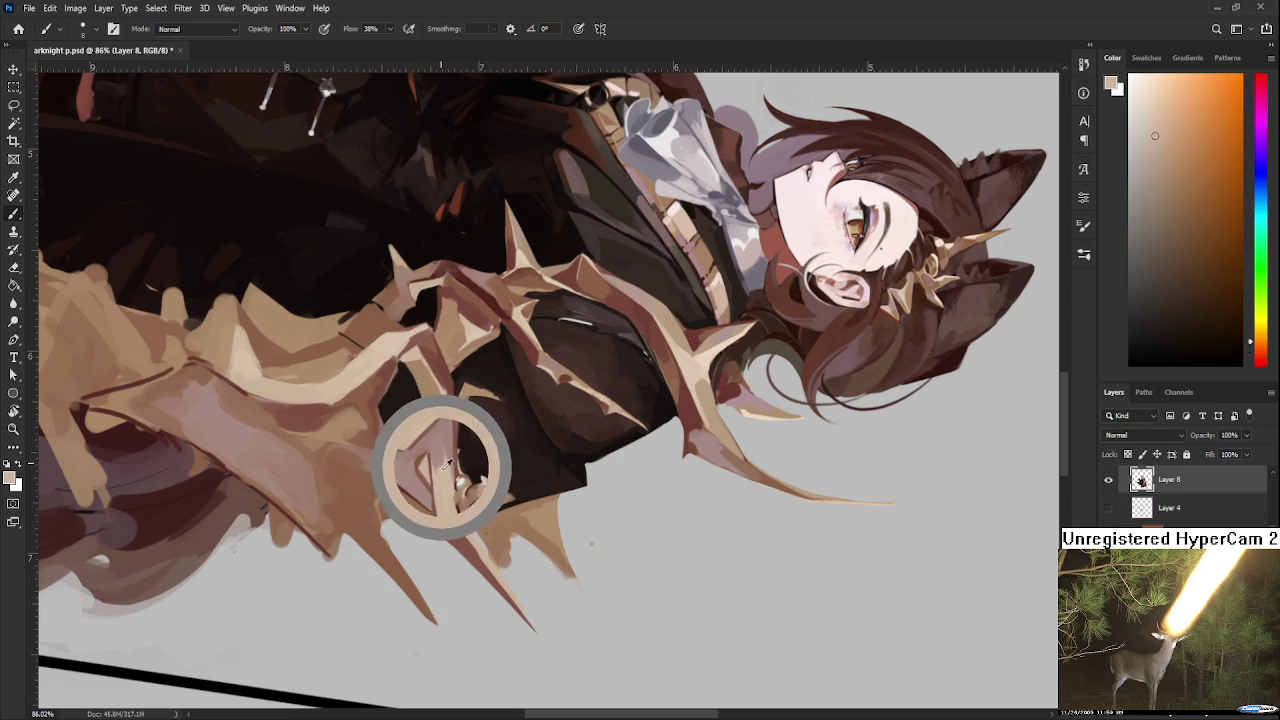
{"action": "left_click_drag", "start_coordinate": [447, 462], "coordinate": [449, 465]}
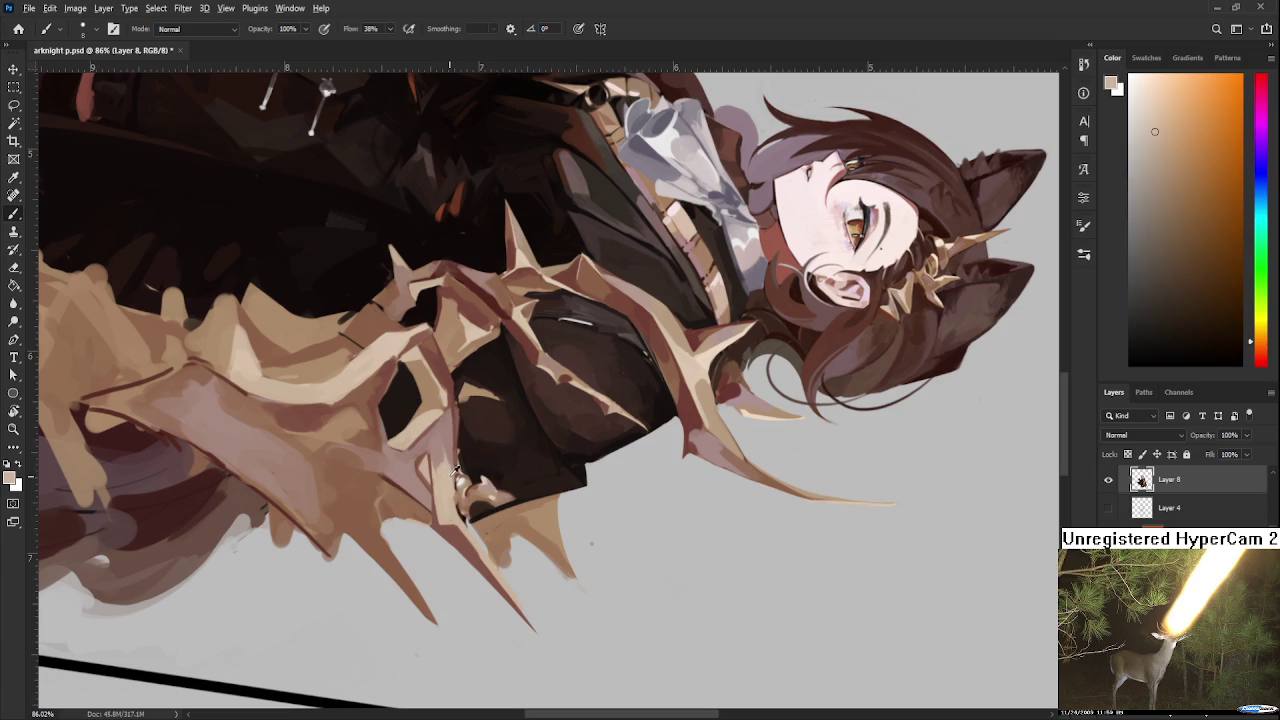
Step: Keep alternating red-brown and orange-tan strokes along the arm armour
{"action": "left_click", "coordinate": [438, 457], "text": "alt"}
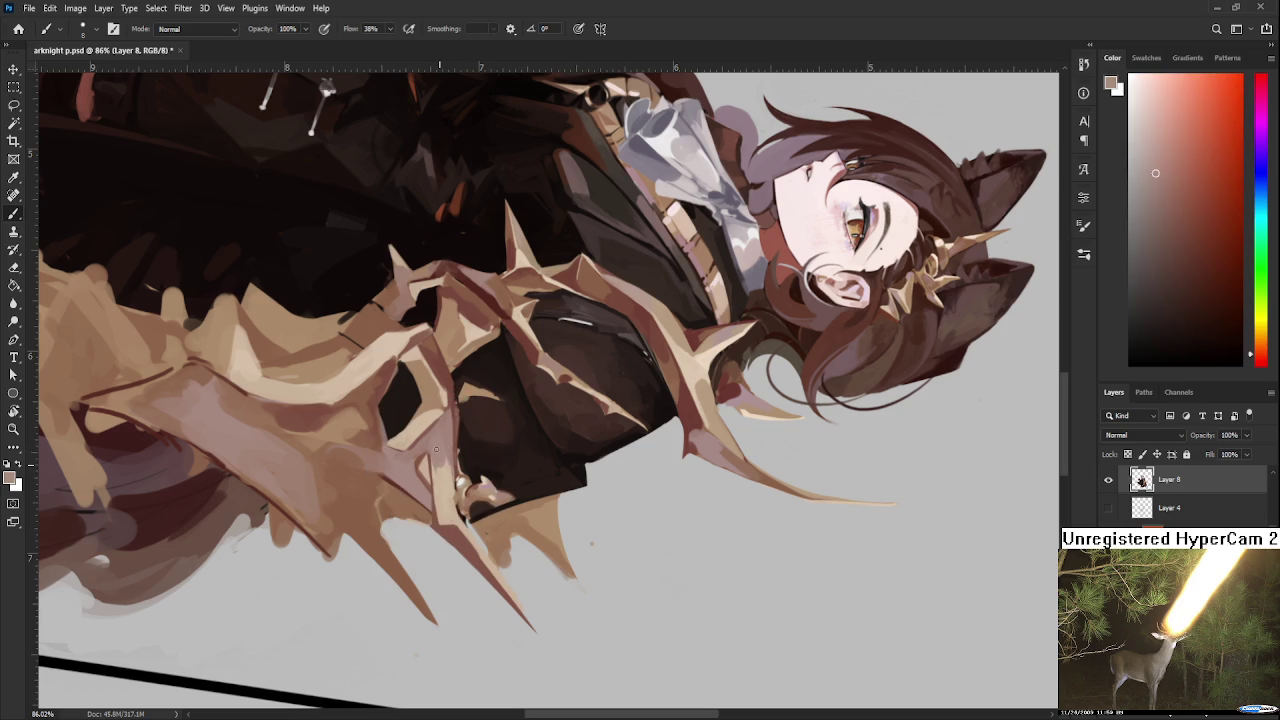
{"action": "left_click", "coordinate": [443, 460], "text": "alt"}
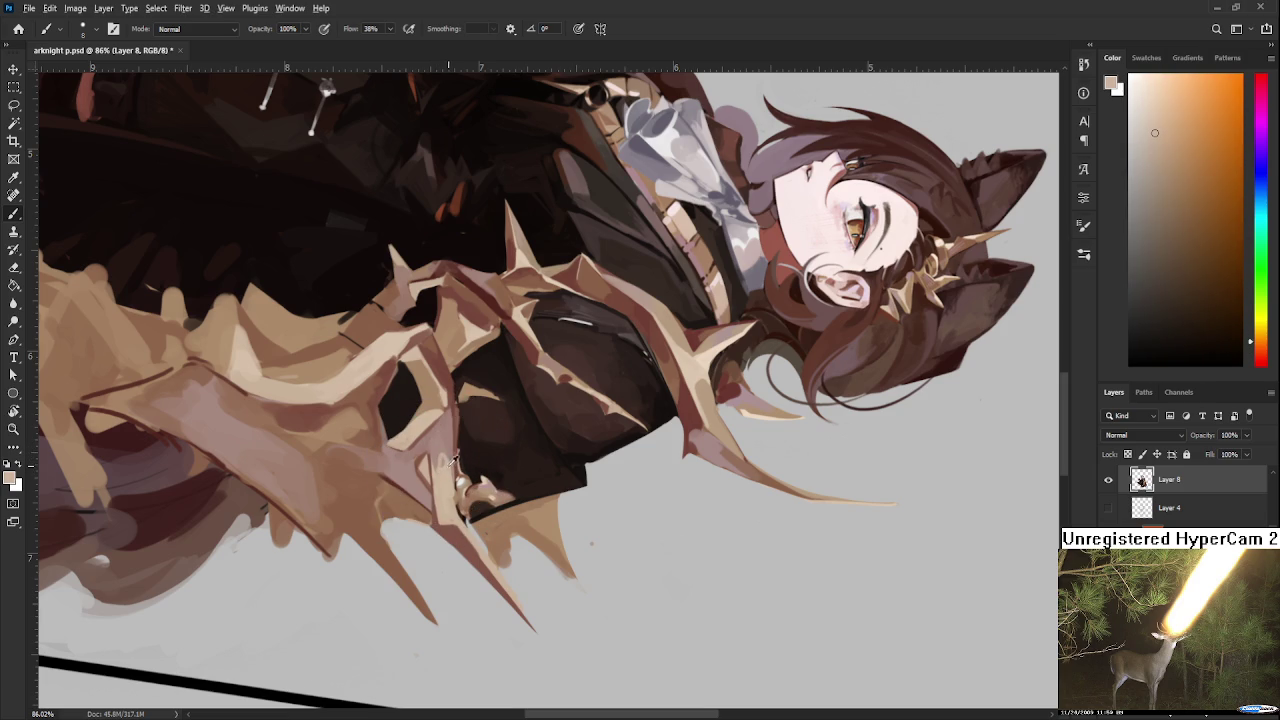
{"action": "left_click", "coordinate": [449, 465], "text": "alt"}
{"action": "left_click", "coordinate": [443, 446], "text": "alt"}
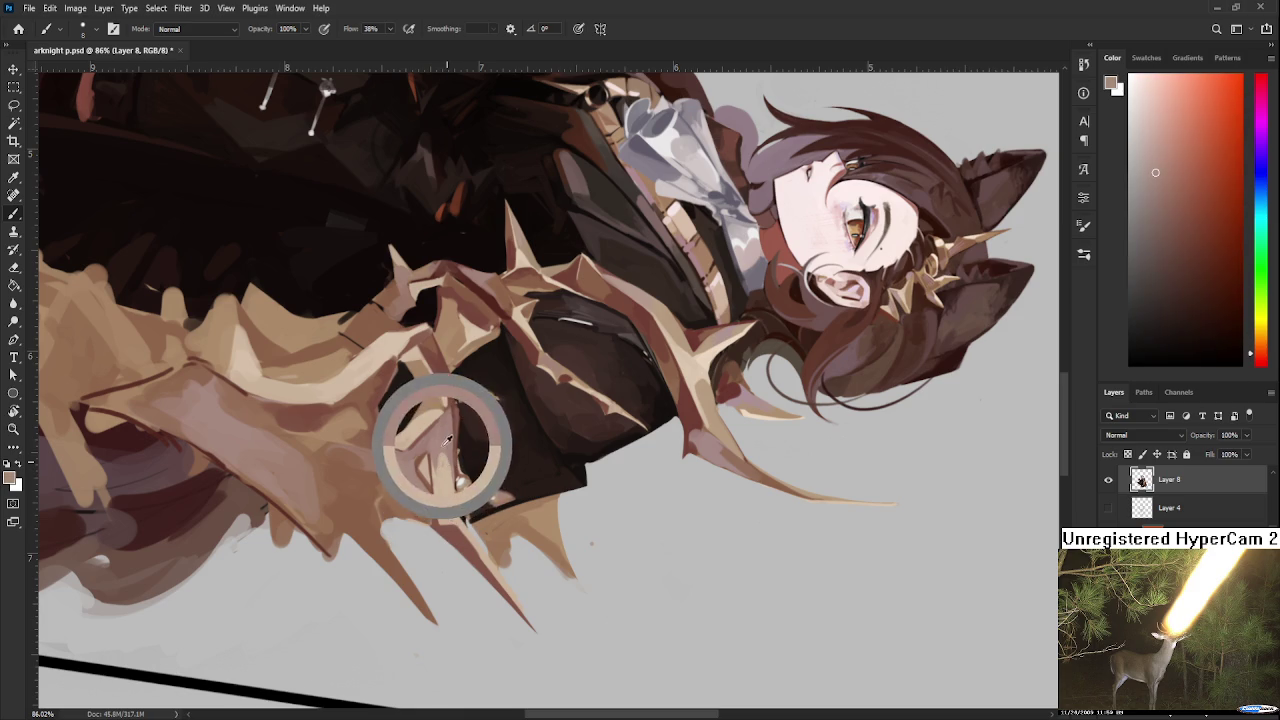
{"action": "left_click", "coordinate": [440, 445], "text": "alt"}
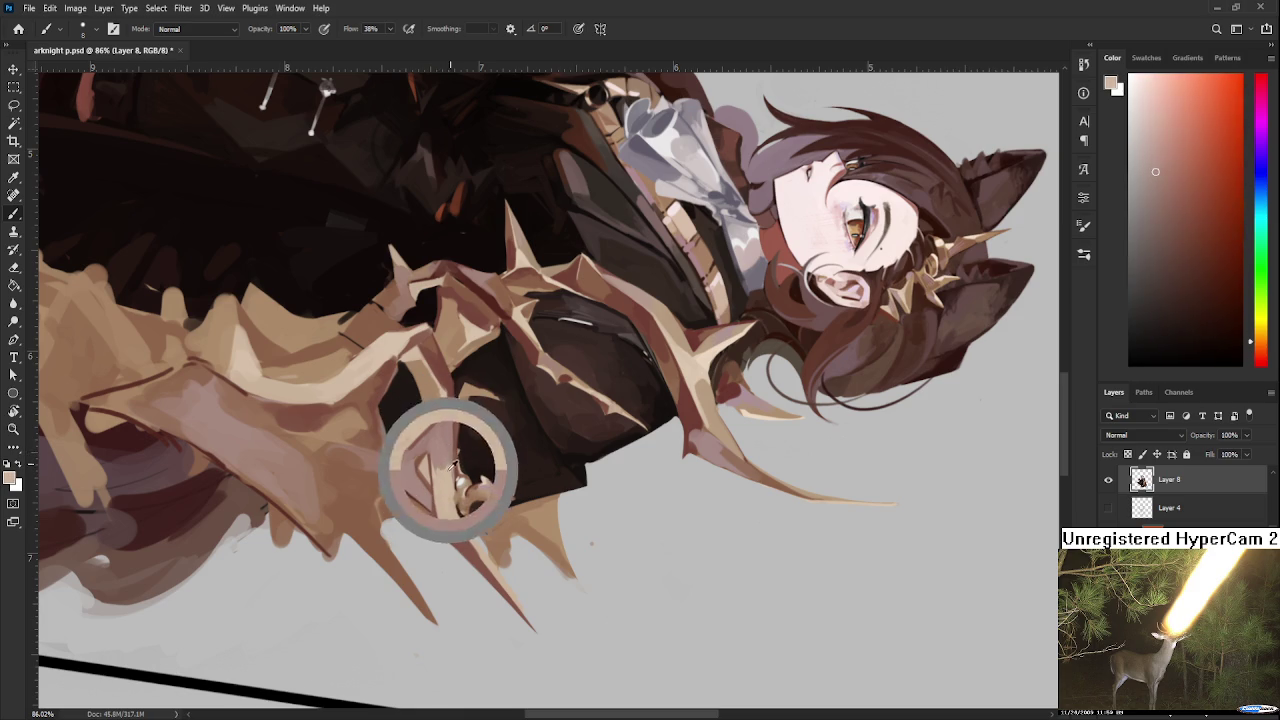
{"action": "left_click", "coordinate": [446, 468], "text": "alt"}
{"action": "left_click", "coordinate": [443, 454], "text": "alt"}
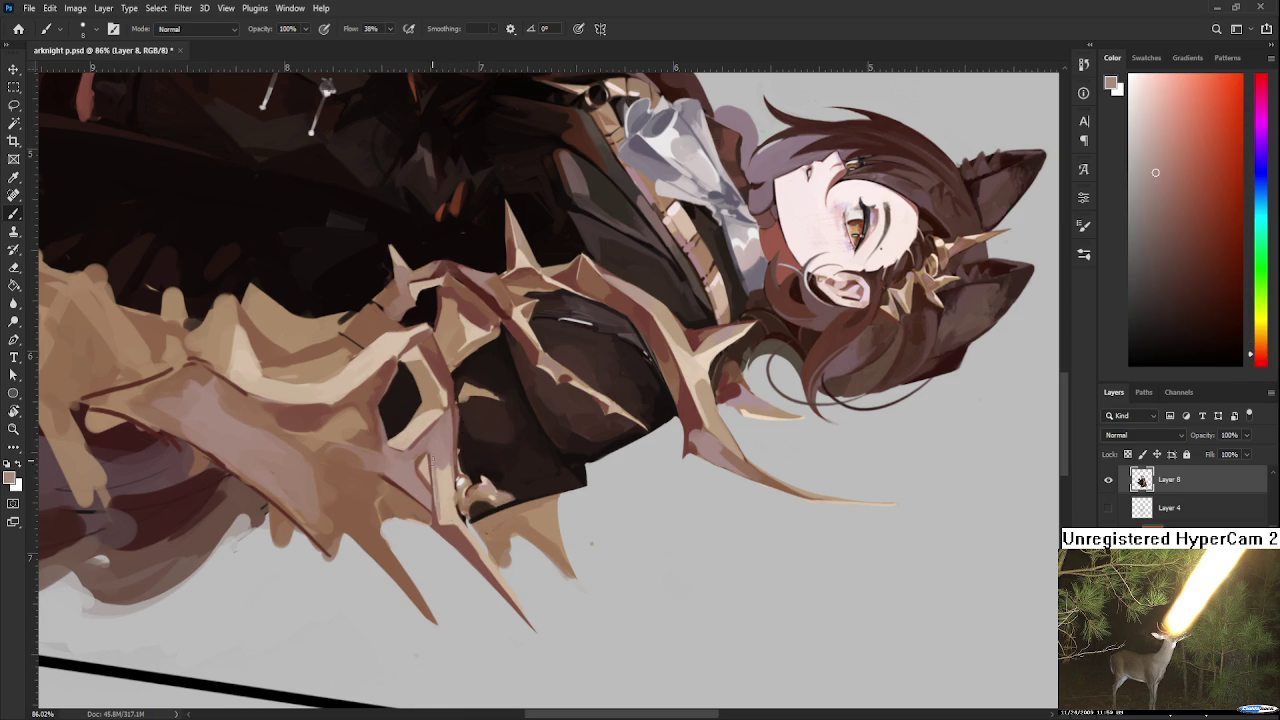
{"action": "left_click", "coordinate": [447, 477], "text": "alt"}
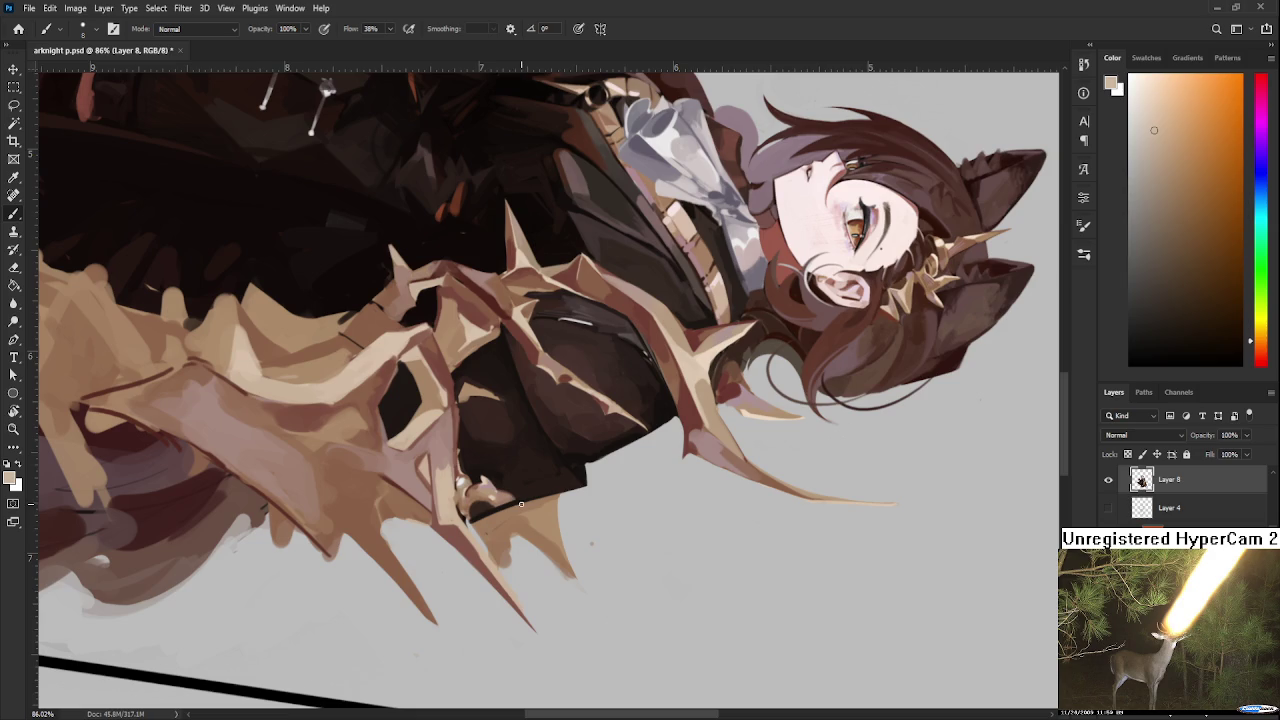
Step: Zoom out and shade the coat folds near the collar with sampled red-brown and tan
{"action": "scroll", "coordinate": [521, 503], "scroll_direction": "down", "scroll_amount": 2, "text": "alt"}
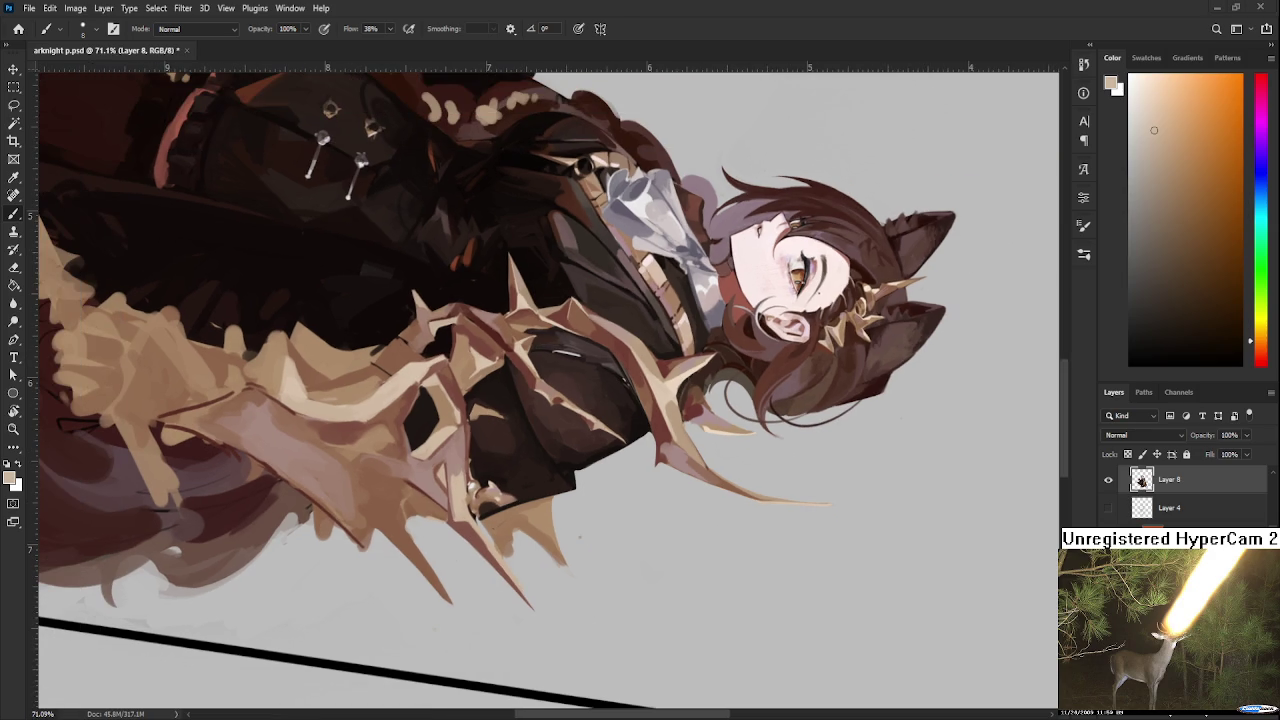
{"action": "left_click_drag", "start_coordinate": [510, 480], "coordinate": [510, 523]}
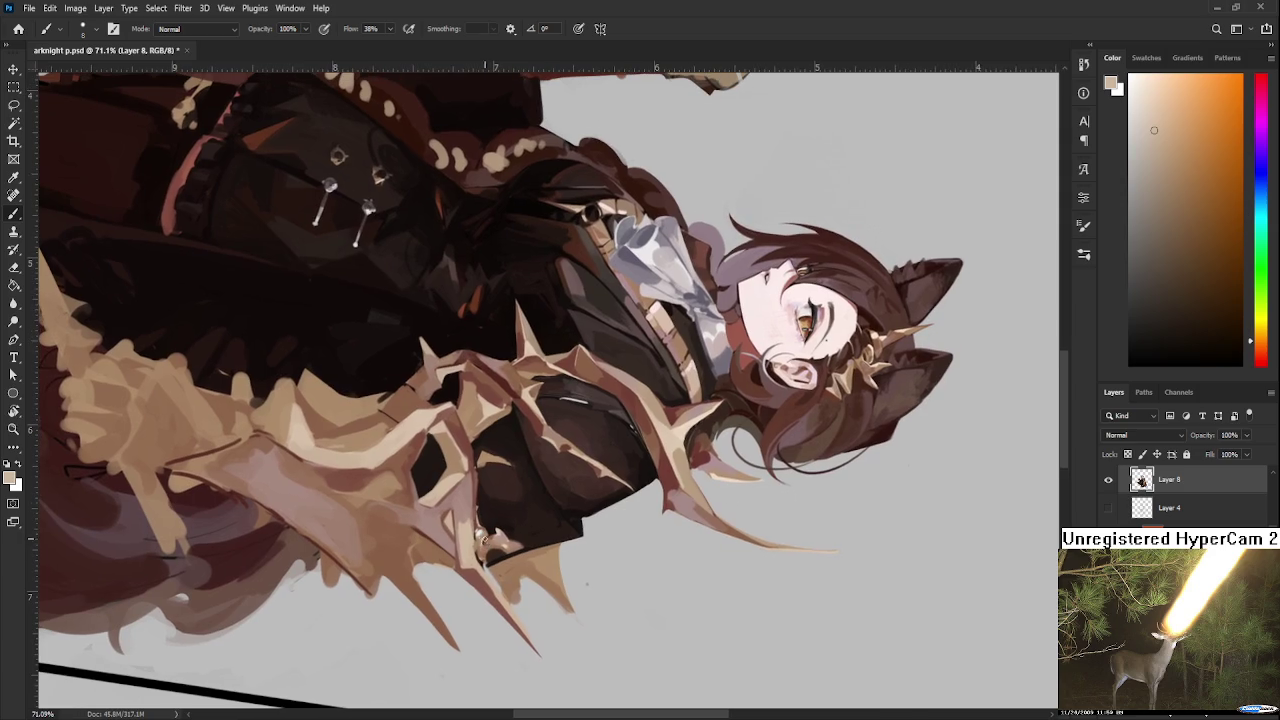
{"action": "left_click", "coordinate": [463, 516], "text": "alt"}
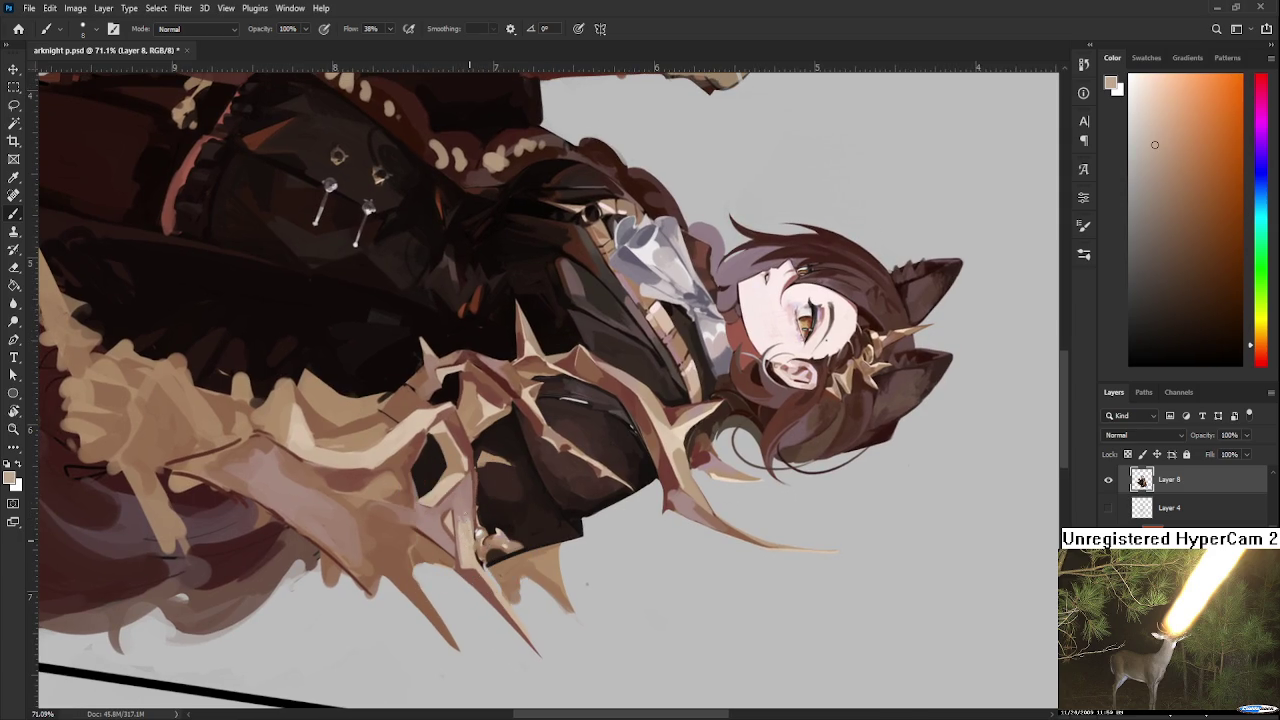
{"action": "left_click", "coordinate": [466, 524], "text": "alt"}
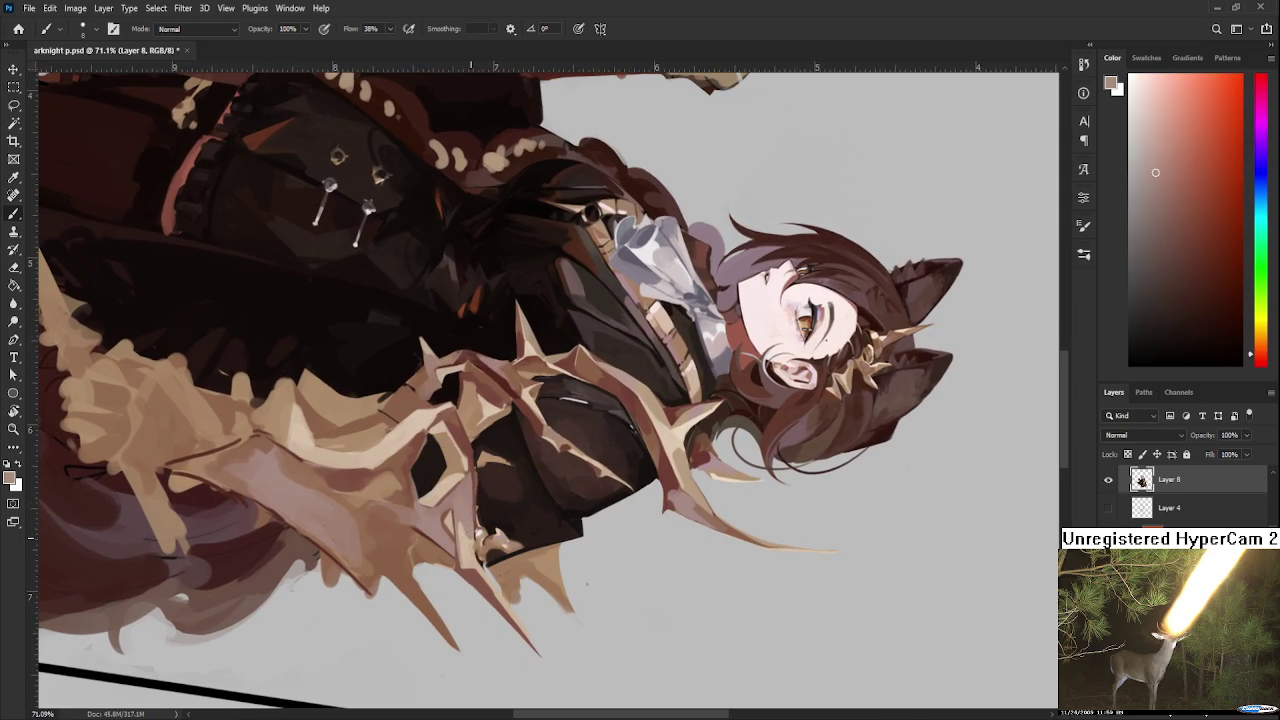
{"action": "left_click", "coordinate": [467, 544], "text": "alt"}
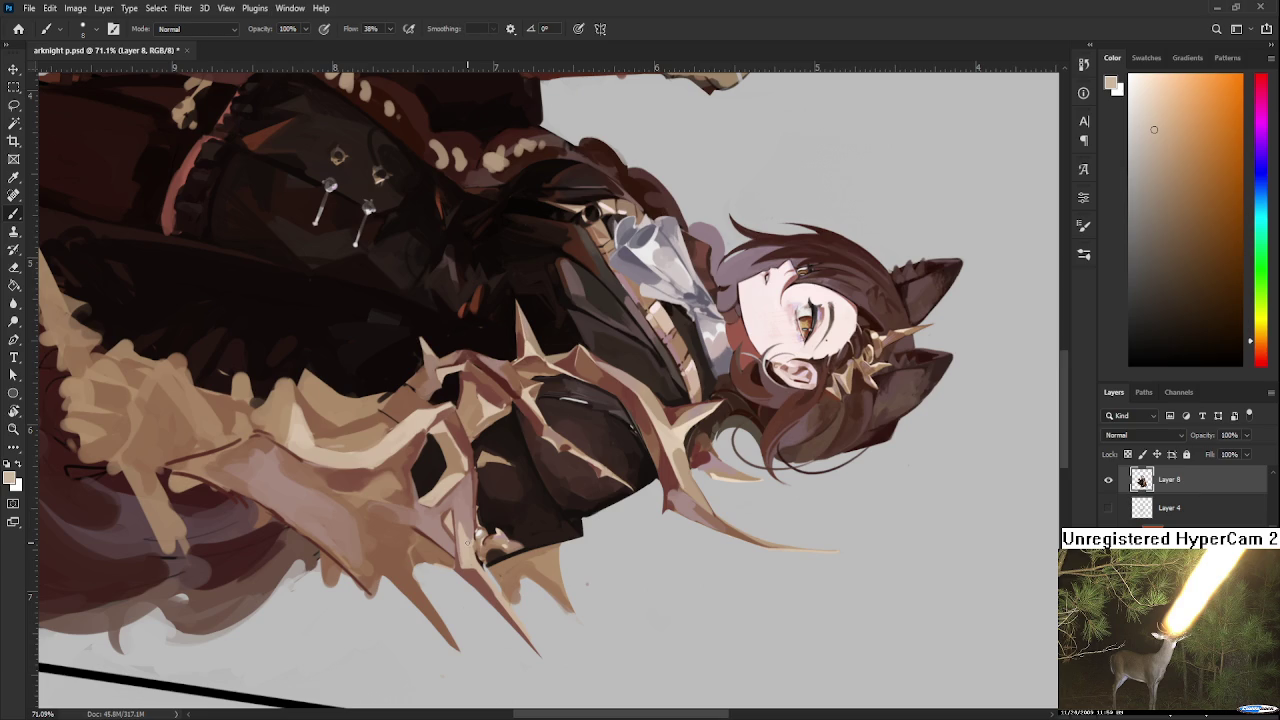
Step: Straighten the canvas view to level and centre the cat reference photo
{"action": "key", "text": "r"}
{"action": "left_click_drag", "start_coordinate": [570, 553], "coordinate": [717, 400]}
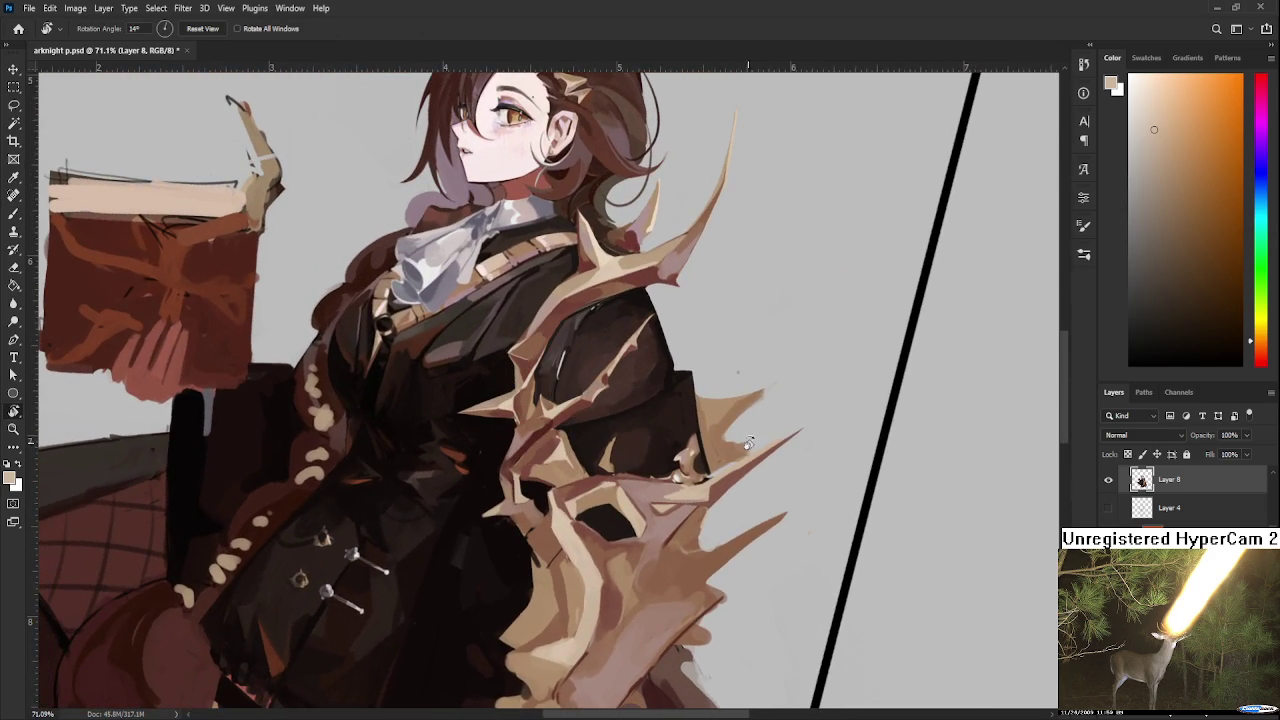
{"action": "scroll", "coordinate": [700, 385], "scroll_direction": "down", "scroll_amount": 5}
{"action": "scroll", "coordinate": [685, 373], "scroll_direction": "down", "scroll_amount": 5}
{"action": "scroll", "coordinate": [600, 420], "scroll_direction": "up", "scroll_amount": 2}
{"action": "scroll", "coordinate": [568, 434], "scroll_direction": "up", "scroll_amount": 3}
{"action": "scroll", "coordinate": [569, 434], "scroll_direction": "up", "scroll_amount": 2}
{"action": "scroll", "coordinate": [600, 445], "scroll_direction": "up", "scroll_amount": 3}
{"action": "left_click_drag", "start_coordinate": [628, 455], "coordinate": [703, 472]}
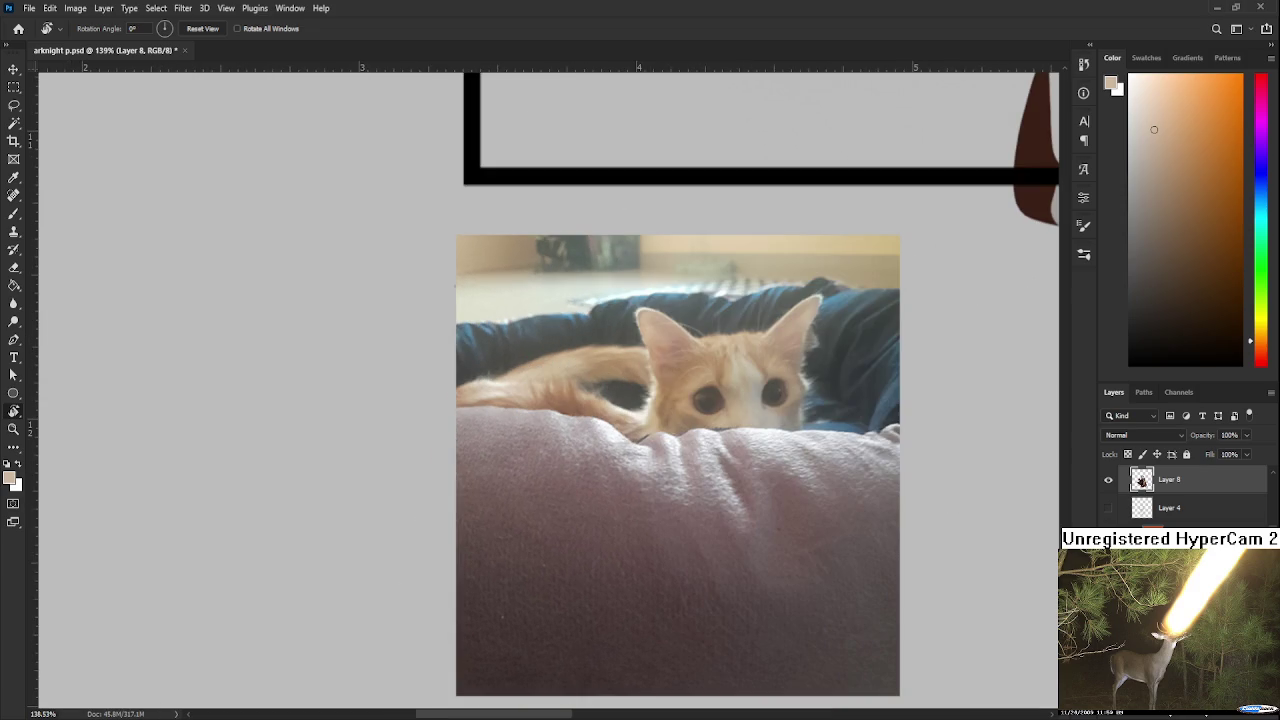
{"action": "scroll", "coordinate": [1185, 495], "scroll_direction": "down", "scroll_amount": 1}
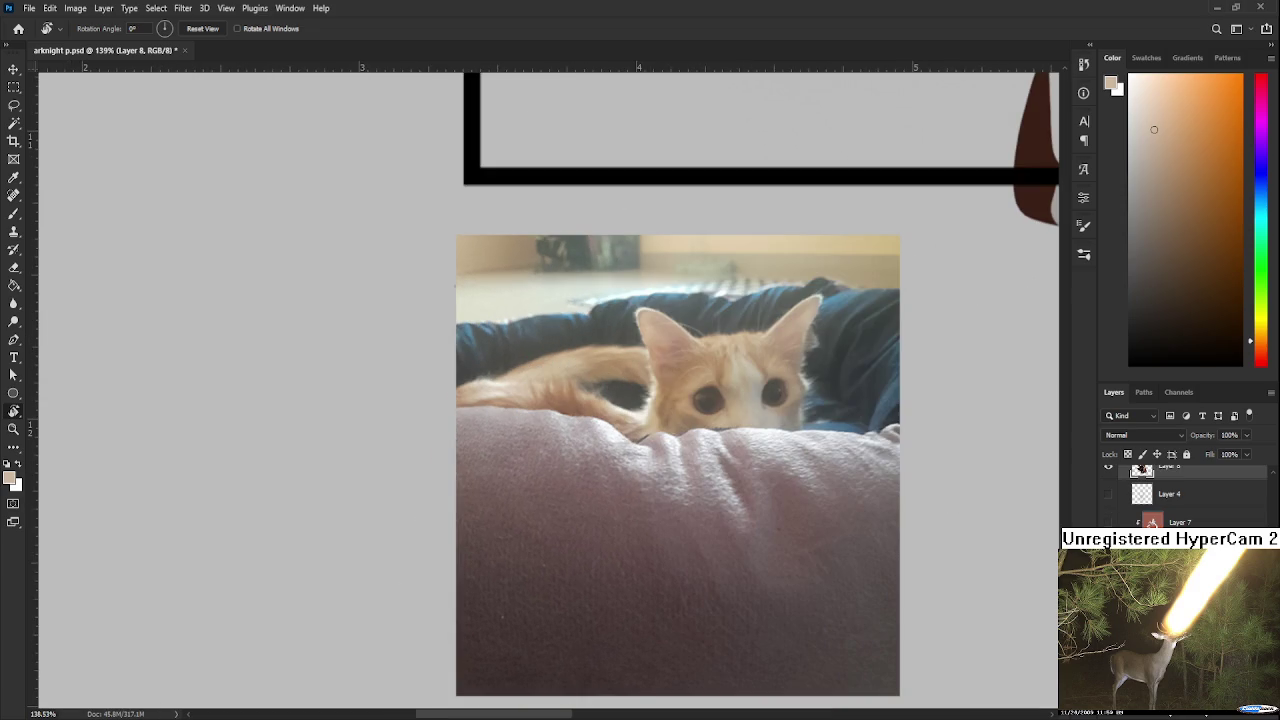
{"action": "left_click_drag", "start_coordinate": [498, 304], "coordinate": [407, 378]}
Step: Scribble dark grey-blue marks at the cat photo's upper-left
{"action": "key", "text": "b"}
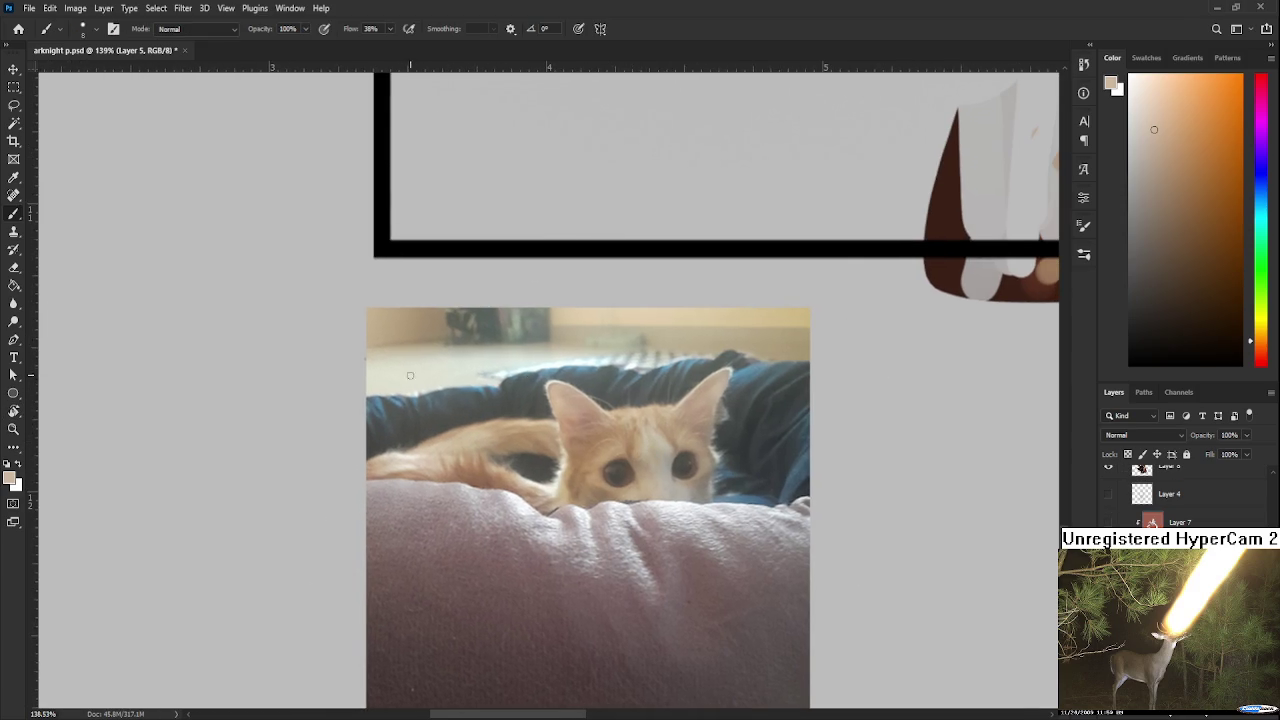
{"action": "left_click", "coordinate": [602, 378], "text": "alt"}
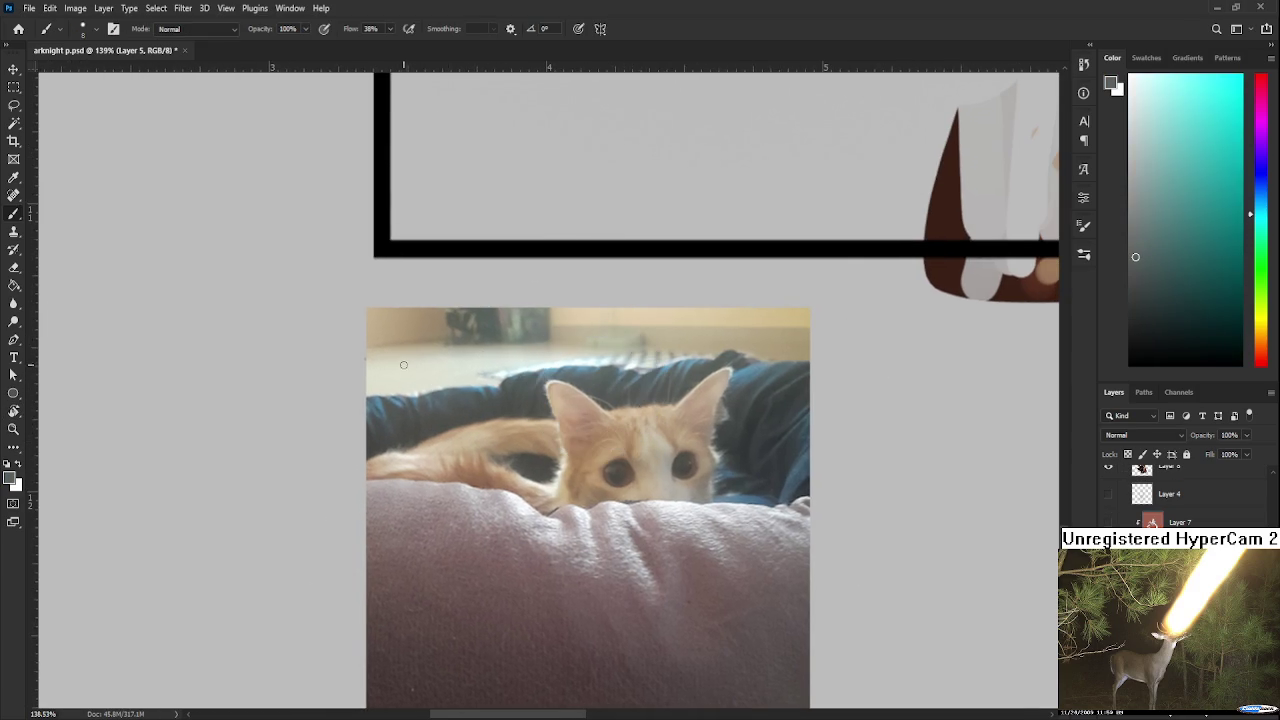
{"action": "mouse_move", "coordinate": [418, 360]}
{"action": "left_mouse_down"}
{"action": "mouse_move", "coordinate": [421, 370]}
{"action": "mouse_move", "coordinate": [385, 366]}
{"action": "mouse_move", "coordinate": [417, 369]}
{"action": "mouse_move", "coordinate": [381, 384]}
{"action": "mouse_move", "coordinate": [420, 369]}
{"action": "mouse_move", "coordinate": [387, 363]}
{"action": "left_mouse_up"}
{"action": "left_click_drag", "start_coordinate": [392, 352], "coordinate": [377, 350]}
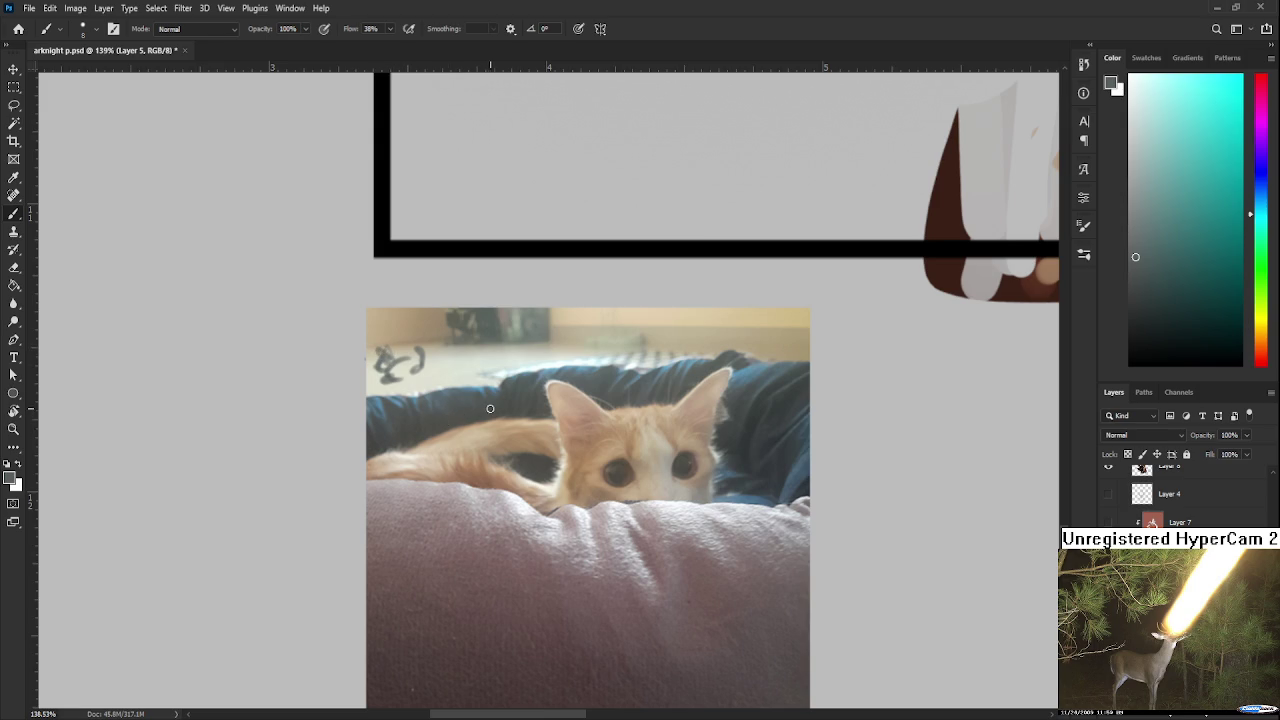
{"action": "scroll", "coordinate": [448, 419], "scroll_direction": "down", "scroll_amount": 2}
{"action": "scroll", "coordinate": [460, 415], "scroll_direction": "down", "scroll_amount": 2}
{"action": "scroll", "coordinate": [492, 408], "scroll_direction": "up", "scroll_amount": 3}
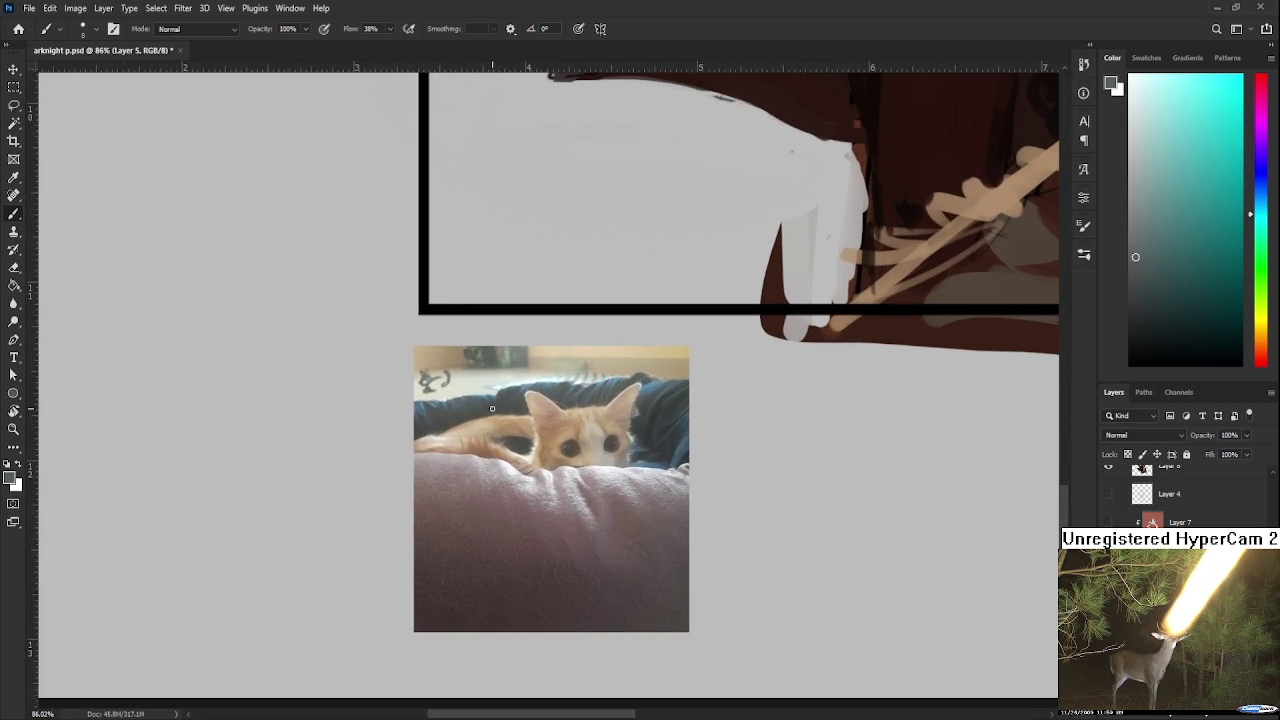
Step: Zoom out over the whole canvas, return to the thorn armour and sample its brown
{"action": "scroll", "coordinate": [492, 408], "scroll_direction": "down", "scroll_amount": 2}
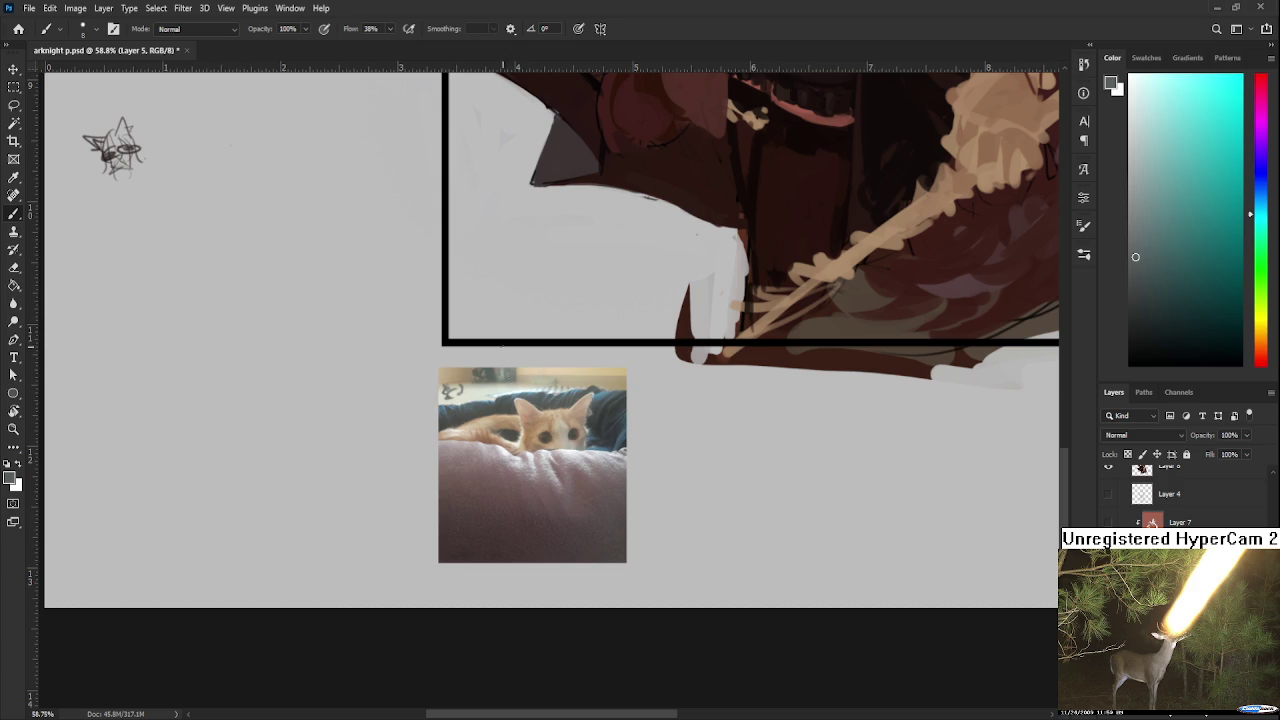
{"action": "scroll", "coordinate": [565, 425], "scroll_direction": "down", "scroll_amount": 2}
{"action": "scroll", "coordinate": [560, 415], "scroll_direction": "down", "scroll_amount": 1}
{"action": "scroll", "coordinate": [555, 405], "scroll_direction": "down", "scroll_amount": 1}
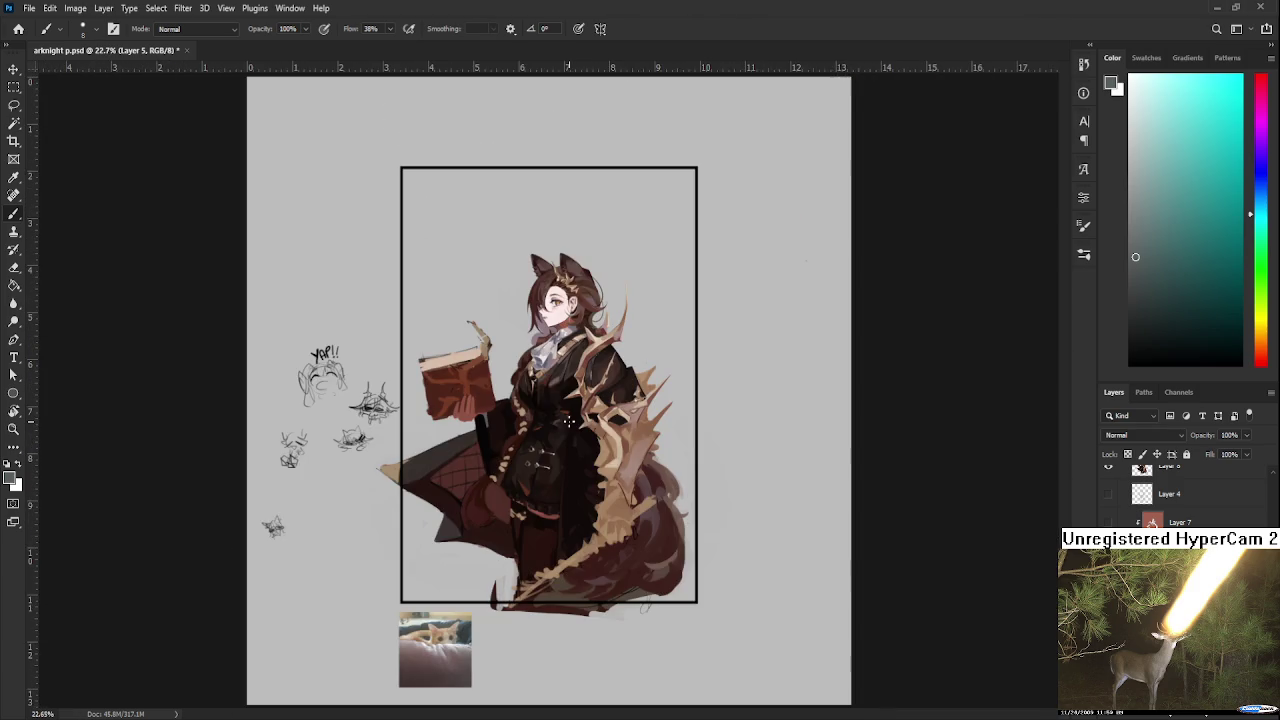
{"action": "scroll", "coordinate": [548, 396], "scroll_direction": "up", "scroll_amount": 2}
{"action": "scroll", "coordinate": [590, 400], "scroll_direction": "up", "scroll_amount": 2}
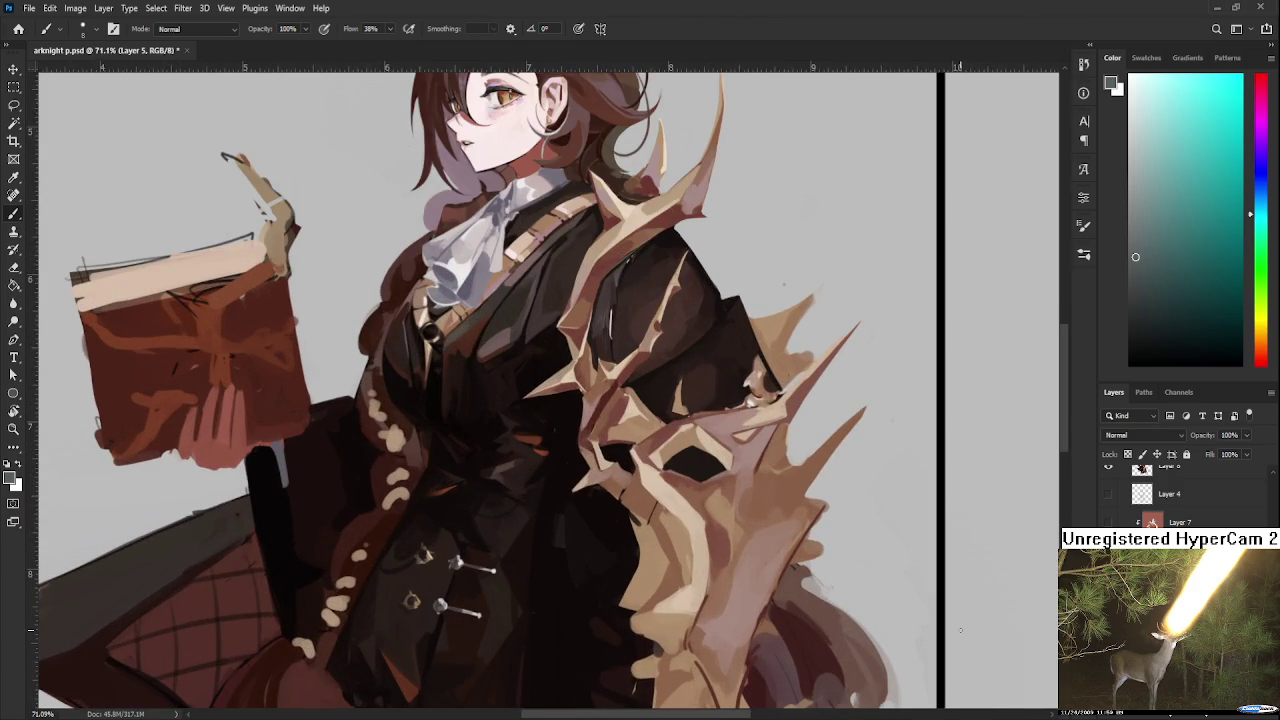
{"action": "scroll", "coordinate": [1180, 495], "scroll_direction": "up", "scroll_amount": 3}
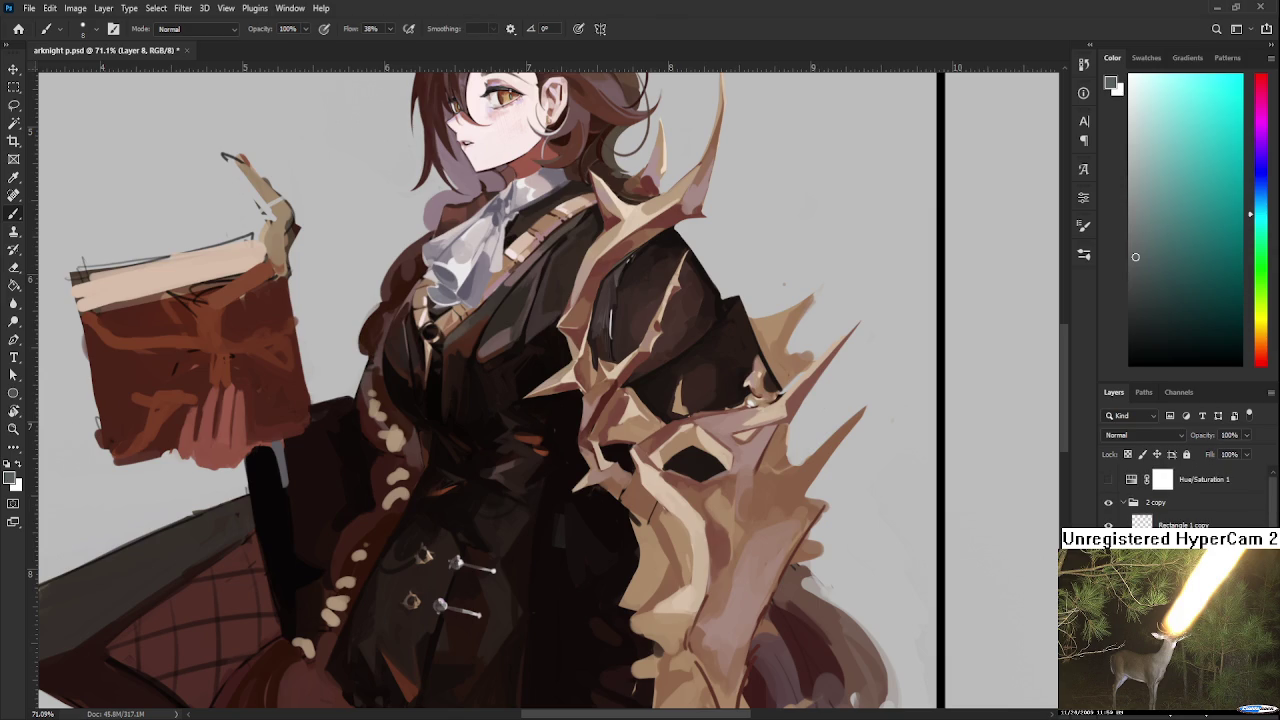
{"action": "scroll", "coordinate": [882, 522], "scroll_direction": "right", "scroll_amount": 2}
{"action": "scroll", "coordinate": [760, 500], "scroll_direction": "right", "scroll_amount": 1}
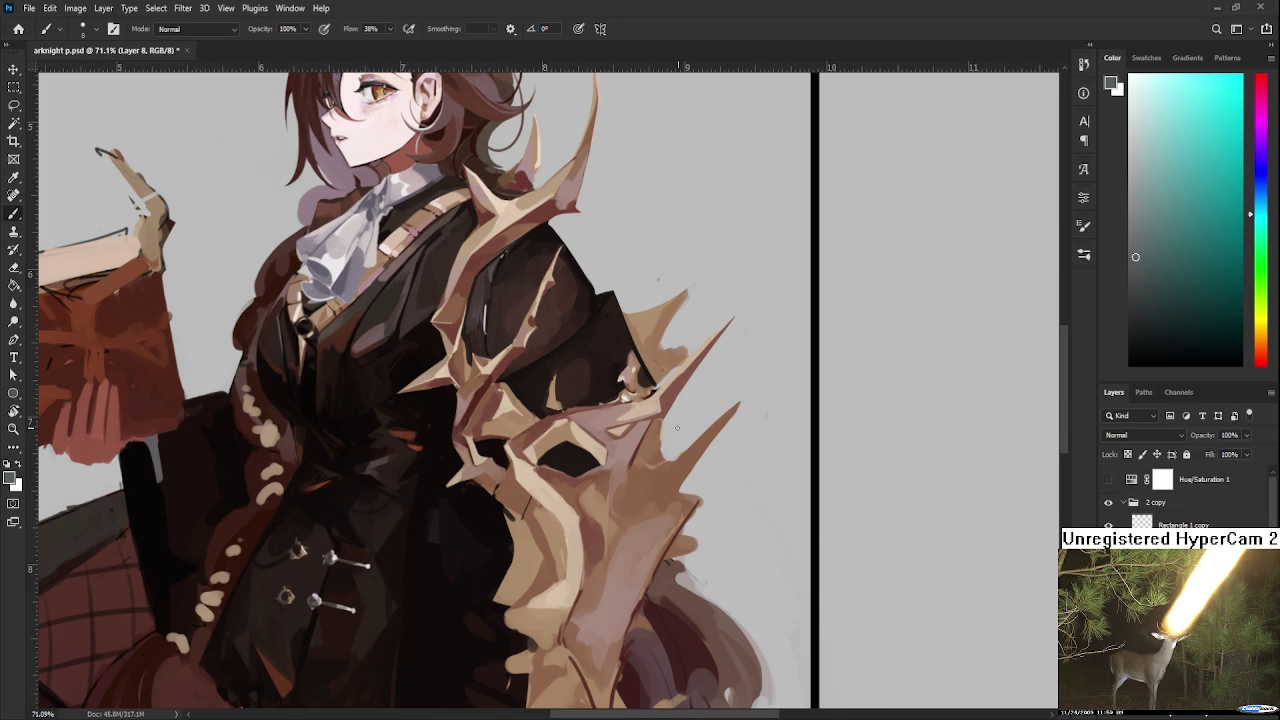
{"action": "left_click_drag", "start_coordinate": [686, 422], "coordinate": [678, 460]}
{"action": "left_click", "coordinate": [655, 443], "text": "alt"}
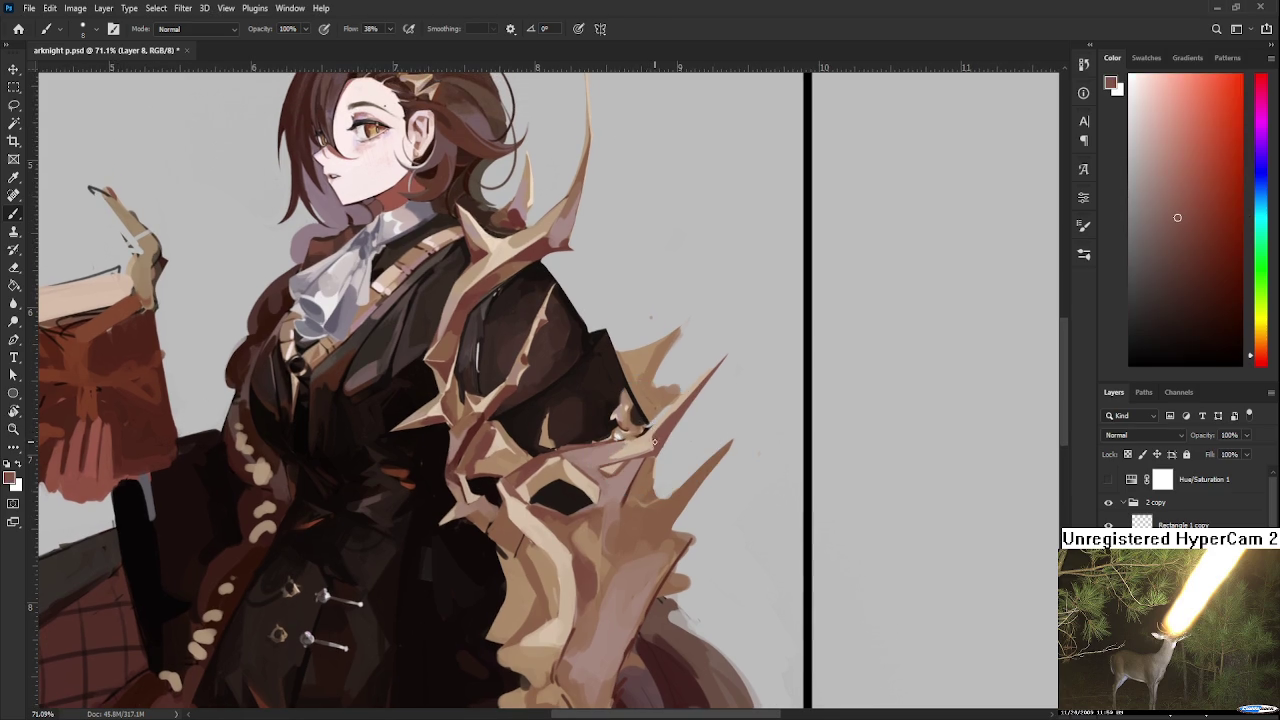
Step: Repaint the thorn spikes alternating sampled light tan and reddish brown
{"action": "left_click", "coordinate": [648, 446], "text": "alt"}
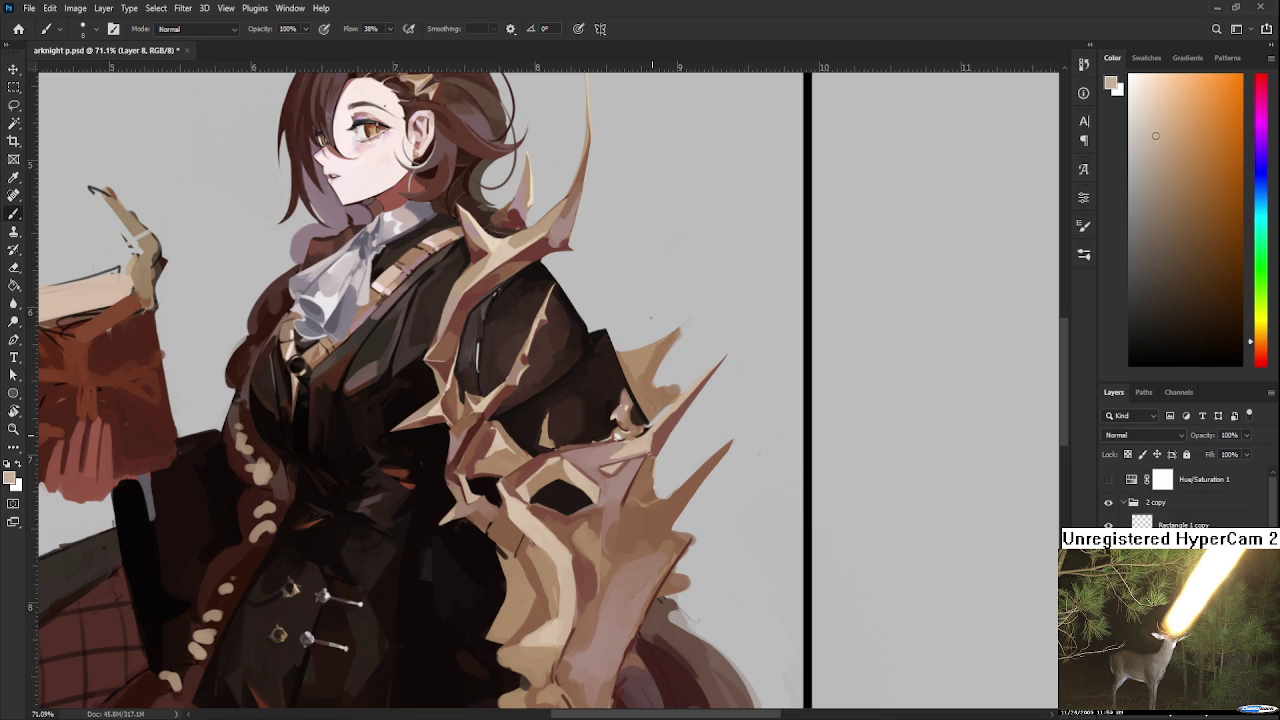
{"action": "left_click", "coordinate": [663, 414], "text": "alt"}
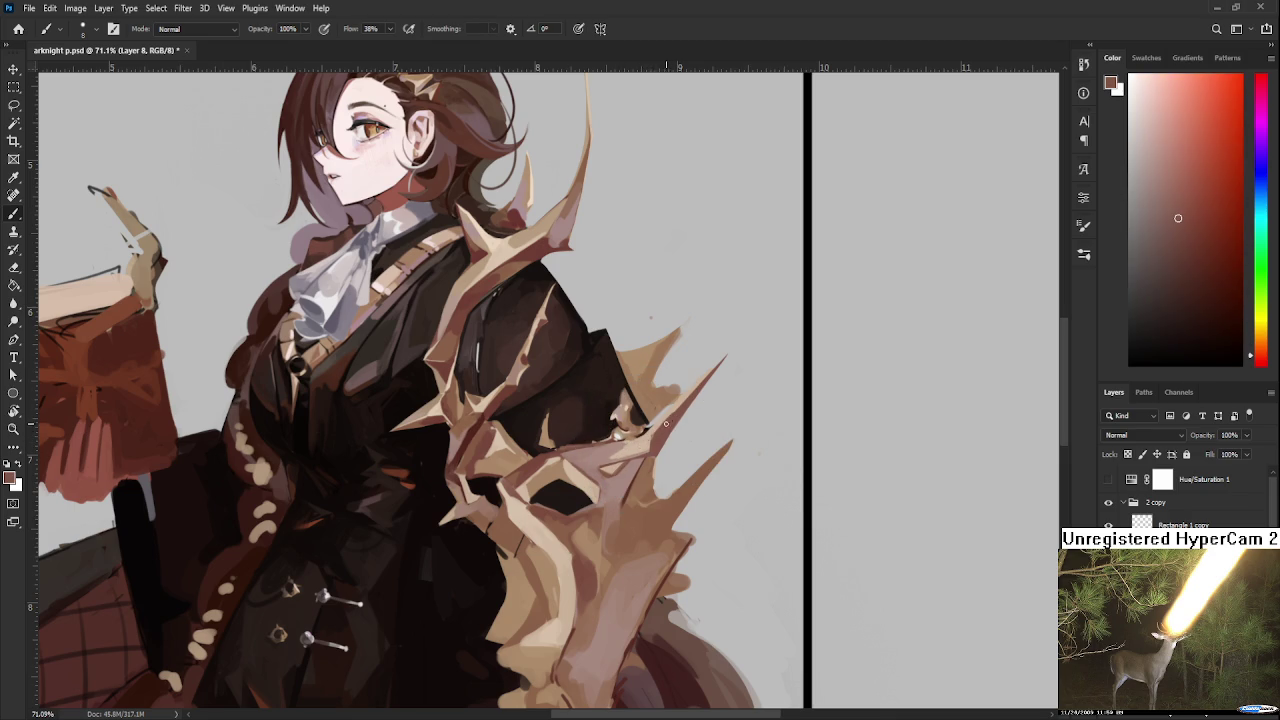
{"action": "left_click", "coordinate": [642, 444], "text": "alt"}
{"action": "left_click", "coordinate": [642, 445], "text": "alt"}
{"action": "left_click", "coordinate": [656, 418], "text": "alt"}
{"action": "left_click", "coordinate": [660, 428], "text": "alt"}
{"action": "left_click", "coordinate": [660, 428], "text": "alt"}
{"action": "left_click", "coordinate": [652, 430], "text": "alt"}
{"action": "left_click", "coordinate": [654, 444], "text": "alt"}
Step: Resample tan and reddish brown, then paint a thin light-tan stroke in the right margin
{"action": "left_click", "coordinate": [660, 426], "text": "alt"}
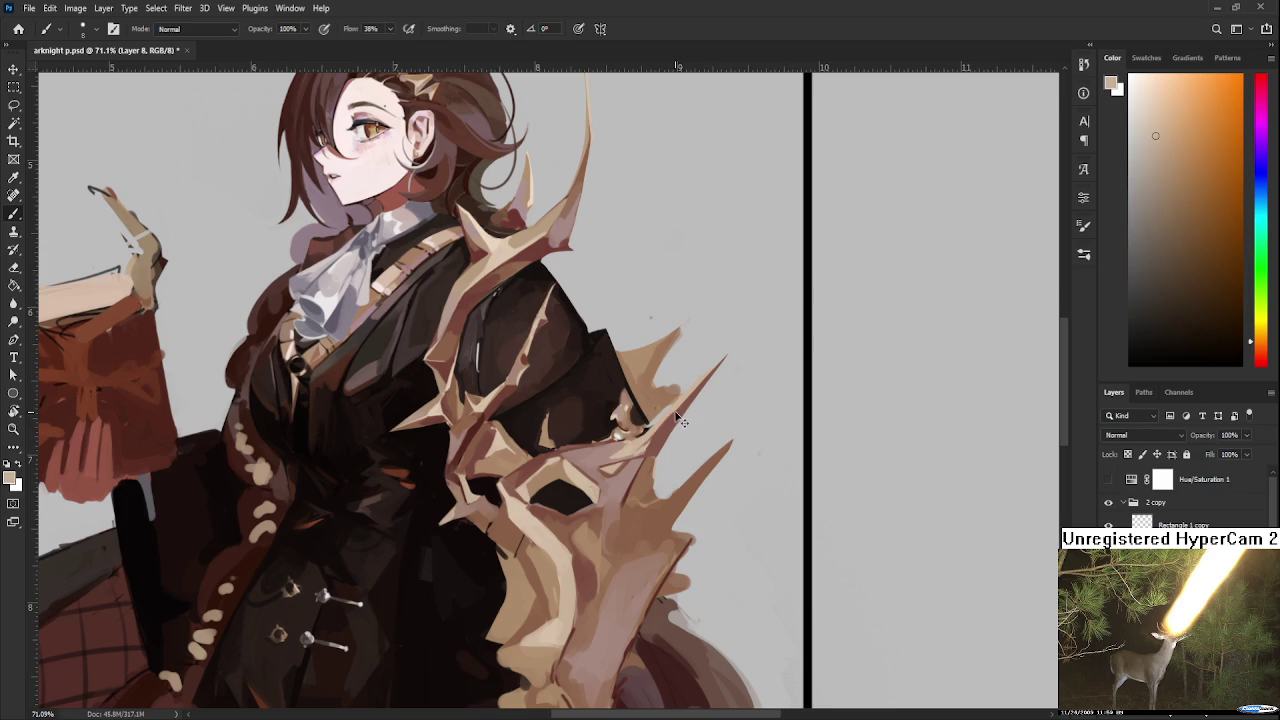
{"action": "left_click", "coordinate": [679, 414], "text": "alt"}
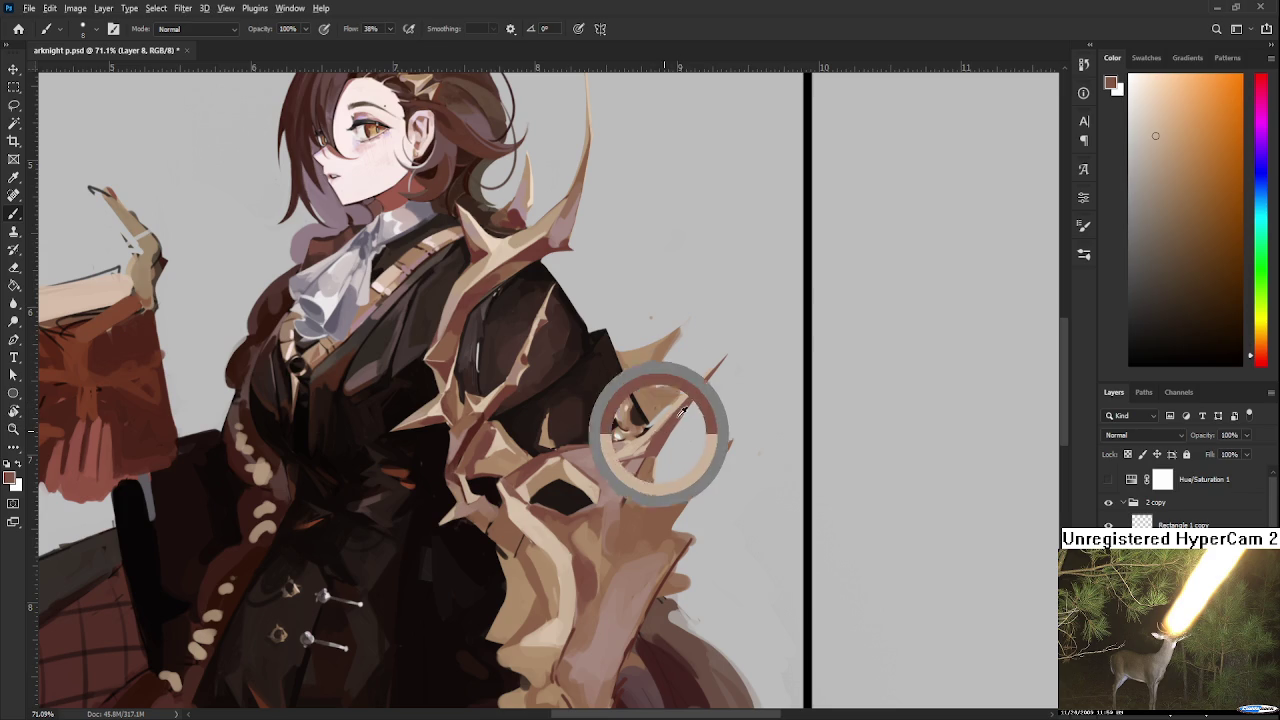
{"action": "left_click", "coordinate": [634, 445], "text": "alt"}
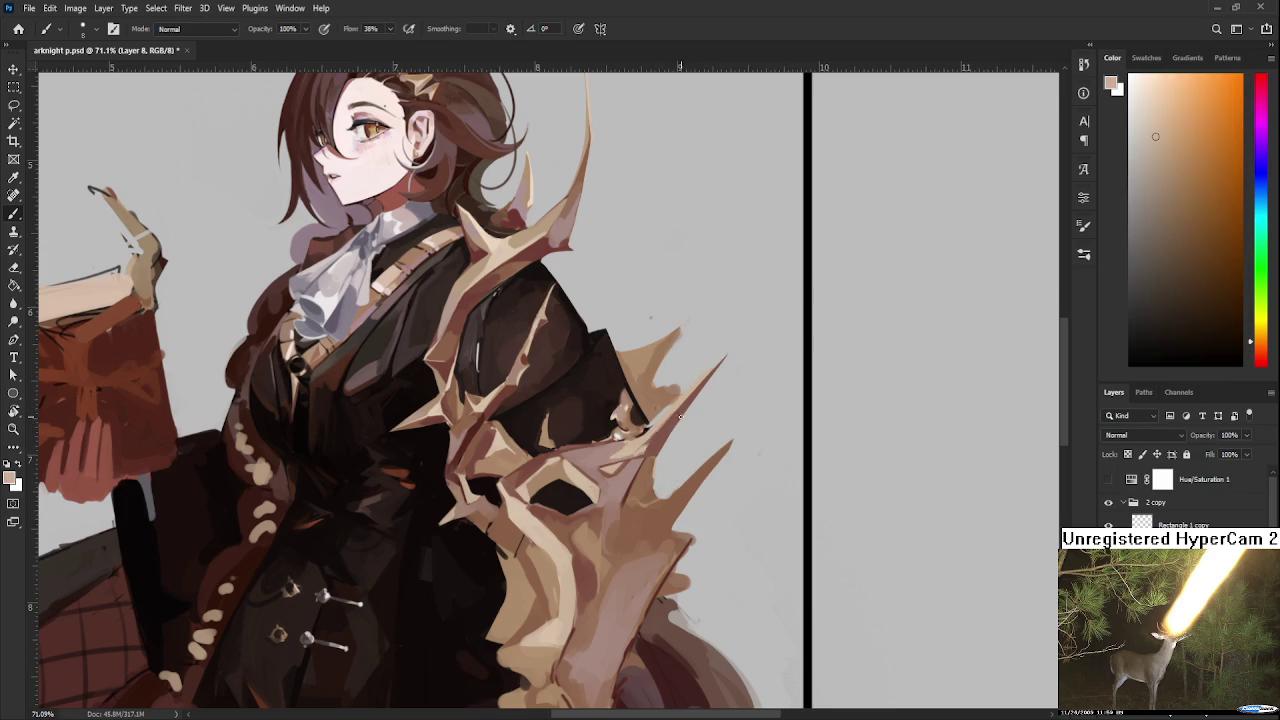
{"action": "left_click_drag", "start_coordinate": [868, 400], "coordinate": [872, 472]}
{"action": "key", "text": "d"}
{"action": "mouse_move", "coordinate": [957, 391]}
{"action": "left_mouse_down"}
{"action": "mouse_move", "coordinate": [885, 450]}
{"action": "mouse_move", "coordinate": [900, 402]}
{"action": "mouse_move", "coordinate": [890, 437]}
{"action": "left_mouse_up"}
{"action": "key", "text": "ctrl+z"}
{"action": "left_click_drag", "start_coordinate": [986, 398], "coordinate": [990, 412]}
{"action": "mouse_move", "coordinate": [972, 362]}
{"action": "left_mouse_down"}
{"action": "mouse_move", "coordinate": [920, 405]}
{"action": "mouse_move", "coordinate": [966, 359]}
{"action": "mouse_move", "coordinate": [976, 390]}
{"action": "left_mouse_up"}
{"action": "key", "text": "ctrl+z"}
{"action": "left_click_drag", "start_coordinate": [904, 424], "coordinate": [858, 436]}
{"action": "key", "text": "ctrl+z"}
{"action": "mouse_move", "coordinate": [904, 400]}
{"action": "left_mouse_down"}
{"action": "mouse_move", "coordinate": [860, 410]}
{"action": "mouse_move", "coordinate": [852, 436]}
{"action": "left_mouse_up"}
{"action": "left_click_drag", "start_coordinate": [988, 400], "coordinate": [926, 438]}
{"action": "key", "text": "ctrl+z"}
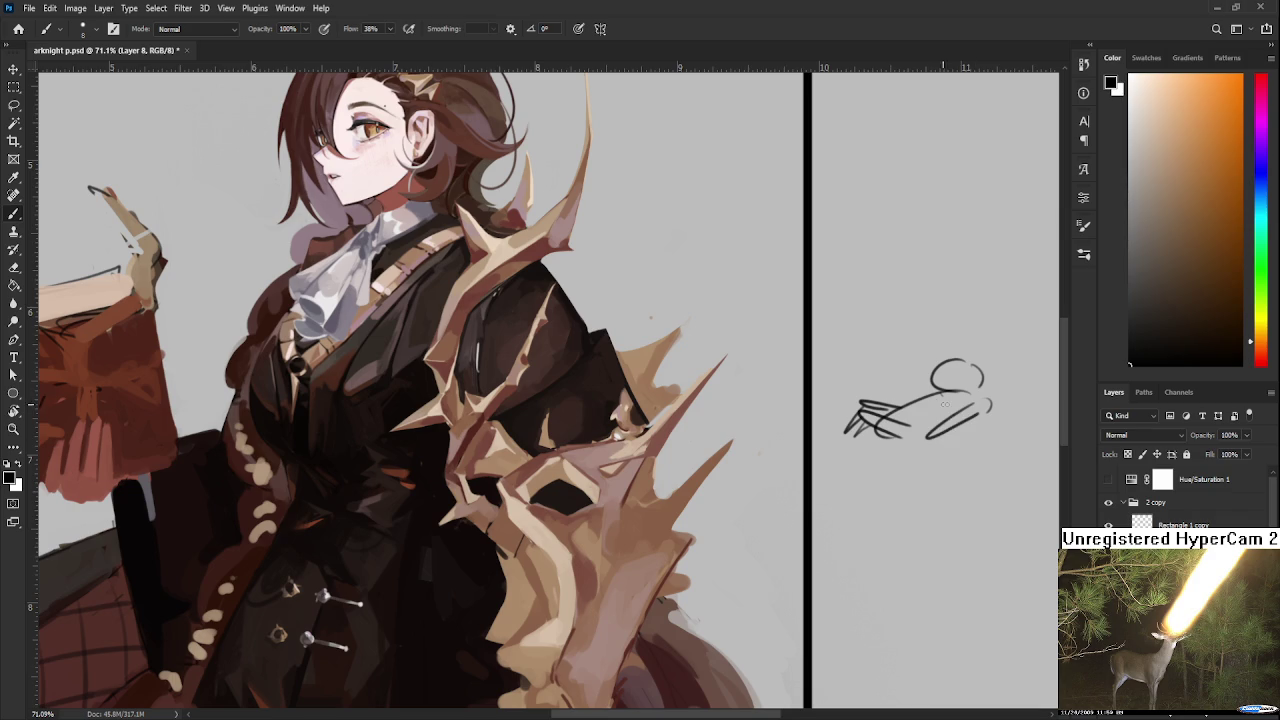
{"action": "mouse_move", "coordinate": [942, 389]}
{"action": "left_mouse_down"}
{"action": "mouse_move", "coordinate": [906, 402]}
{"action": "mouse_move", "coordinate": [966, 376]}
{"action": "left_mouse_up"}
{"action": "mouse_move", "coordinate": [953, 362]}
{"action": "left_mouse_down"}
{"action": "mouse_move", "coordinate": [972, 343]}
{"action": "mouse_move", "coordinate": [968, 378]}
{"action": "mouse_move", "coordinate": [952, 360]}
{"action": "left_mouse_up"}
{"action": "key", "text": "ctrl+z"}
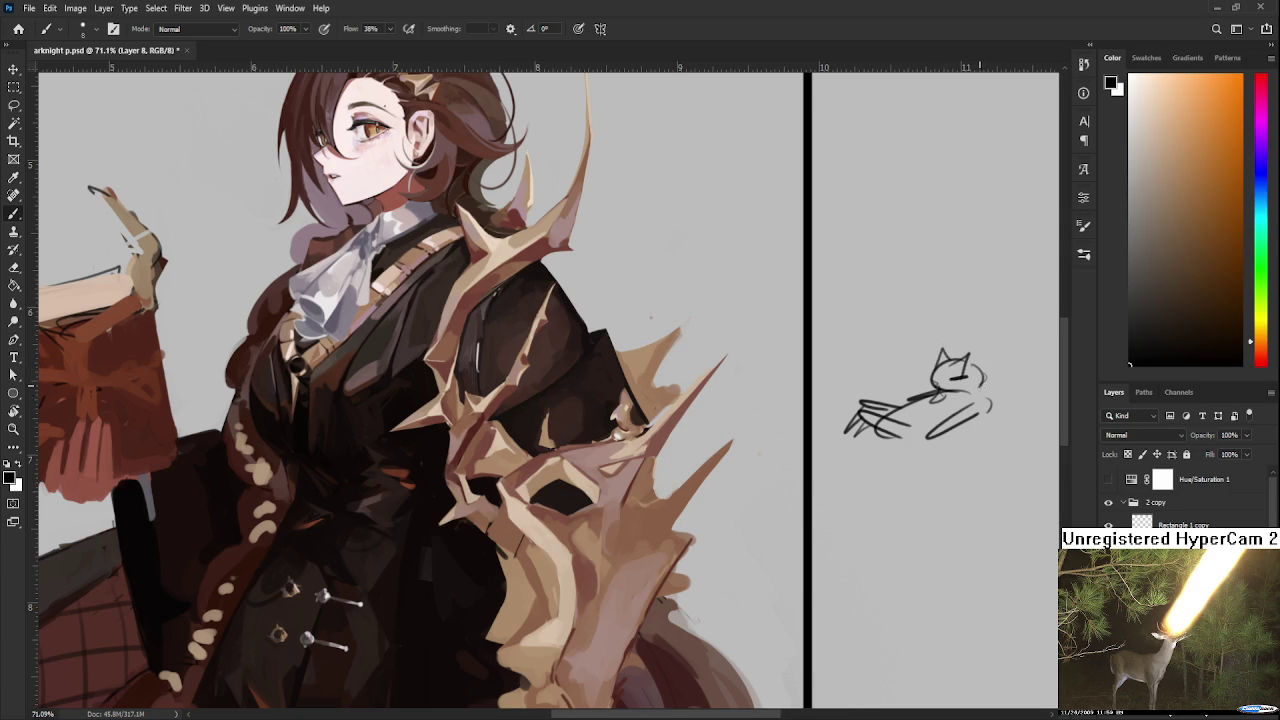
{"action": "mouse_move", "coordinate": [937, 374]}
{"action": "left_mouse_down"}
{"action": "mouse_move", "coordinate": [955, 384]}
{"action": "mouse_move", "coordinate": [903, 448]}
{"action": "left_mouse_up"}
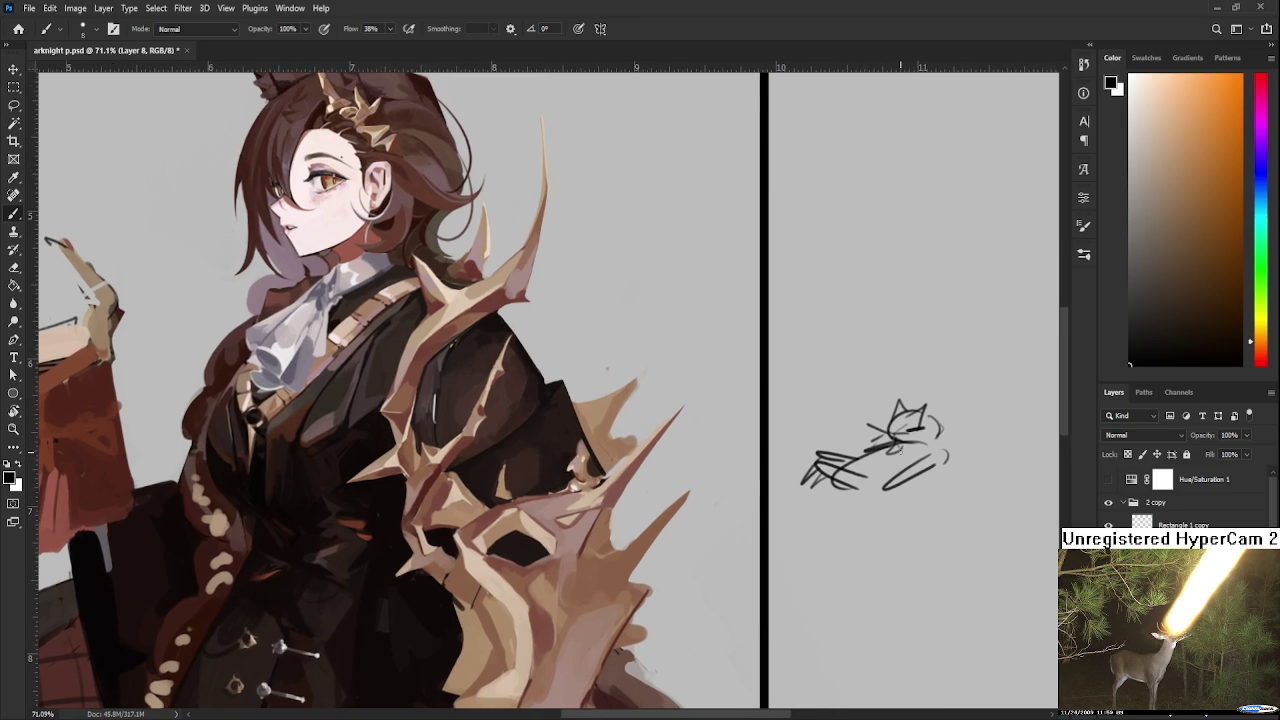
{"action": "key", "text": "l"}
{"action": "left_click_drag", "start_coordinate": [986, 550], "coordinate": [985, 500]}
{"action": "key", "text": "Delete"}
{"action": "key", "text": "ctrl+d"}
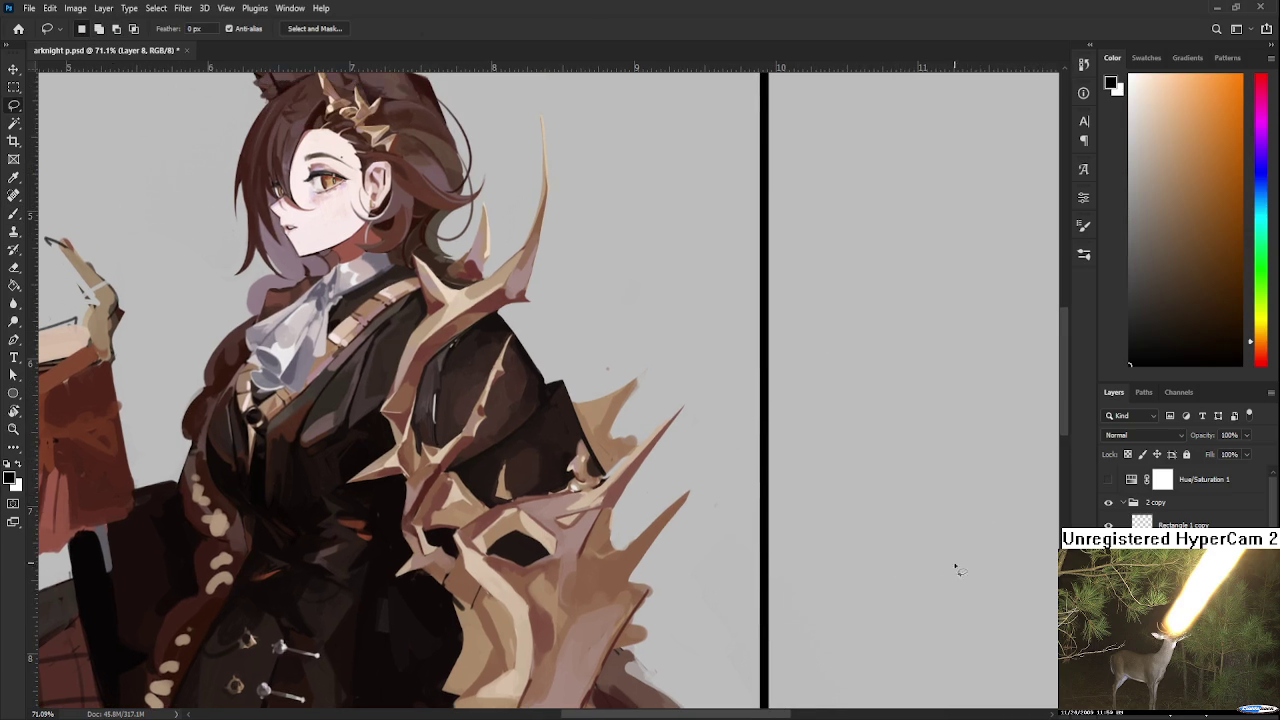
Step: Bring the thorn spikes into view and paint them with sampled brown, peach and reddish brown
{"action": "scroll", "coordinate": [714, 484], "scroll_direction": "down", "scroll_amount": 4}
{"action": "scroll", "coordinate": [630, 556], "scroll_direction": "up", "scroll_amount": 4}
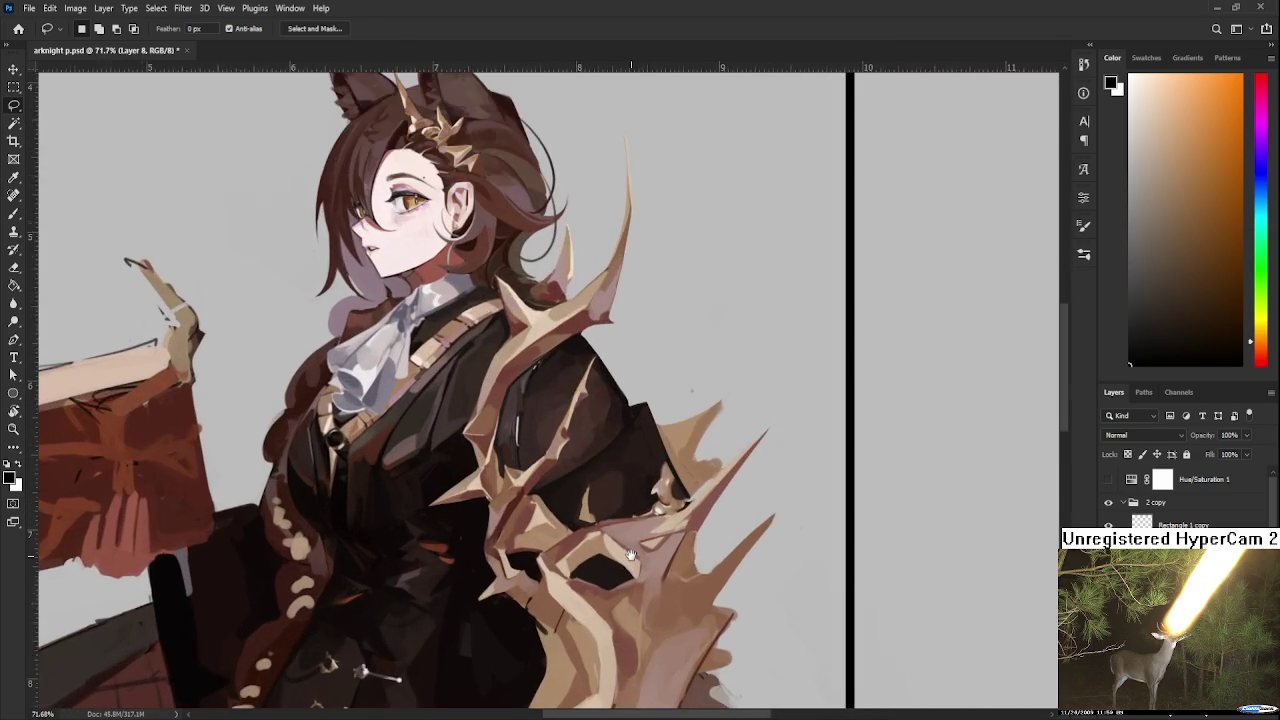
{"action": "left_click_drag", "start_coordinate": [630, 556], "coordinate": [573, 456]}
{"action": "scroll", "coordinate": [768, 498], "scroll_direction": "up", "scroll_amount": 2}
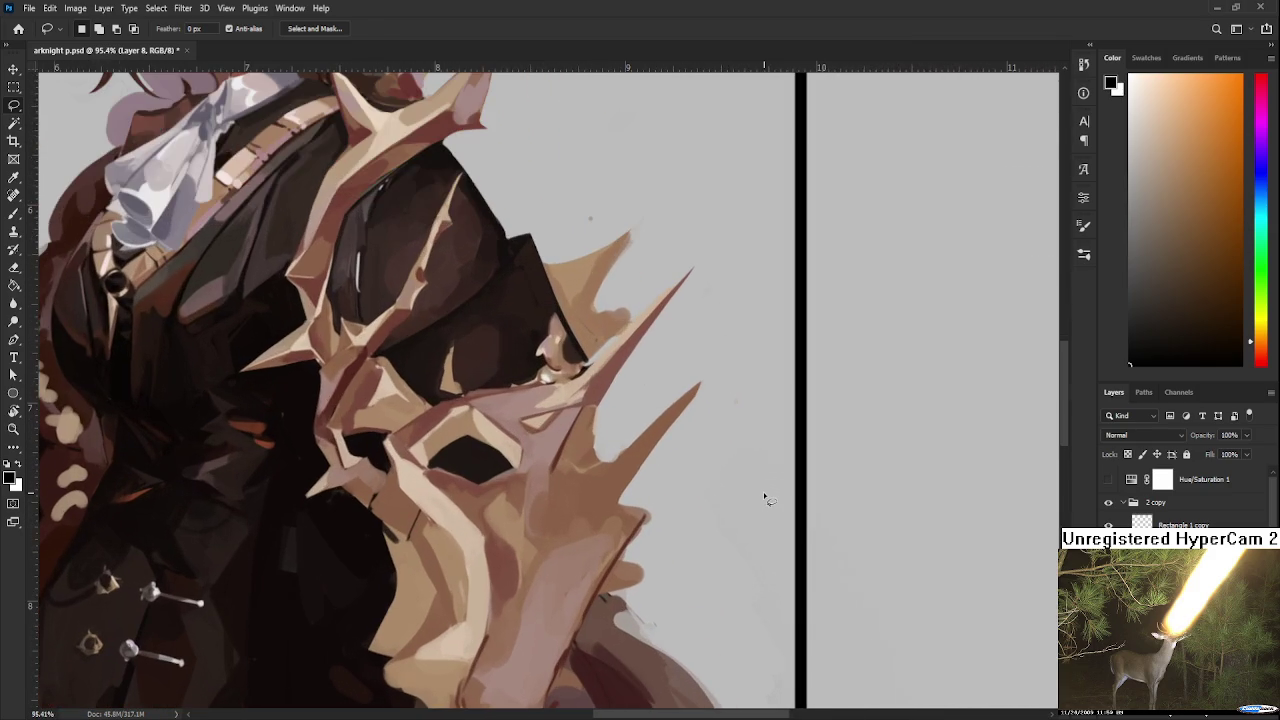
{"action": "key", "text": "b"}
{"action": "left_click", "coordinate": [556, 405], "text": "alt"}
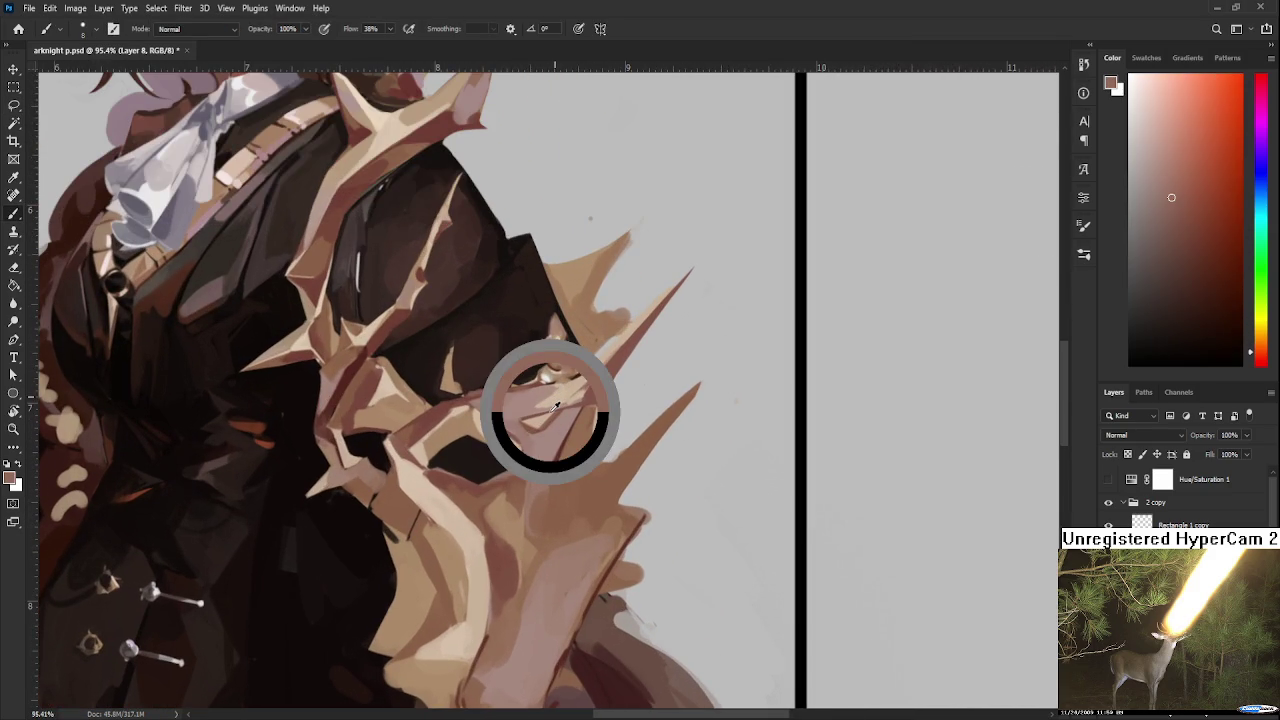
{"action": "left_click", "coordinate": [580, 392], "text": "alt"}
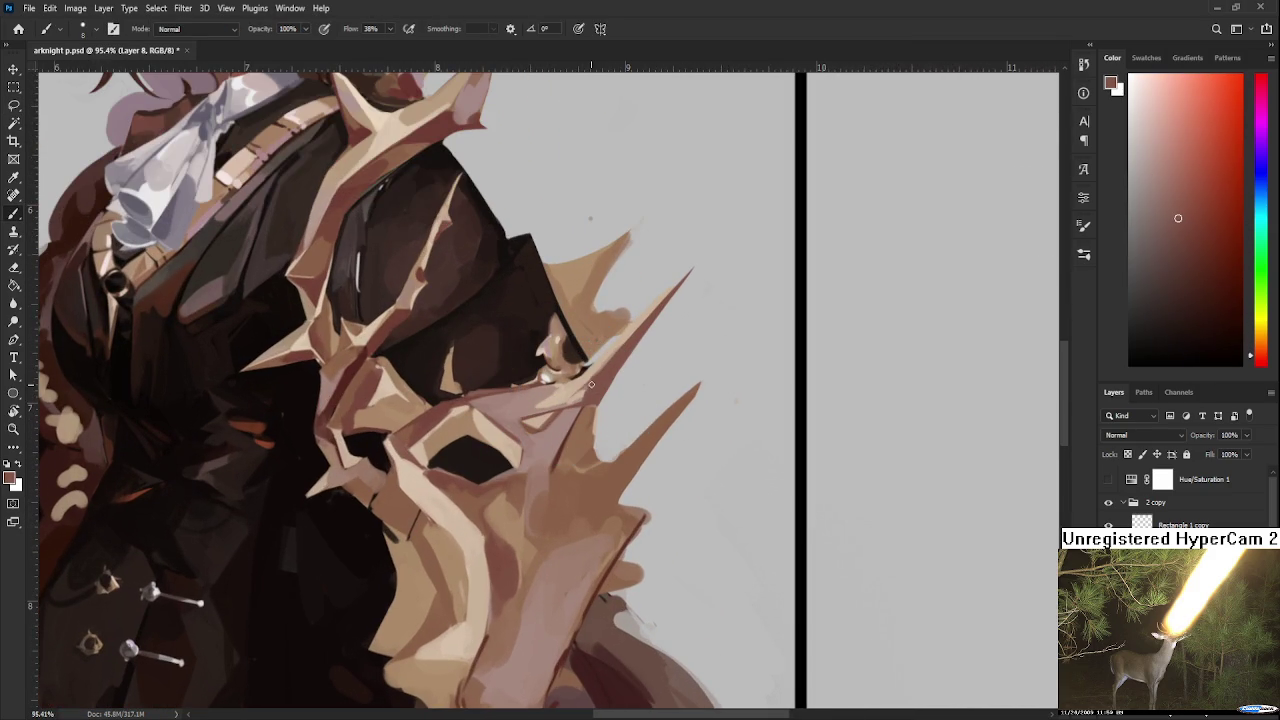
{"action": "left_click", "coordinate": [575, 394], "text": "alt"}
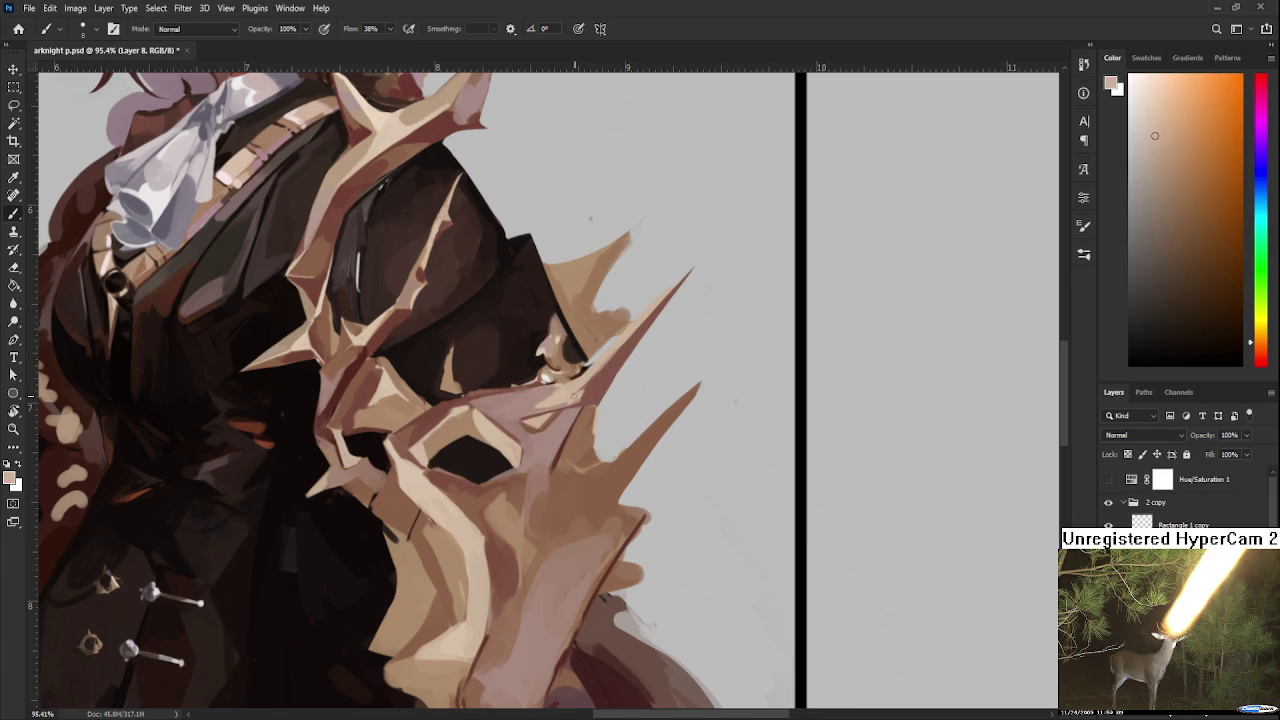
{"action": "left_click", "coordinate": [599, 381], "text": "alt"}
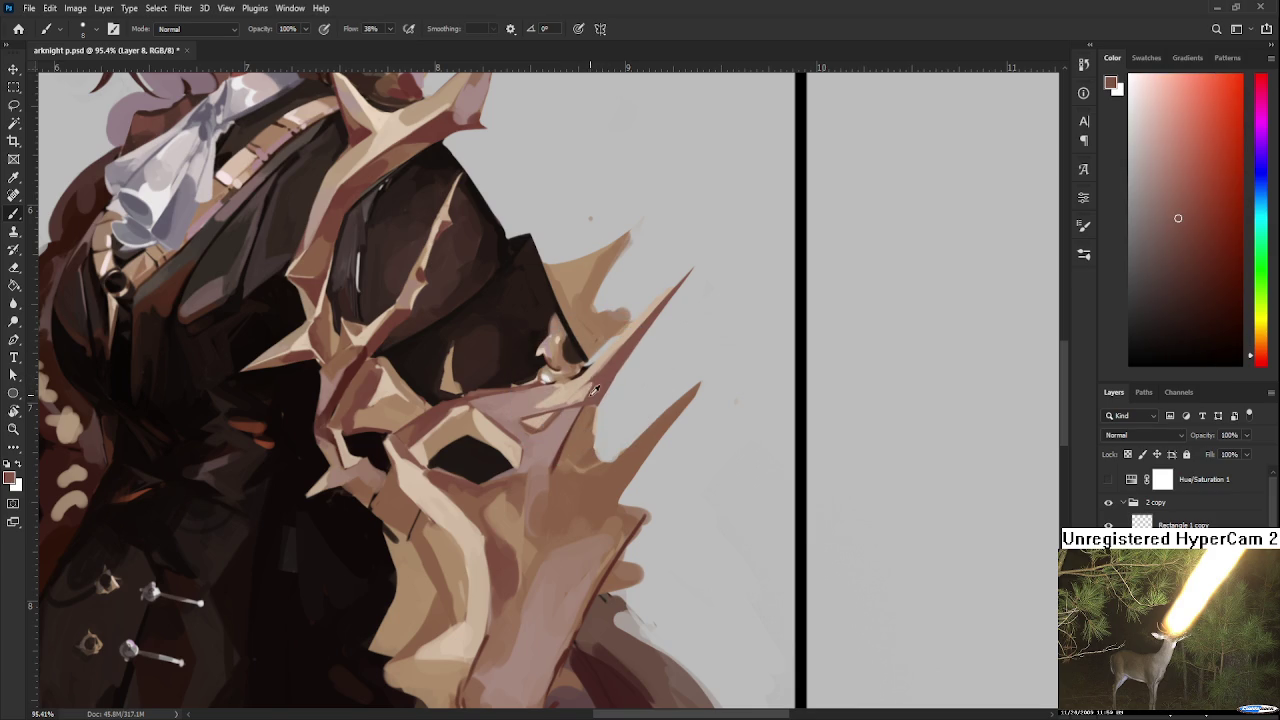
{"action": "left_click", "coordinate": [599, 377], "text": "alt"}
{"action": "left_click", "coordinate": [599, 378], "text": "alt"}
{"action": "left_click", "coordinate": [594, 390], "text": "alt"}
Step: Alternate peach and reddish-brown strokes, adding lighter tones along the spike
{"action": "left_click", "coordinate": [590, 392], "text": "alt"}
{"action": "left_click", "coordinate": [589, 390], "text": "alt"}
{"action": "left_click", "coordinate": [588, 386], "text": "alt"}
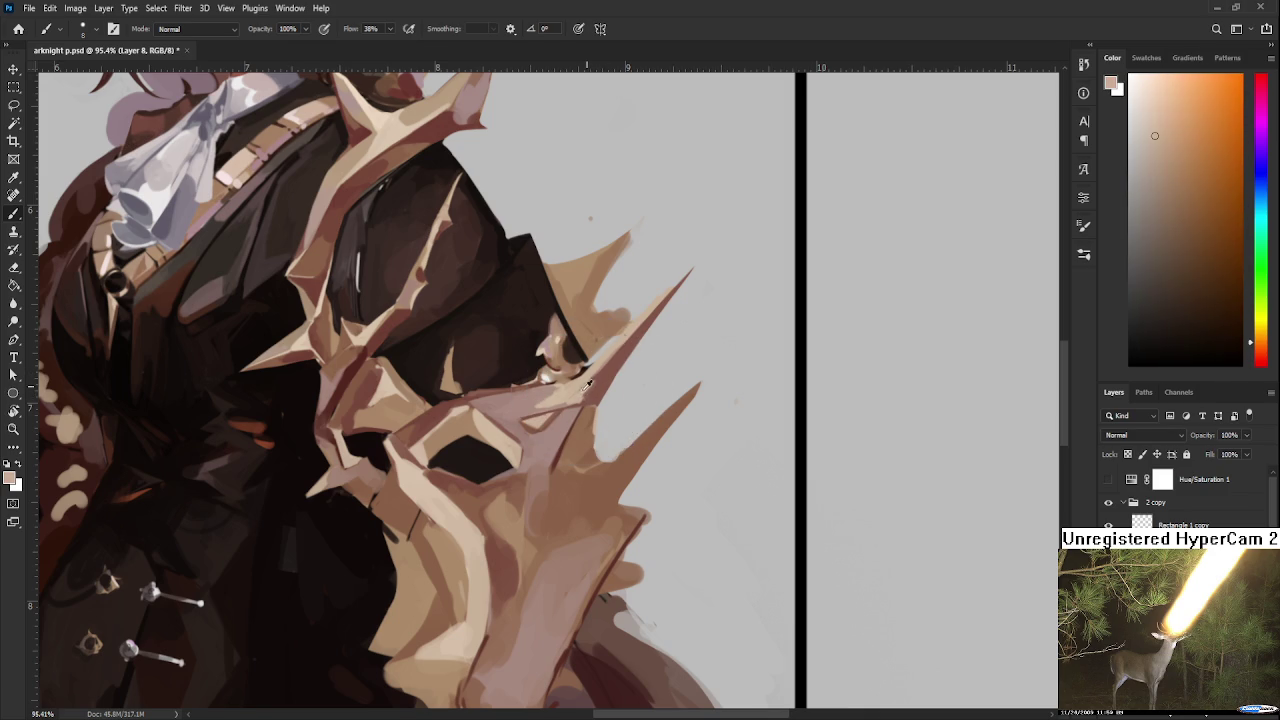
{"action": "left_click", "coordinate": [615, 362], "text": "alt"}
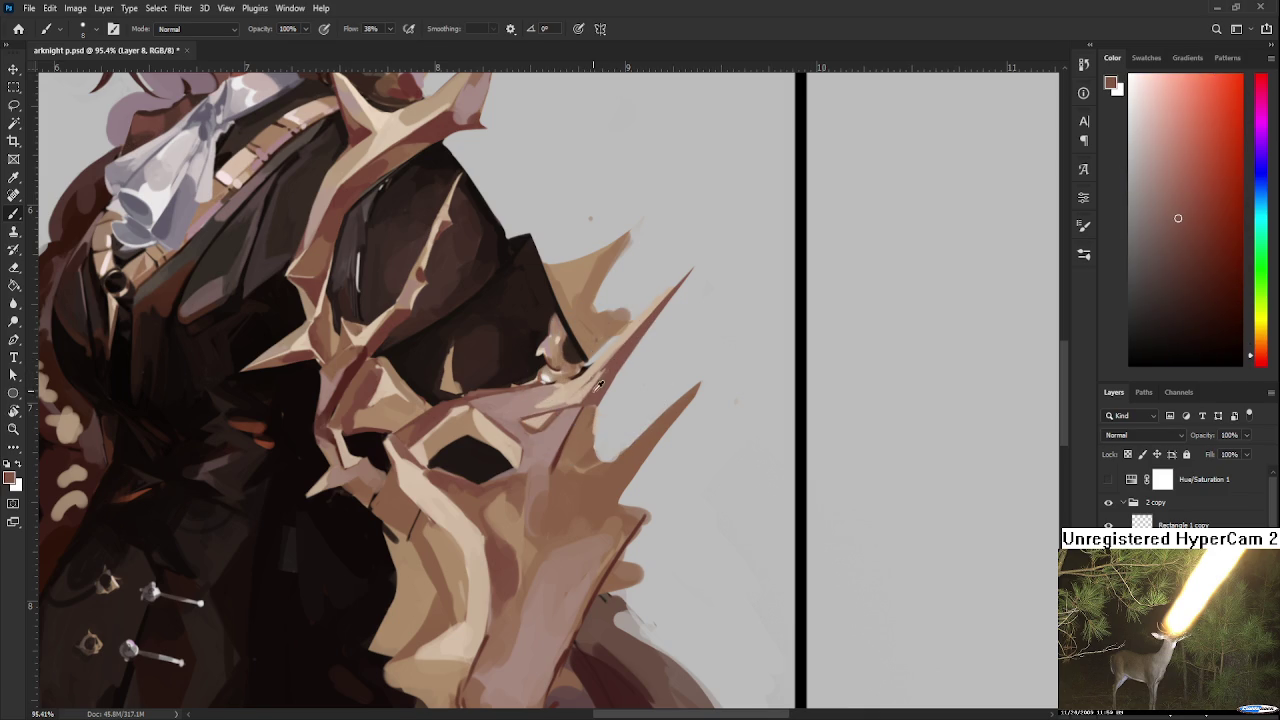
{"action": "left_click", "coordinate": [590, 391], "text": "alt"}
{"action": "left_click", "coordinate": [596, 389], "text": "alt"}
{"action": "left_click", "coordinate": [590, 387], "text": "alt"}
{"action": "left_click", "coordinate": [628, 348], "text": "alt"}
{"action": "left_click", "coordinate": [608, 375], "text": "alt"}
Step: Paint the spike edge in light peach with reddish-brown touches
{"action": "left_click", "coordinate": [579, 391], "text": "alt"}
{"action": "left_click", "coordinate": [606, 360], "text": "alt"}
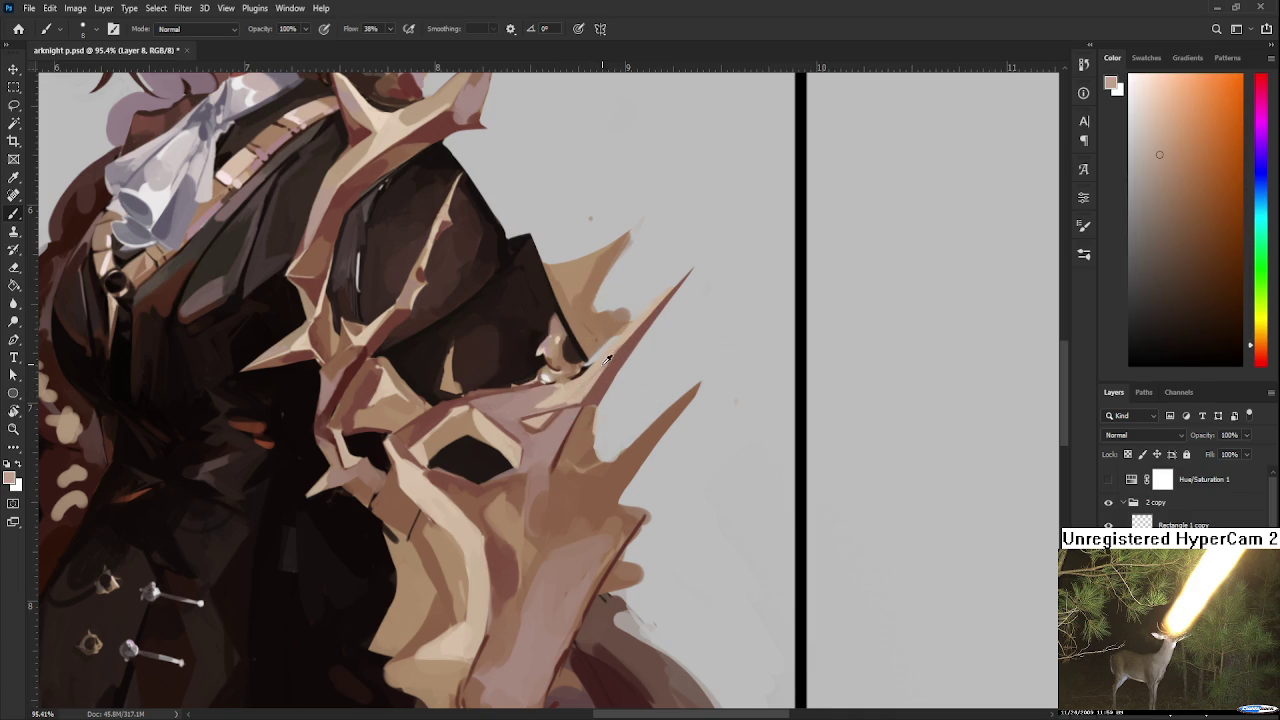
{"action": "left_click", "coordinate": [618, 353], "text": "alt"}
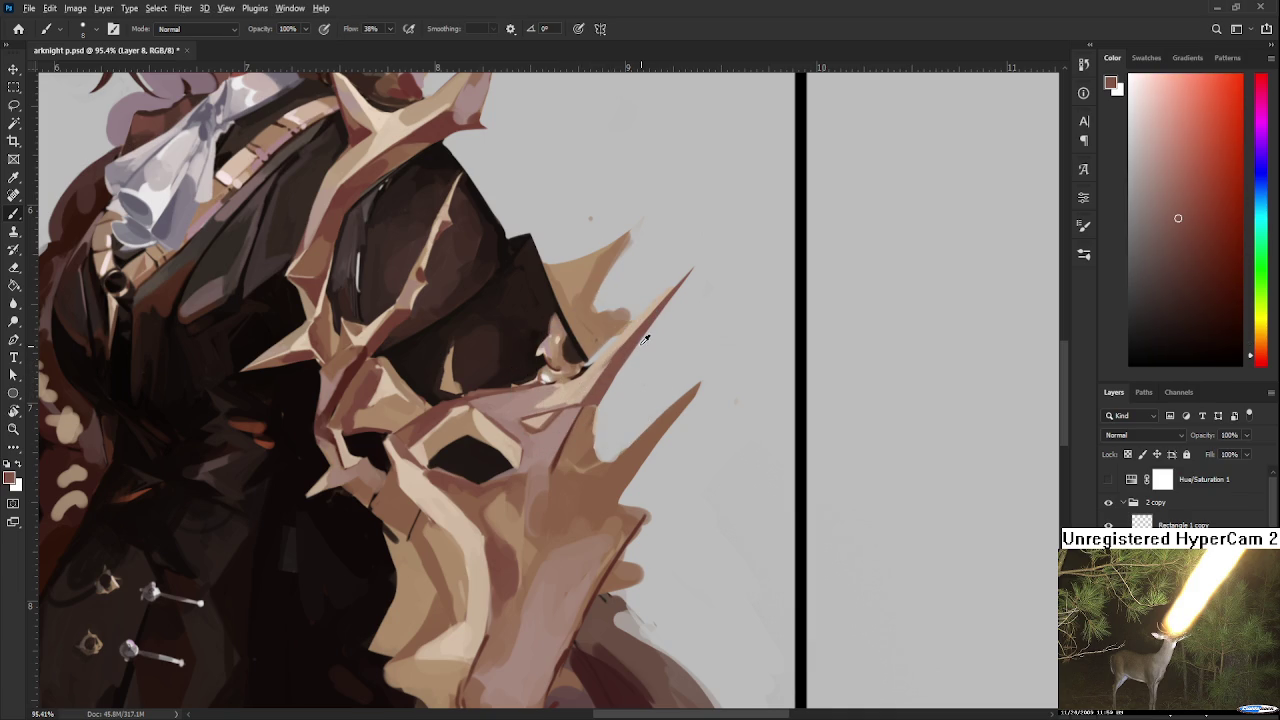
{"action": "left_click", "coordinate": [588, 346], "text": "alt"}
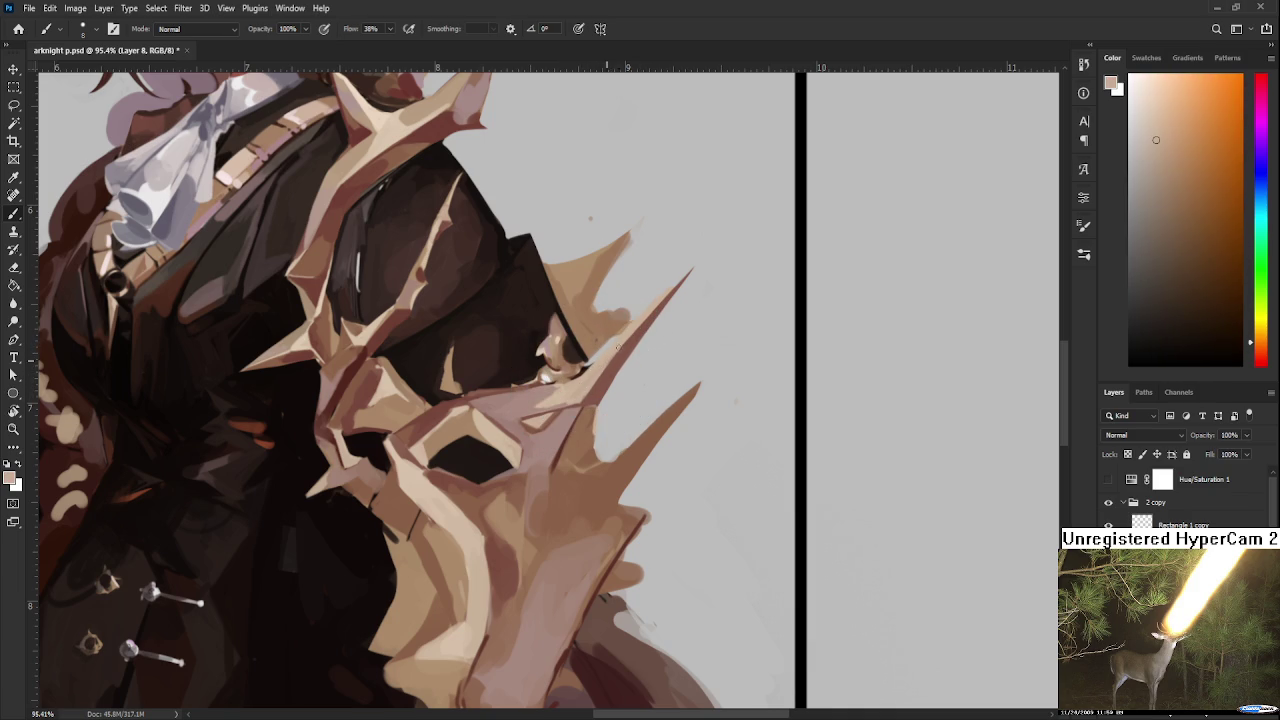
{"action": "left_click", "coordinate": [610, 322], "text": "alt"}
{"action": "left_click", "coordinate": [593, 393], "text": "alt"}
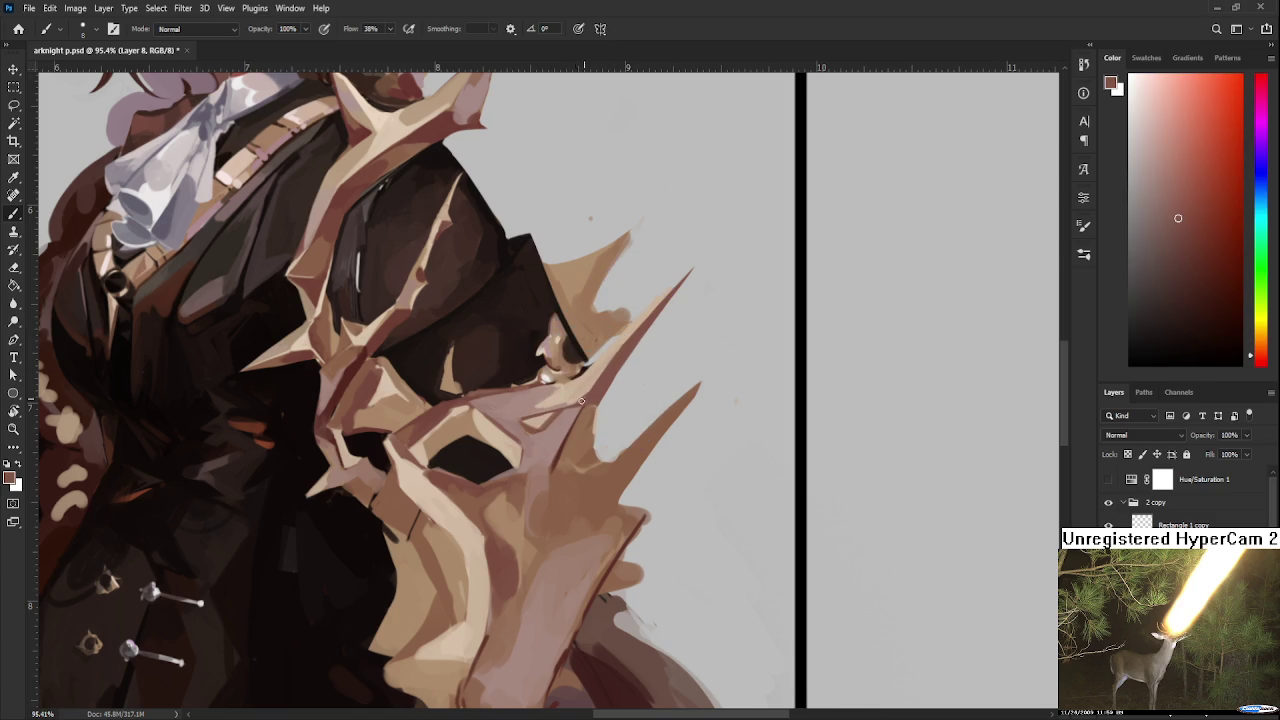
{"action": "left_click", "coordinate": [598, 383], "text": "alt"}
{"action": "scroll", "coordinate": [748, 540], "scroll_direction": "down", "scroll_amount": 5}
Step: Paint the shoulder armour with sampled beige and dark red-brown, panning toward the girl's head
{"action": "scroll", "coordinate": [697, 444], "scroll_direction": "up", "scroll_amount": 4}
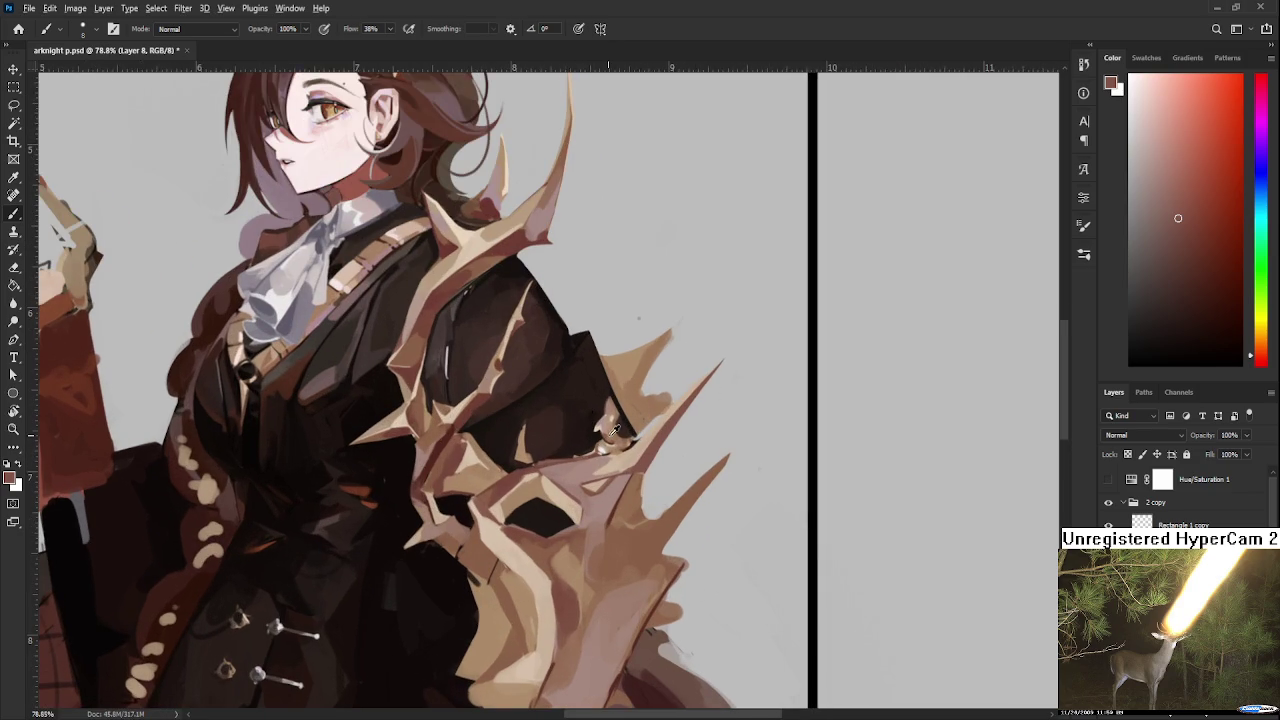
{"action": "left_click", "coordinate": [614, 456], "text": "alt"}
{"action": "left_click", "coordinate": [608, 461], "text": "alt"}
{"action": "left_click", "coordinate": [603, 462], "text": "alt"}
{"action": "left_click", "coordinate": [636, 457], "text": "alt"}
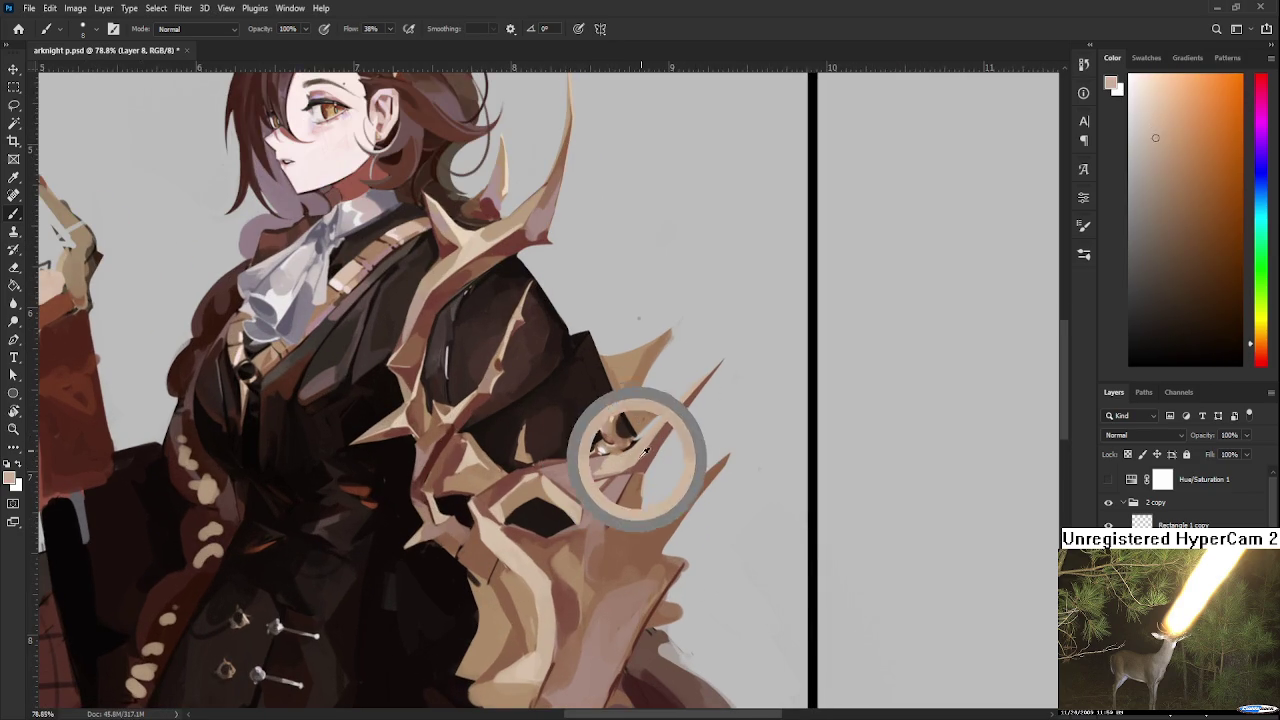
{"action": "left_click_drag", "start_coordinate": [699, 407], "coordinate": [657, 432]}
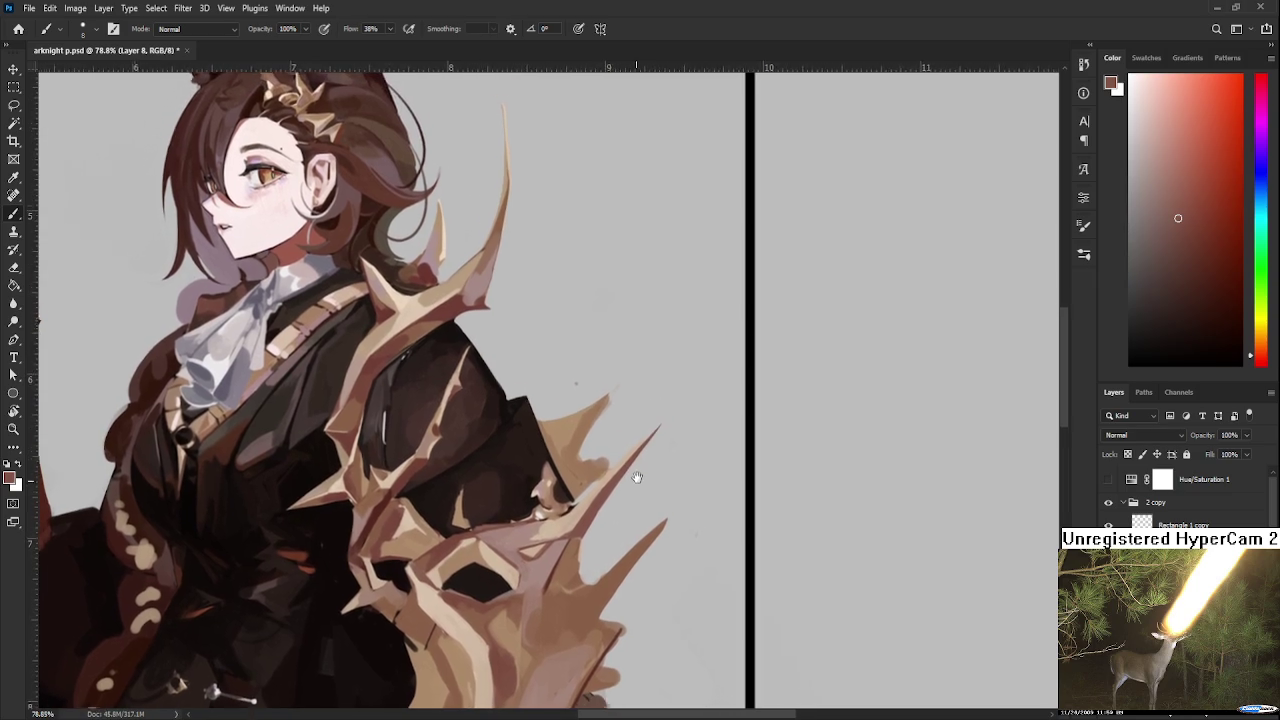
{"action": "left_click", "coordinate": [602, 483], "text": "alt"}
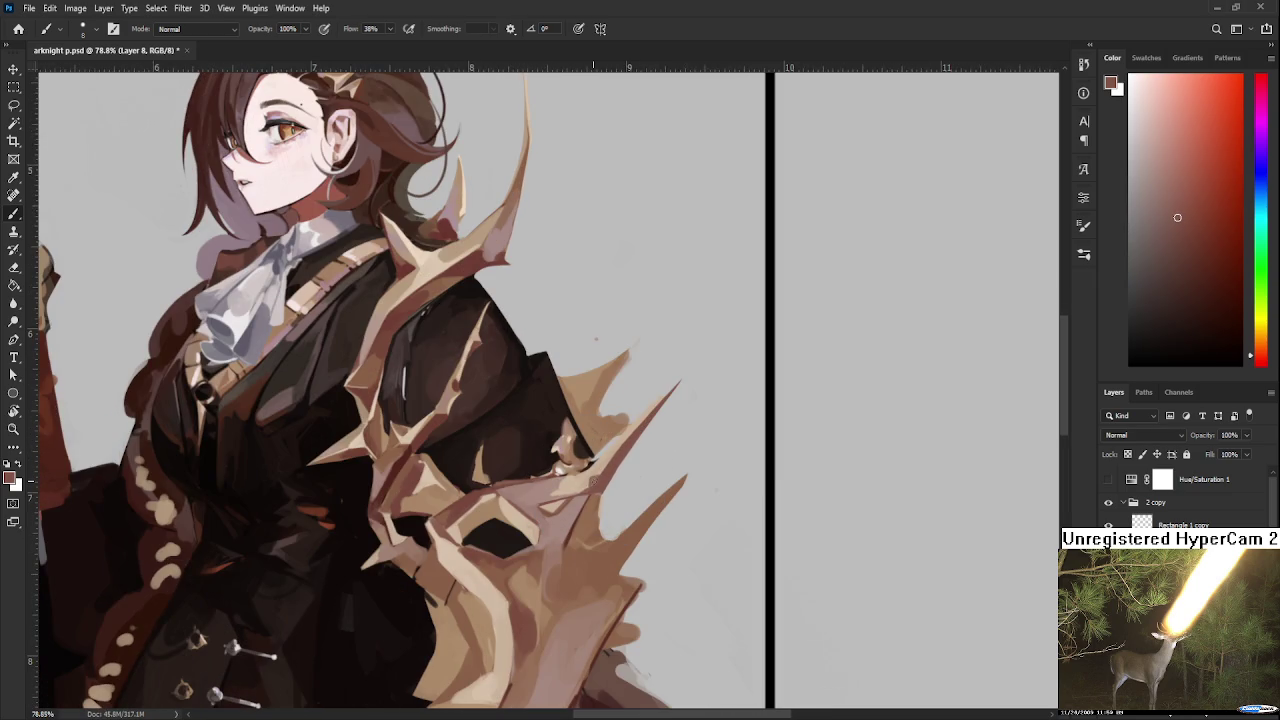
{"action": "mouse_move", "coordinate": [634, 500]}
{"action": "left_mouse_down"}
{"action": "mouse_move", "coordinate": [646, 485]}
{"action": "mouse_move", "coordinate": [686, 509]}
{"action": "left_mouse_up"}
{"action": "scroll", "coordinate": [686, 540], "scroll_direction": "down", "scroll_amount": 2}
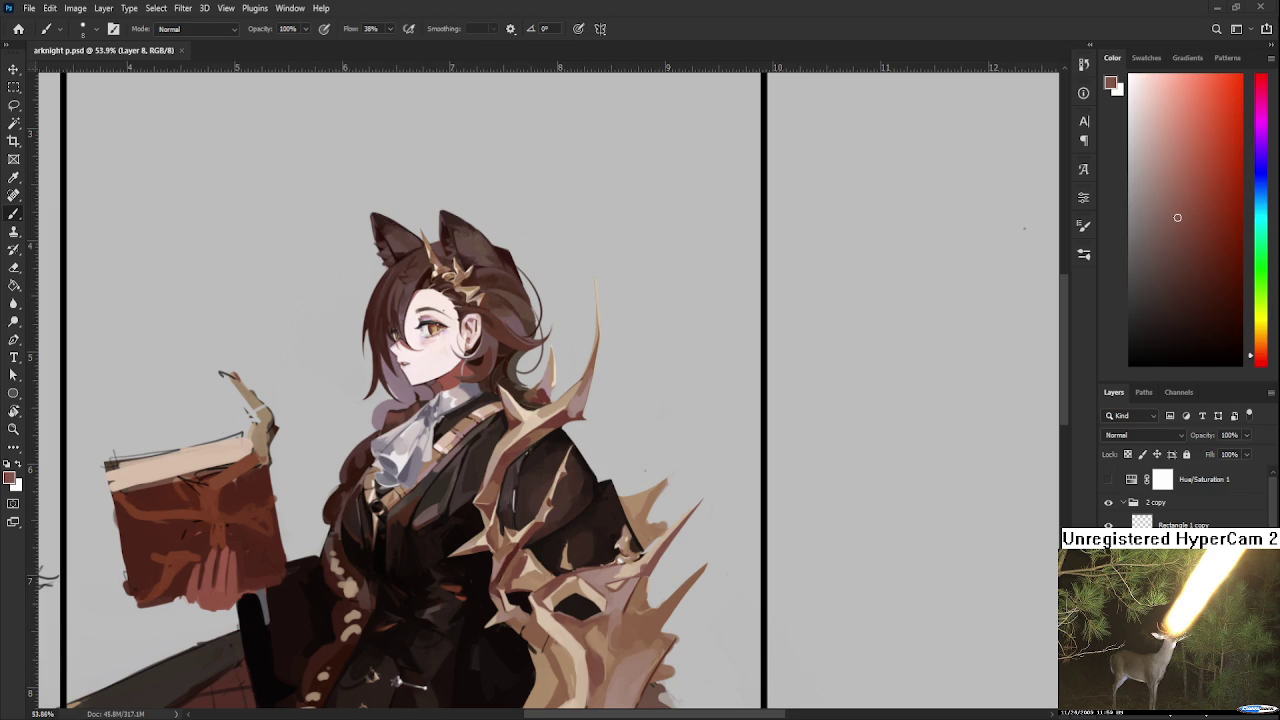
{"action": "scroll", "coordinate": [545, 490], "scroll_direction": "up", "scroll_amount": 2}
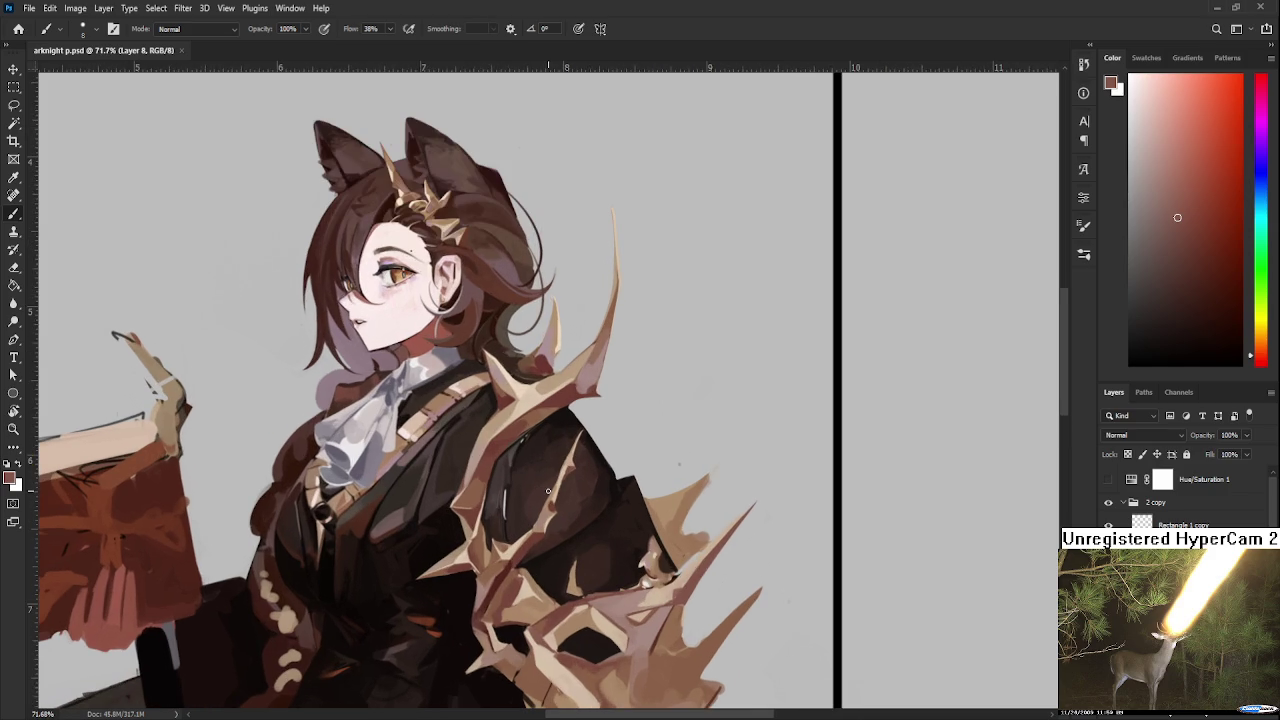
Step: Sample light peach, mauve-brown, orange-peach and red-brown tones from the shoulder armour
{"action": "left_click_drag", "start_coordinate": [624, 537], "coordinate": [632, 475]}
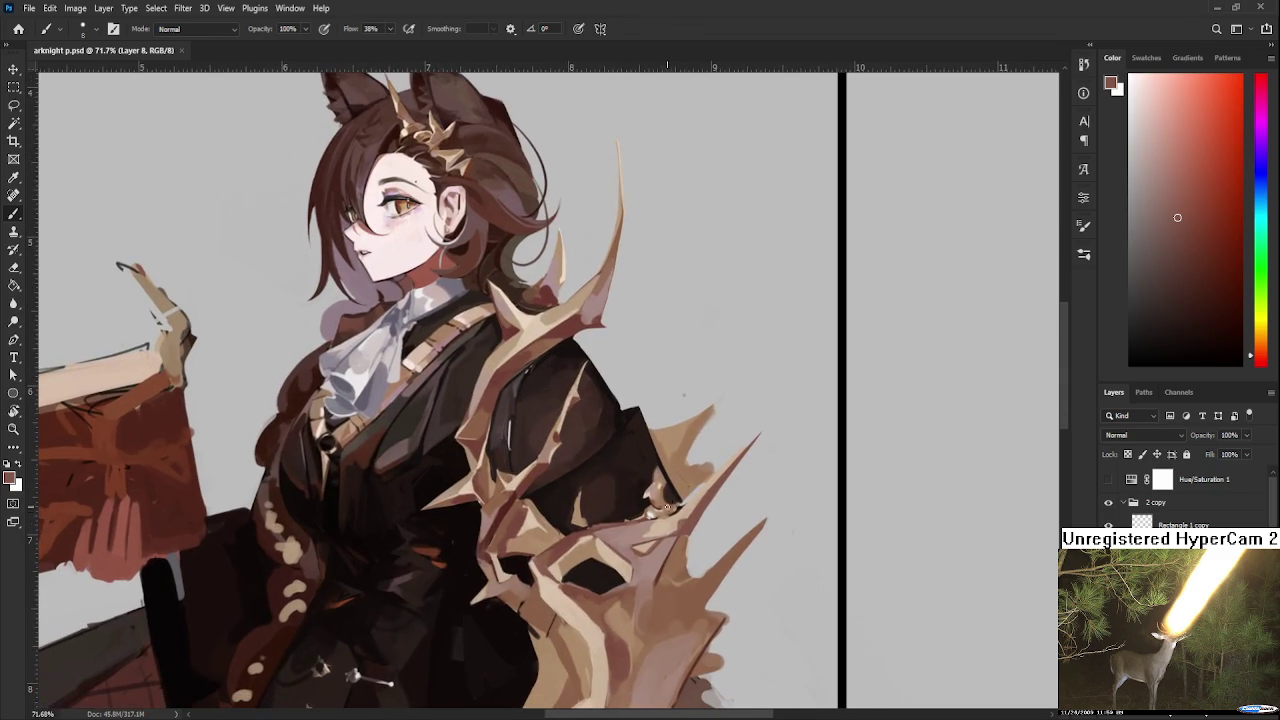
{"action": "left_click", "coordinate": [660, 524], "text": "alt"}
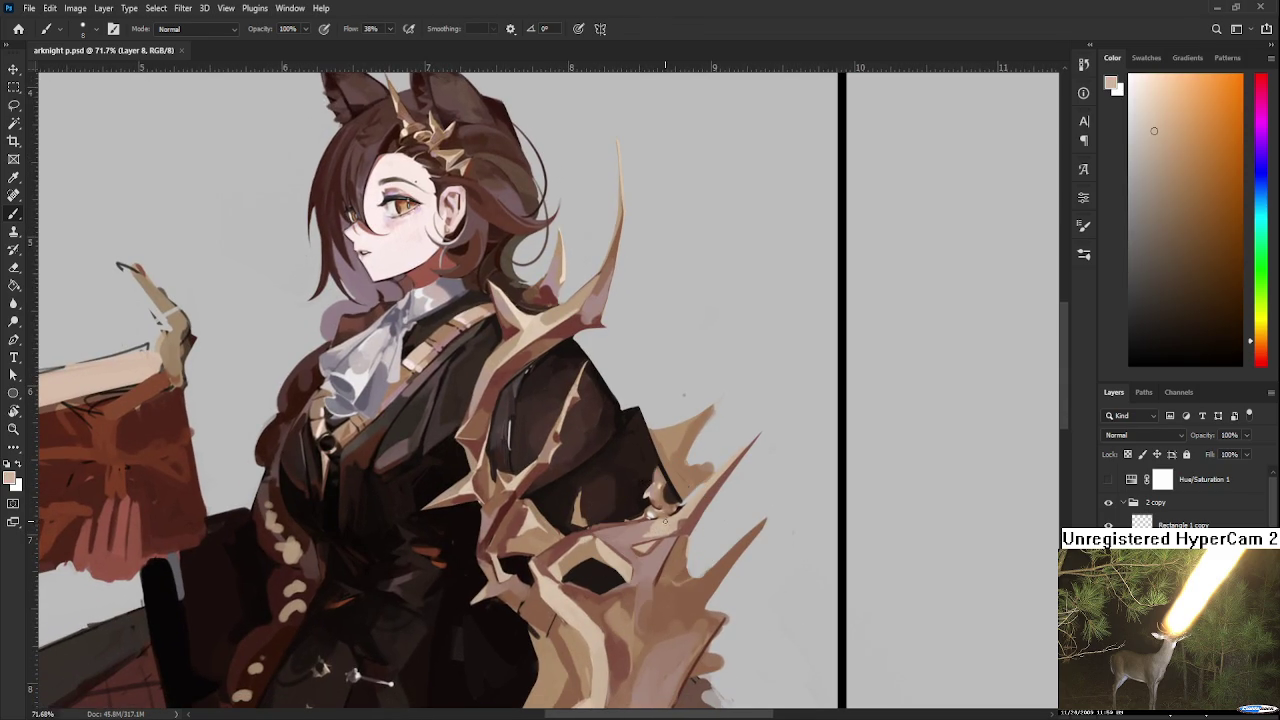
{"action": "left_click", "coordinate": [655, 522], "text": "alt"}
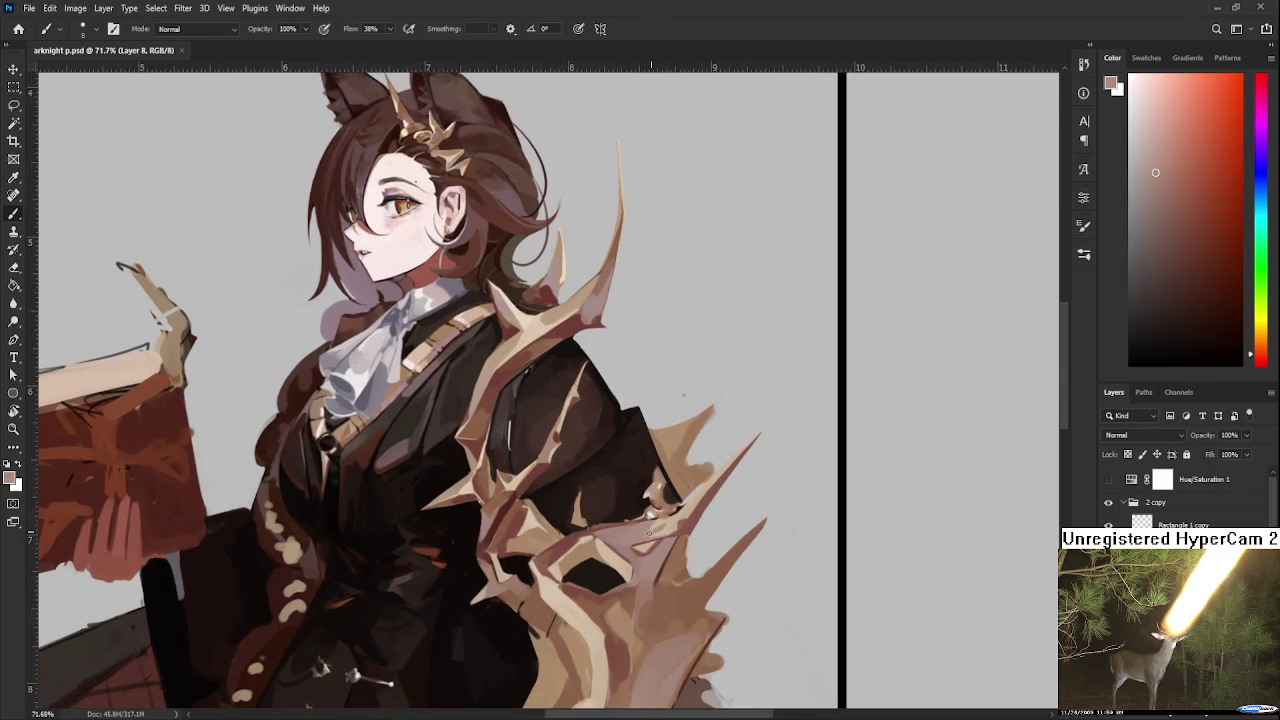
{"action": "left_click", "coordinate": [668, 521], "text": "alt"}
{"action": "left_click", "coordinate": [677, 518], "text": "alt"}
{"action": "left_click", "coordinate": [683, 527], "text": "alt"}
{"action": "left_click", "coordinate": [685, 523], "text": "alt"}
{"action": "left_click", "coordinate": [663, 534], "text": "alt"}
{"action": "left_click", "coordinate": [643, 532], "text": "alt"}
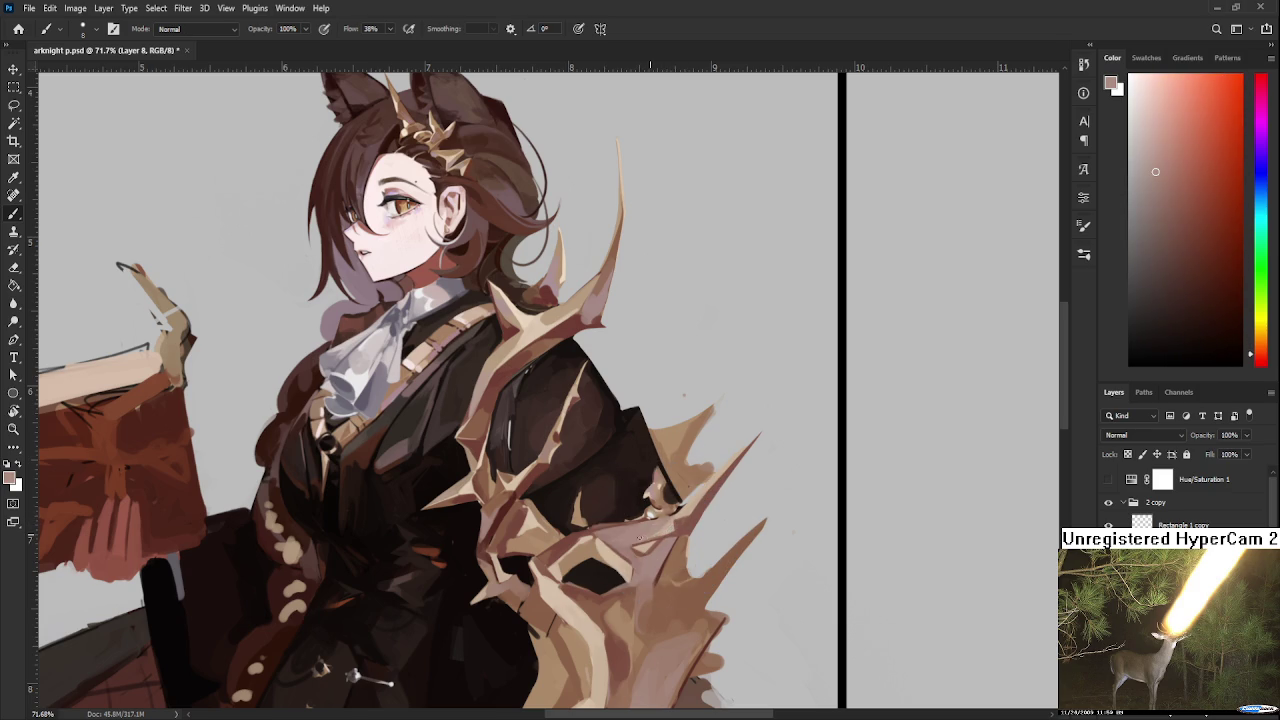
{"action": "left_click", "coordinate": [685, 522], "text": "alt"}
Step: Paint small mauve touches on the shoulder thorn spike, then resample its darker tone
{"action": "left_click_drag", "start_coordinate": [697, 513], "coordinate": [655, 539]}
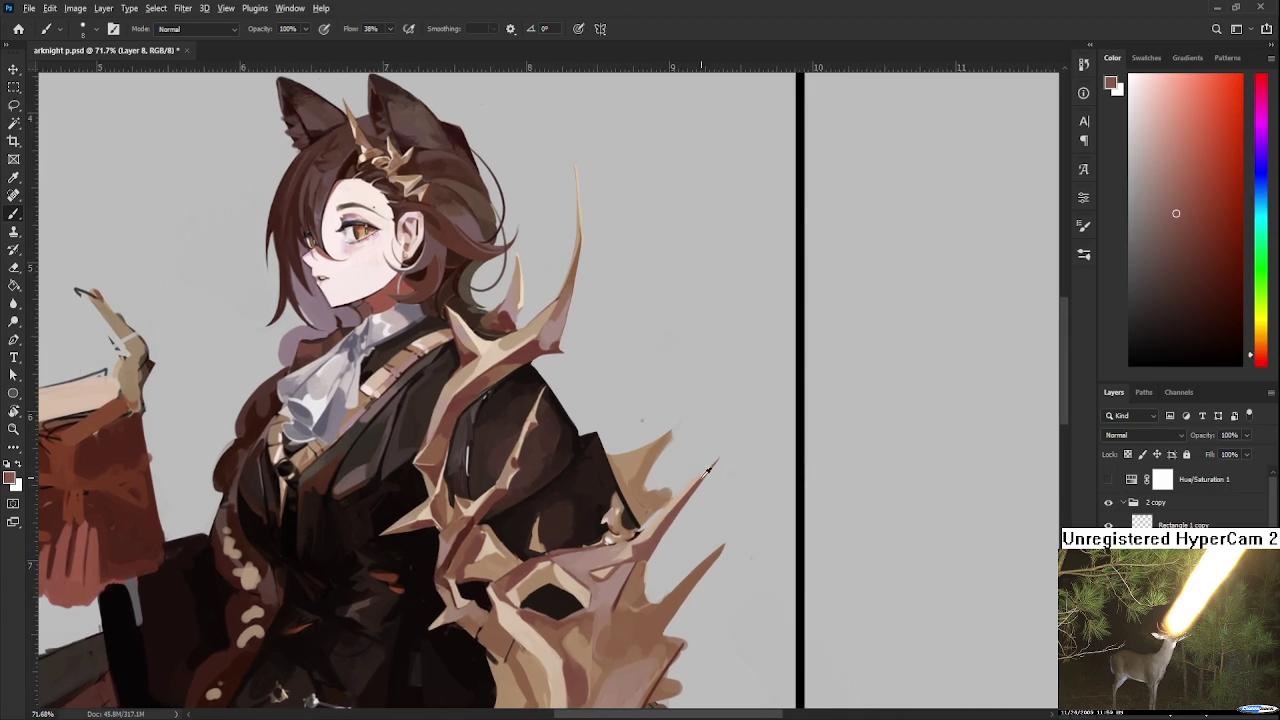
{"action": "left_click", "coordinate": [655, 527], "text": "alt"}
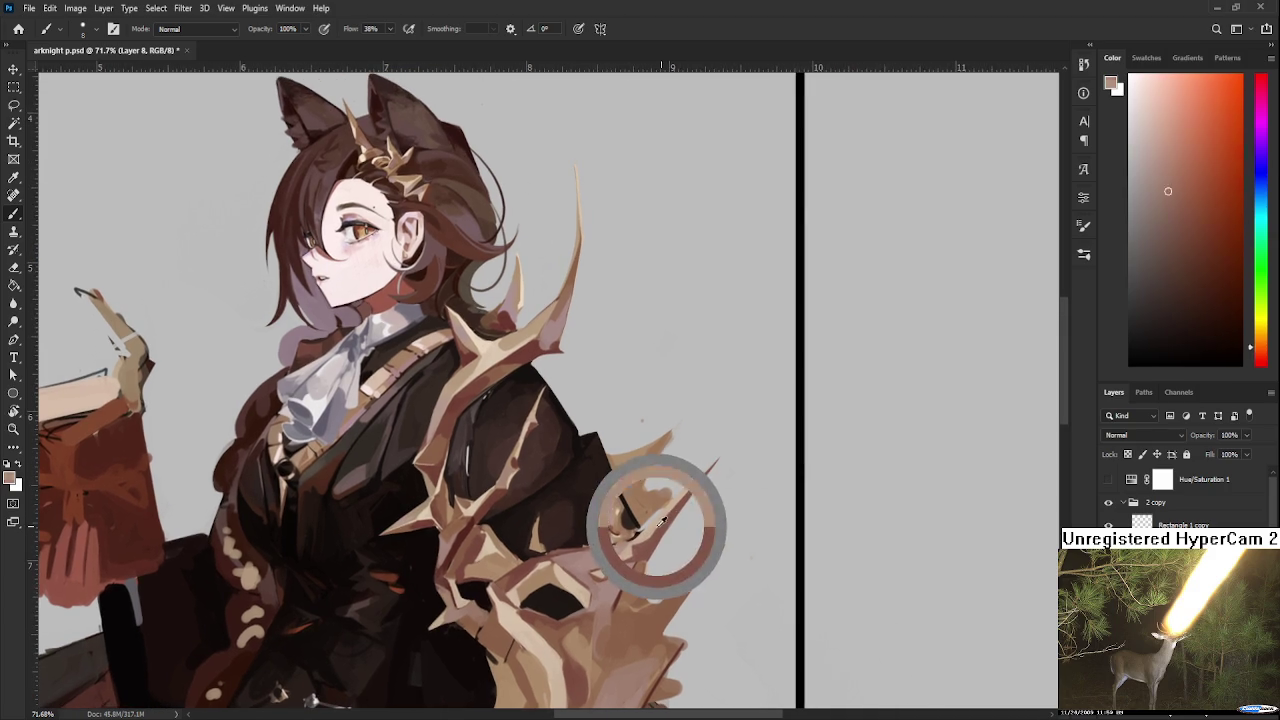
{"action": "left_click", "coordinate": [588, 557], "text": "alt"}
{"action": "left_click", "coordinate": [563, 340], "text": "alt"}
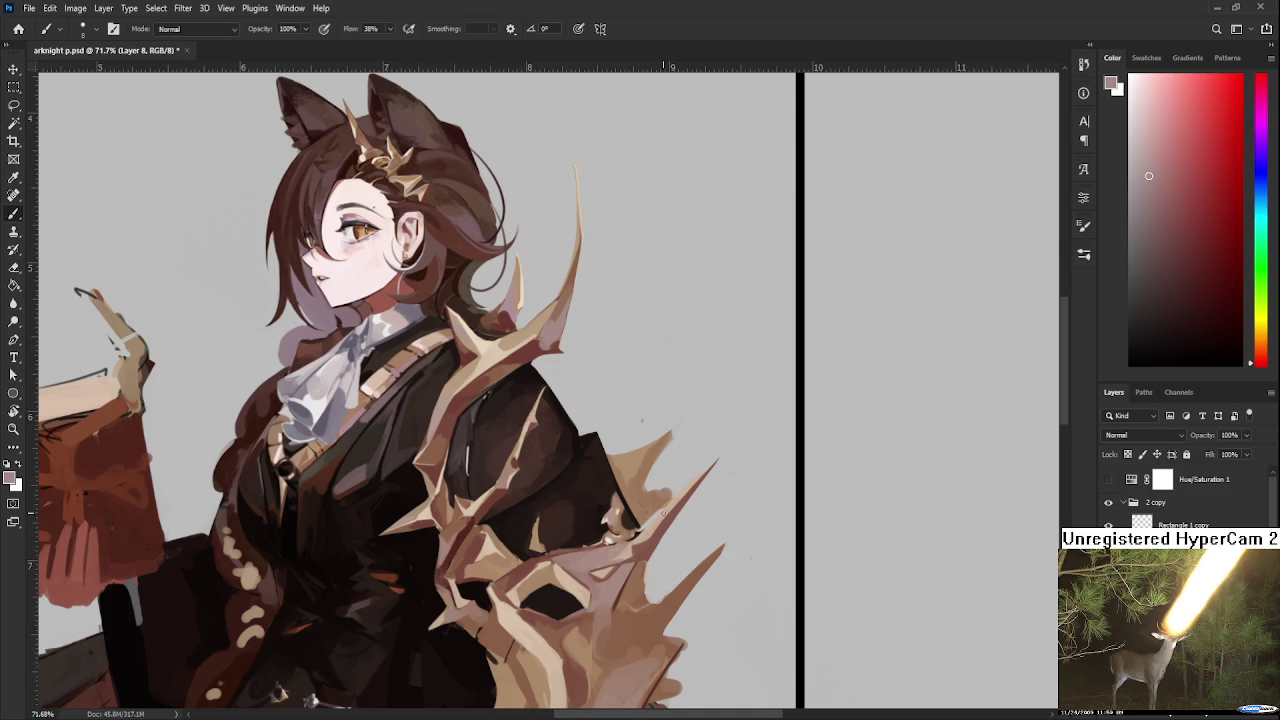
{"action": "left_click", "coordinate": [679, 498], "text": "alt"}
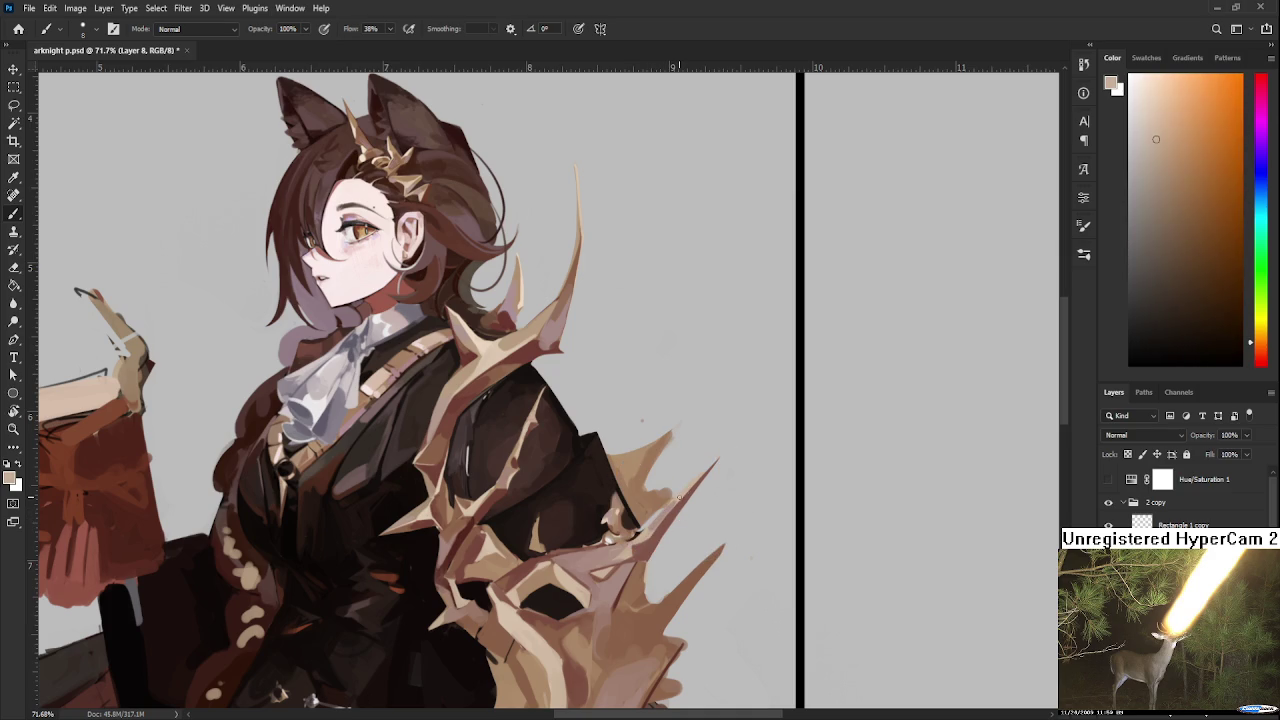
{"action": "left_click", "coordinate": [658, 520], "text": "alt"}
{"action": "left_click", "coordinate": [643, 527], "text": "alt"}
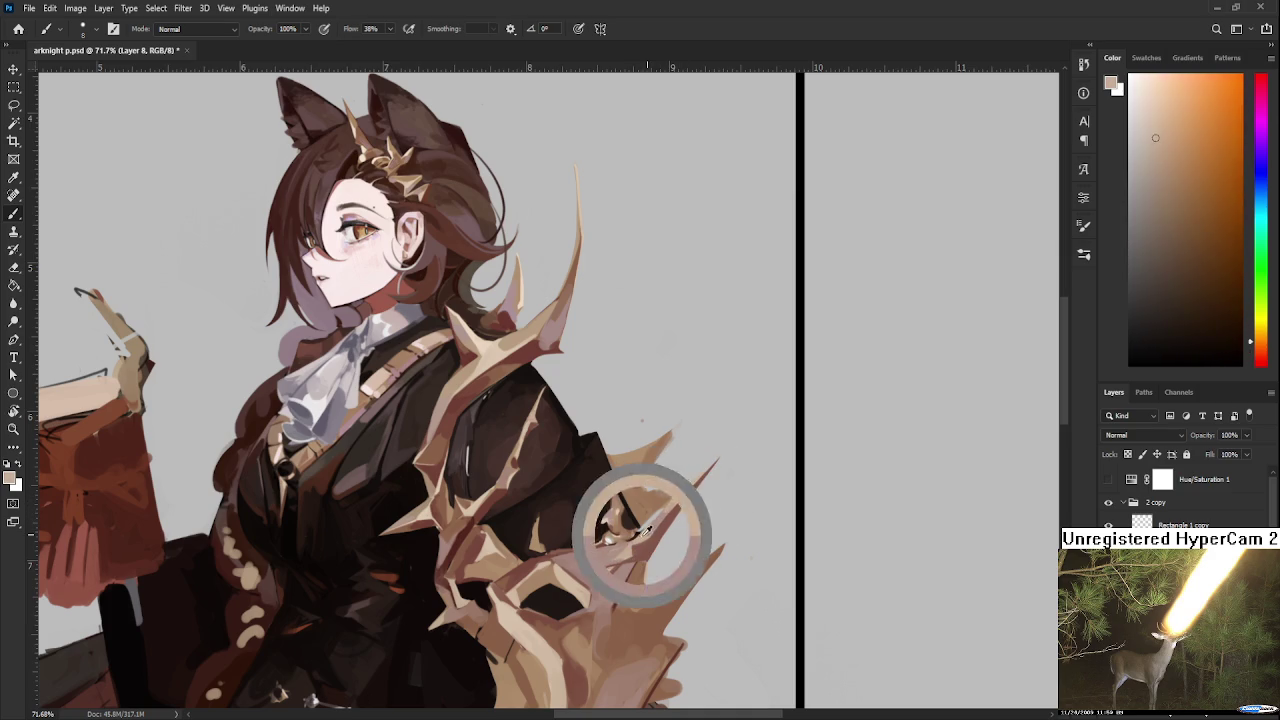
{"action": "left_click", "coordinate": [656, 515], "text": "alt"}
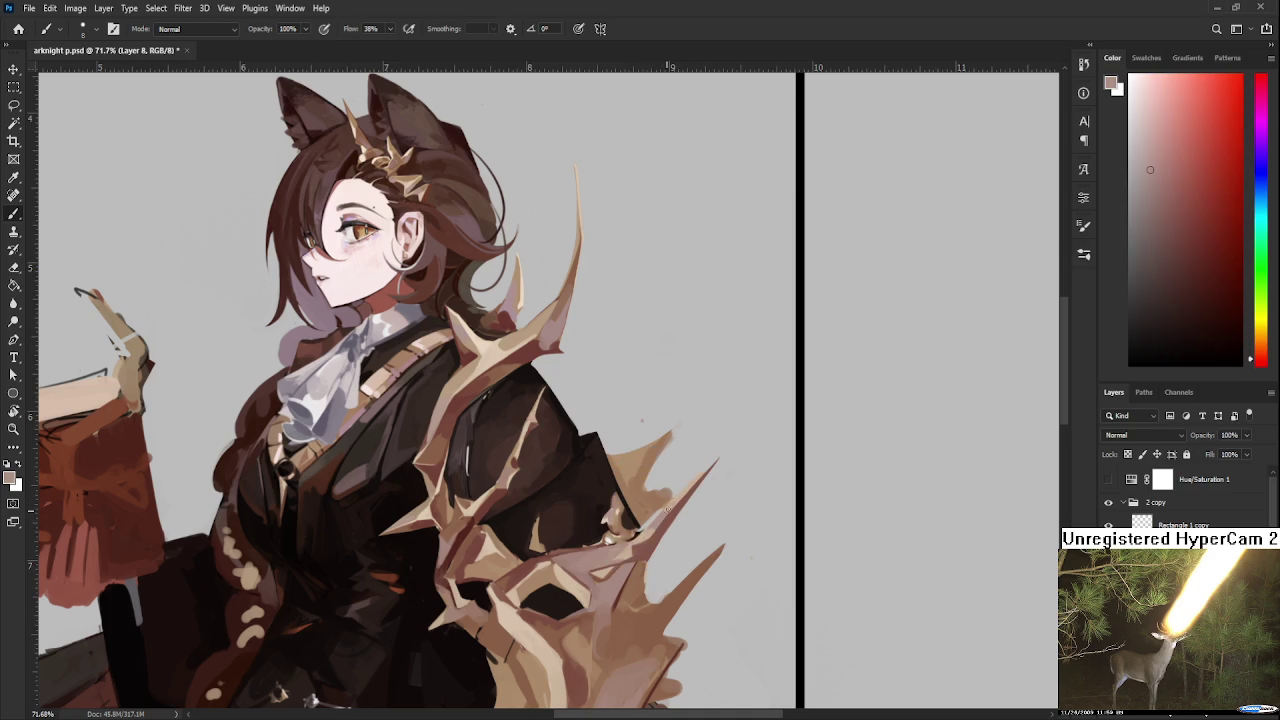
{"action": "left_click", "coordinate": [673, 504], "text": "alt"}
{"action": "left_click", "coordinate": [669, 522], "text": "alt"}
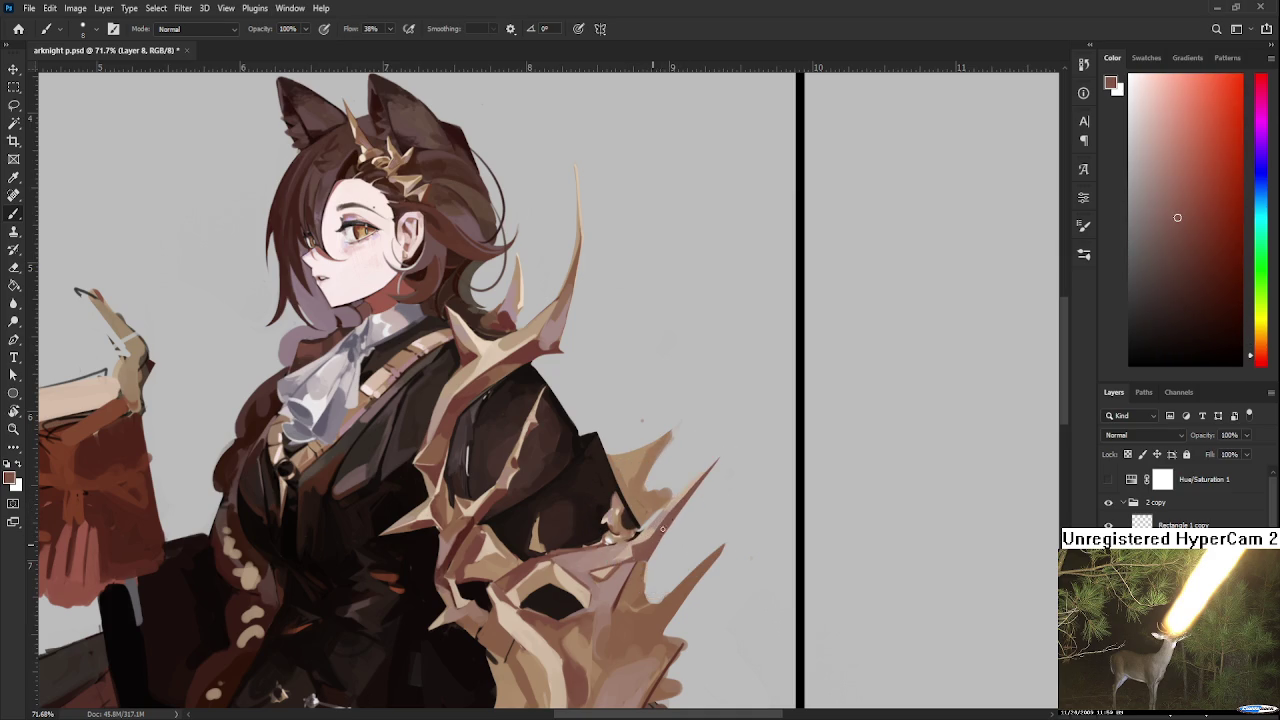
Step: Rotate the canvas view to get an easier stroke angle on the spike
{"action": "mouse_move", "coordinate": [644, 556]}
{"action": "left_mouse_down"}
{"action": "mouse_move", "coordinate": [666, 550]}
{"action": "mouse_move", "coordinate": [633, 584]}
{"action": "left_mouse_up"}
{"action": "left_click", "coordinate": [645, 572], "text": "alt"}
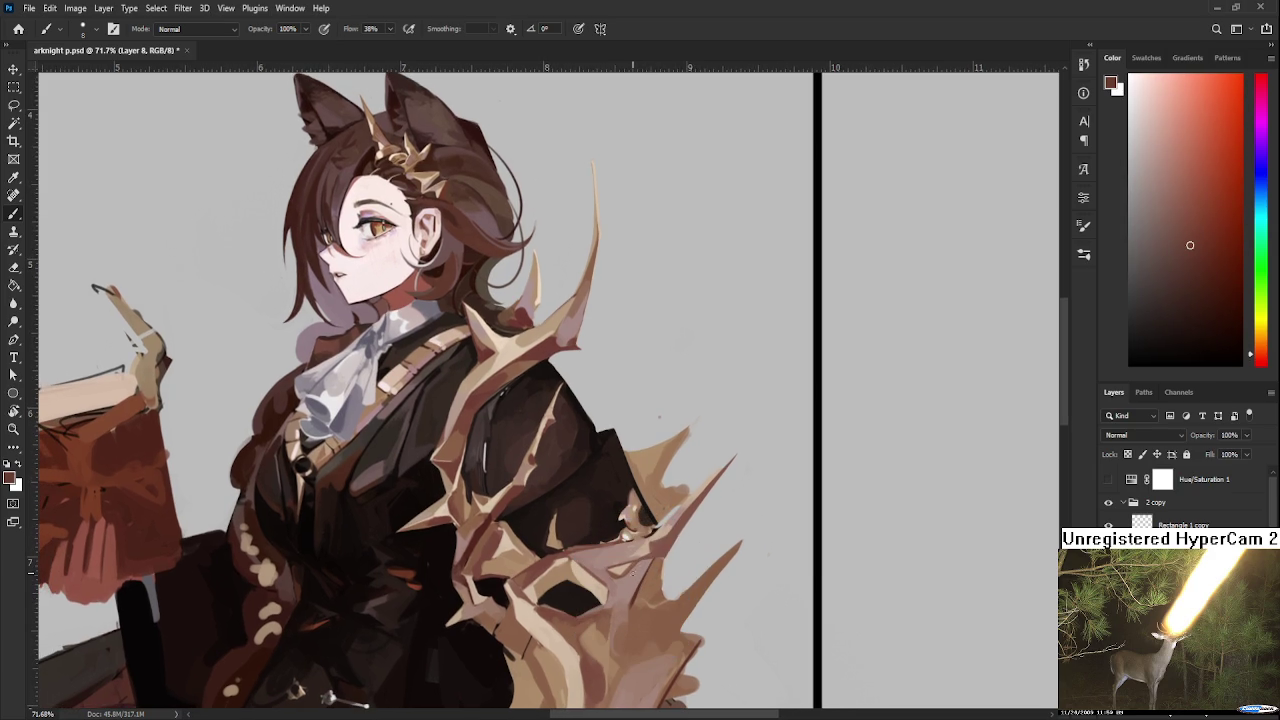
{"action": "key", "text": "r"}
{"action": "mouse_move", "coordinate": [625, 568]}
{"action": "left_mouse_down"}
{"action": "mouse_move", "coordinate": [703, 507]}
{"action": "mouse_move", "coordinate": [691, 502]}
{"action": "left_mouse_up"}
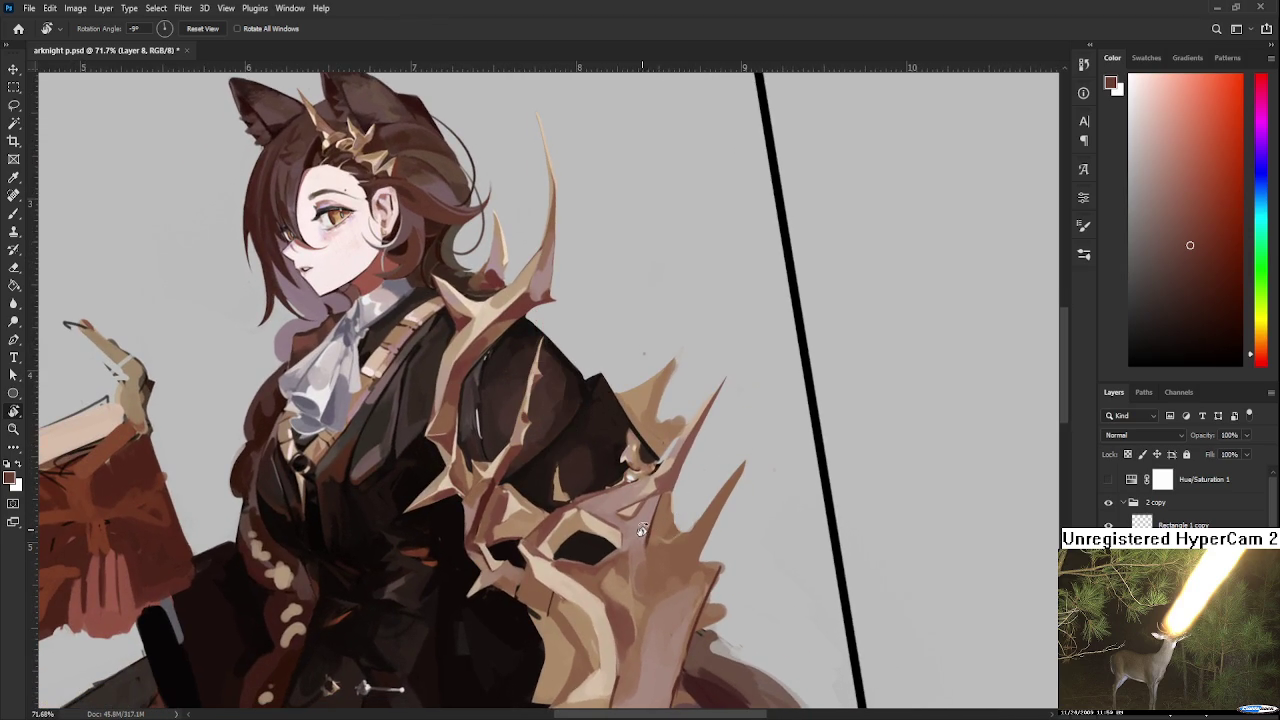
{"action": "left_click_drag", "start_coordinate": [624, 545], "coordinate": [594, 497]}
Step: Sample light tan and lighter tones from the armour with the Brush
{"action": "key", "text": "b"}
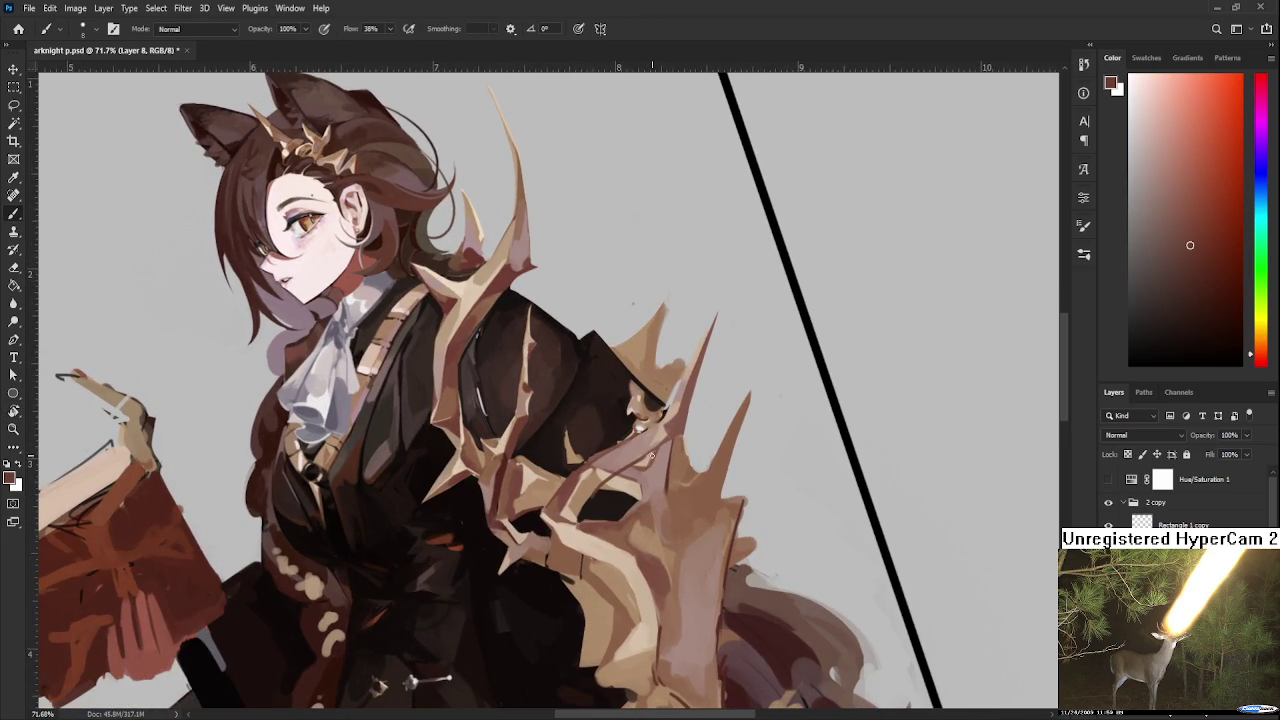
{"action": "left_click", "coordinate": [602, 469], "text": "alt"}
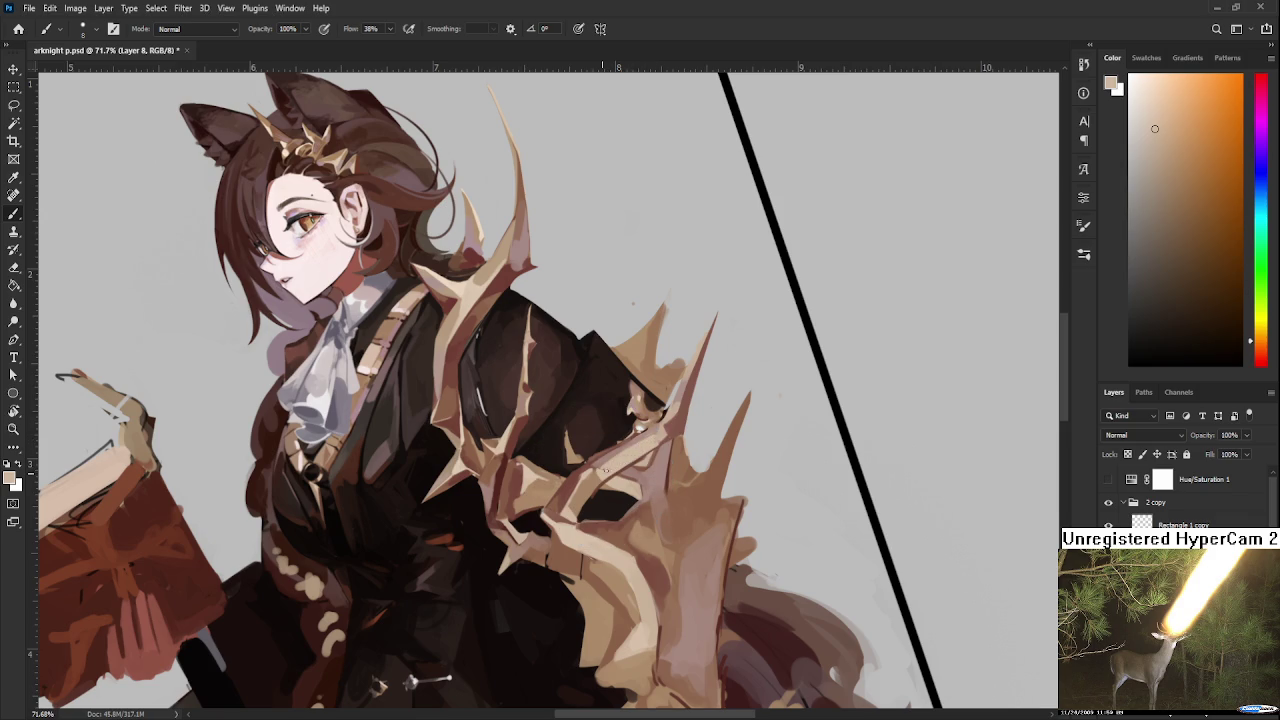
{"action": "left_click", "coordinate": [600, 476], "text": "alt"}
{"action": "left_click", "coordinate": [621, 462], "text": "alt"}
{"action": "left_click", "coordinate": [606, 466], "text": "alt"}
Step: Rotate the canvas about 10° further, then turn it back to nearly upright
{"action": "key", "text": "r"}
{"action": "mouse_move", "coordinate": [636, 455]}
{"action": "left_mouse_down"}
{"action": "mouse_move", "coordinate": [627, 531]}
{"action": "mouse_move", "coordinate": [588, 546]}
{"action": "left_mouse_up"}
{"action": "key", "text": "b"}
{"action": "left_click", "coordinate": [550, 490], "text": "alt"}
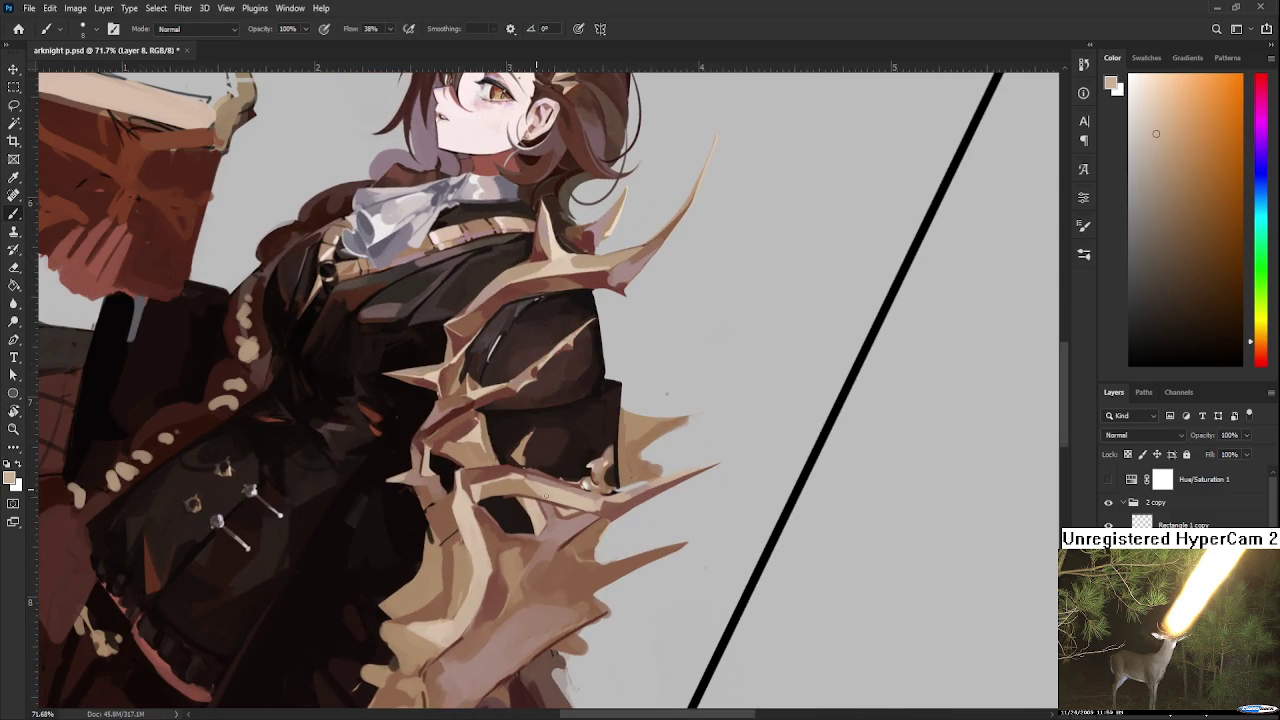
{"action": "left_click", "coordinate": [547, 489], "text": "alt"}
{"action": "key", "text": "r"}
{"action": "left_click_drag", "start_coordinate": [547, 489], "coordinate": [679, 490]}
{"action": "key", "text": "b"}
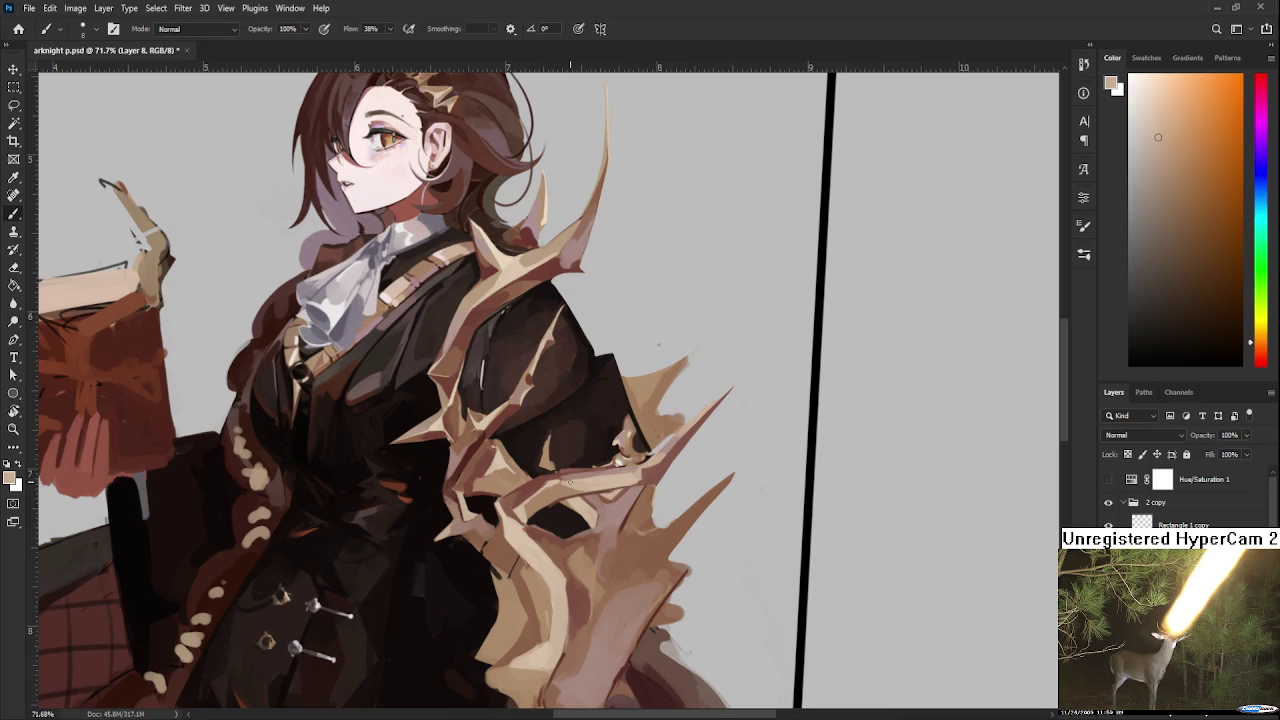
Step: Paint a short dark brown stroke on the thorn armour, then resample tan, reddish and peach tones
{"action": "left_click", "coordinate": [567, 467], "text": "alt"}
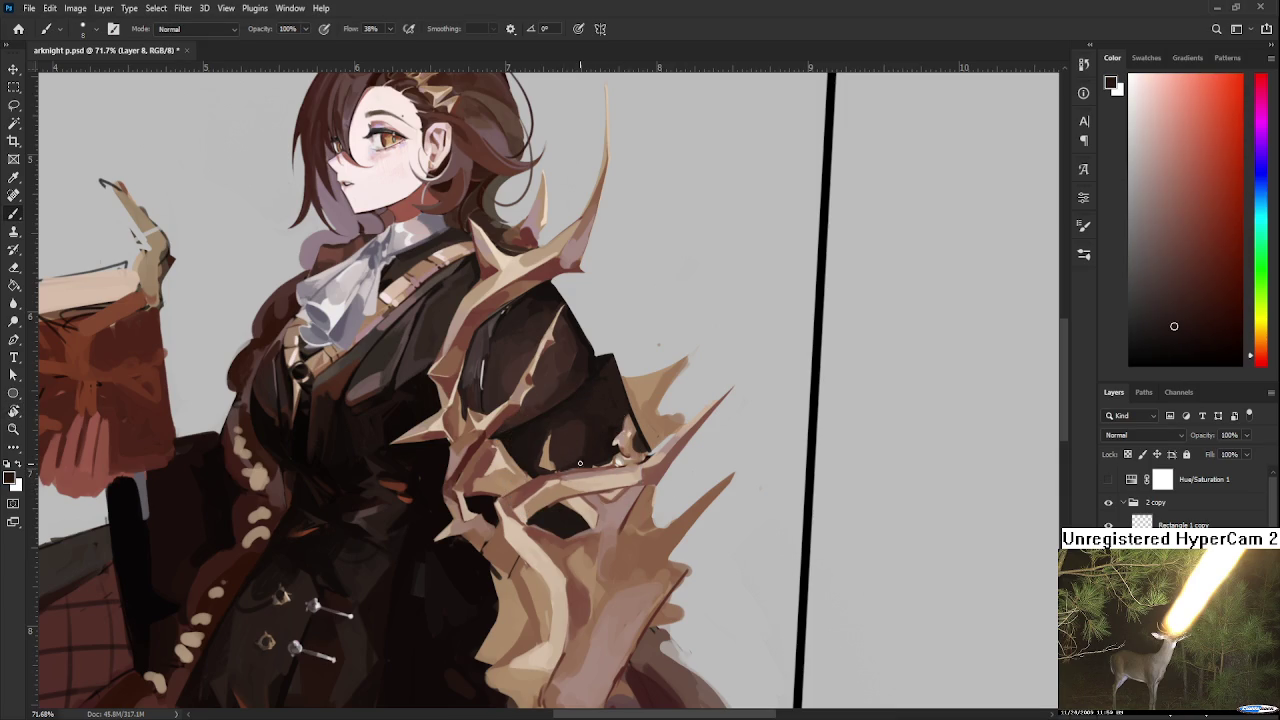
{"action": "left_click_drag", "start_coordinate": [560, 468], "coordinate": [580, 467]}
{"action": "left_click", "coordinate": [645, 462], "text": "alt"}
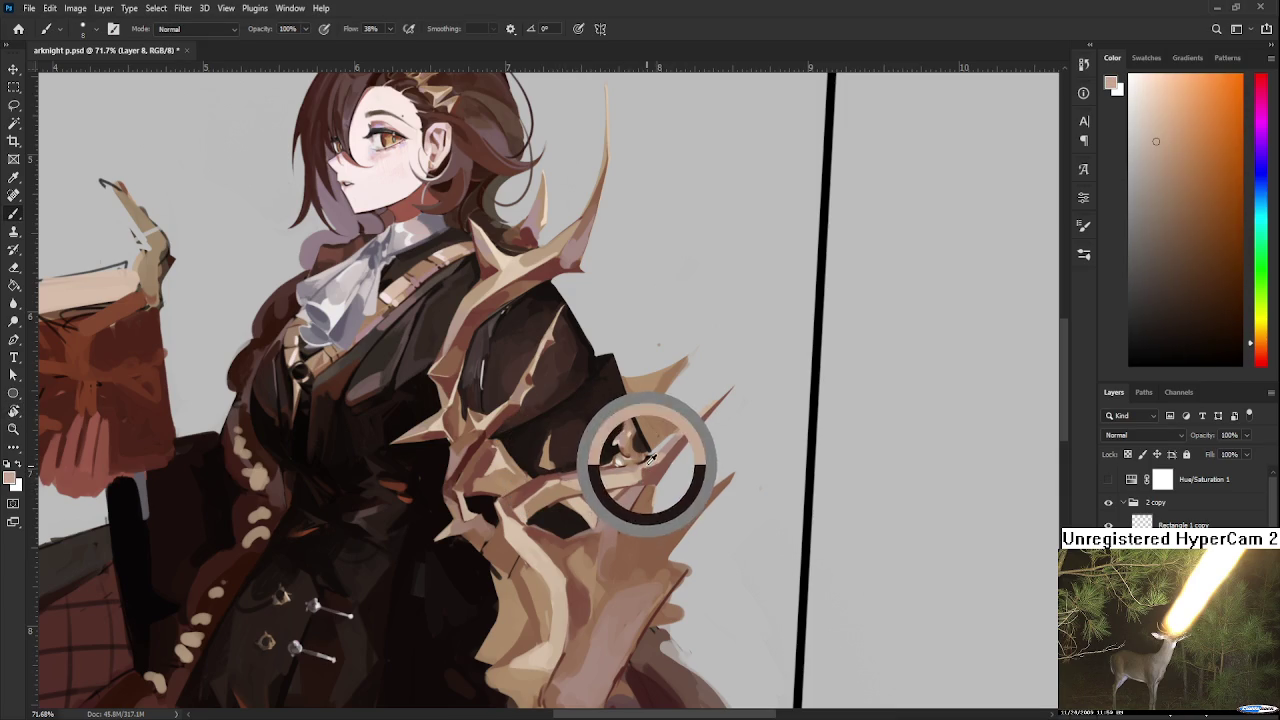
{"action": "left_click", "coordinate": [651, 481], "text": "alt"}
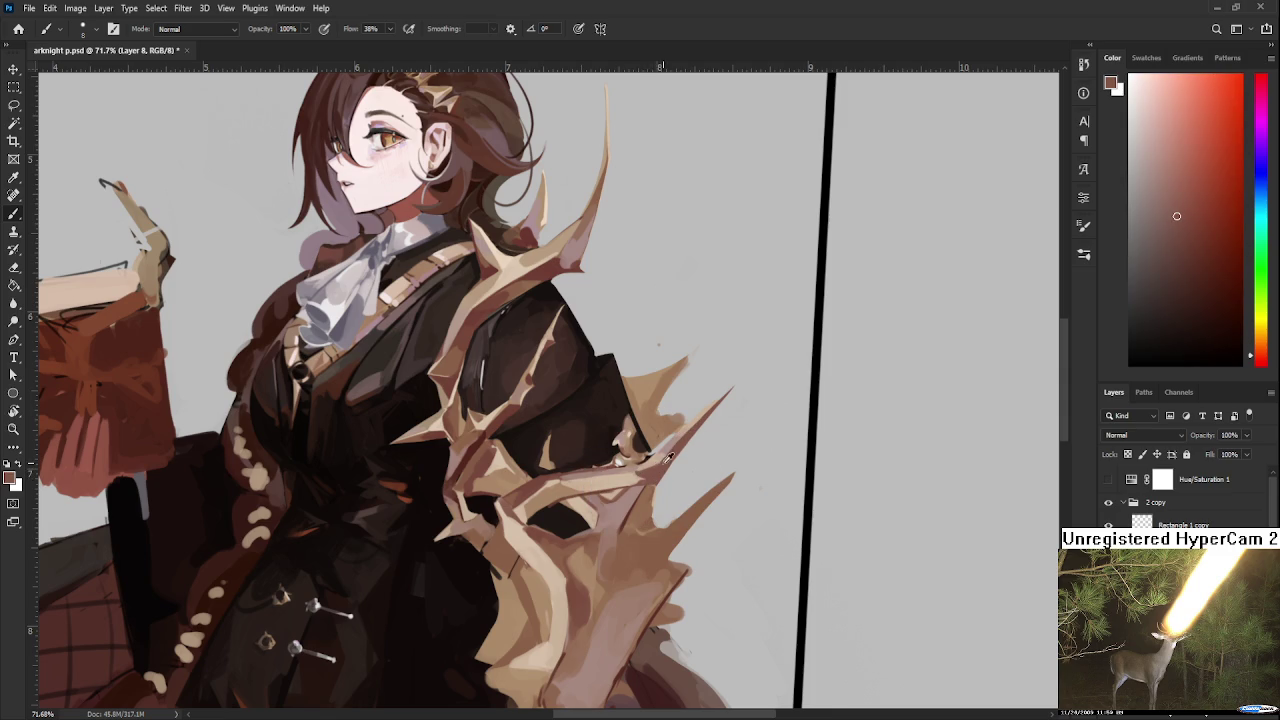
{"action": "left_click", "coordinate": [660, 457], "text": "alt"}
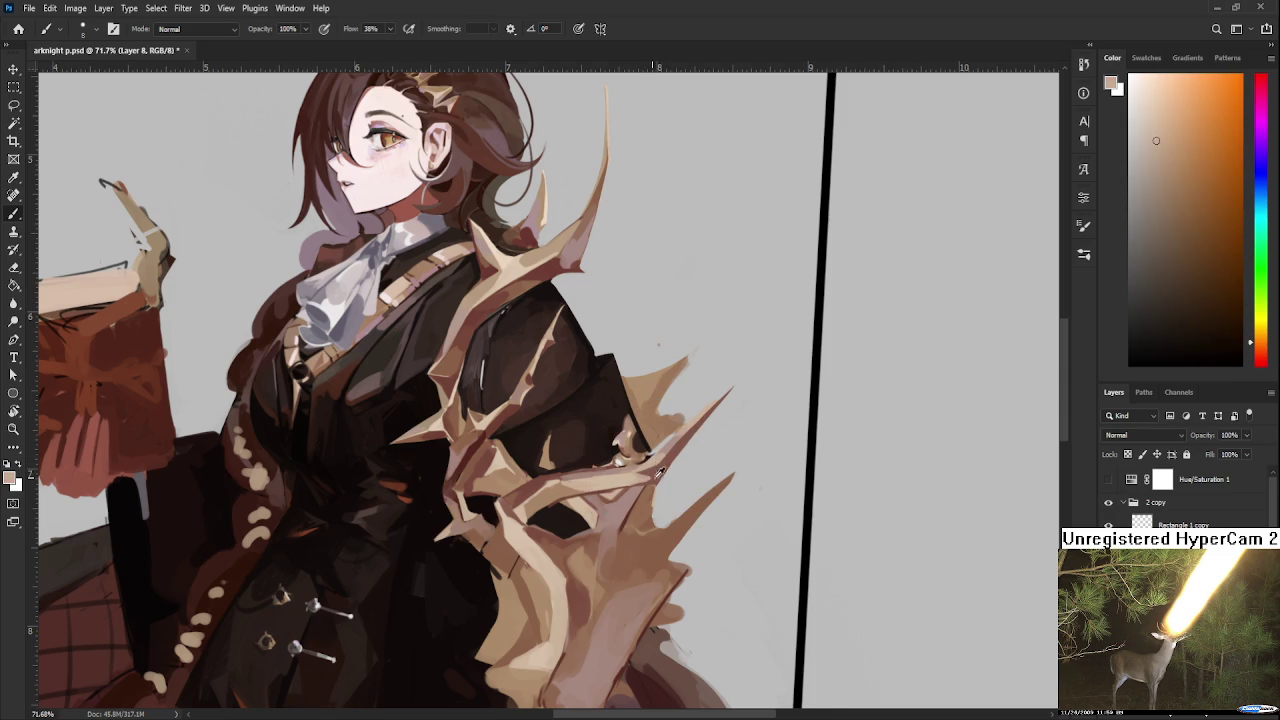
{"action": "left_click", "coordinate": [650, 479], "text": "alt"}
Step: Erase stray paint at the spike edge and resample a lighter brown
{"action": "left_click_drag", "start_coordinate": [706, 443], "coordinate": [698, 423]}
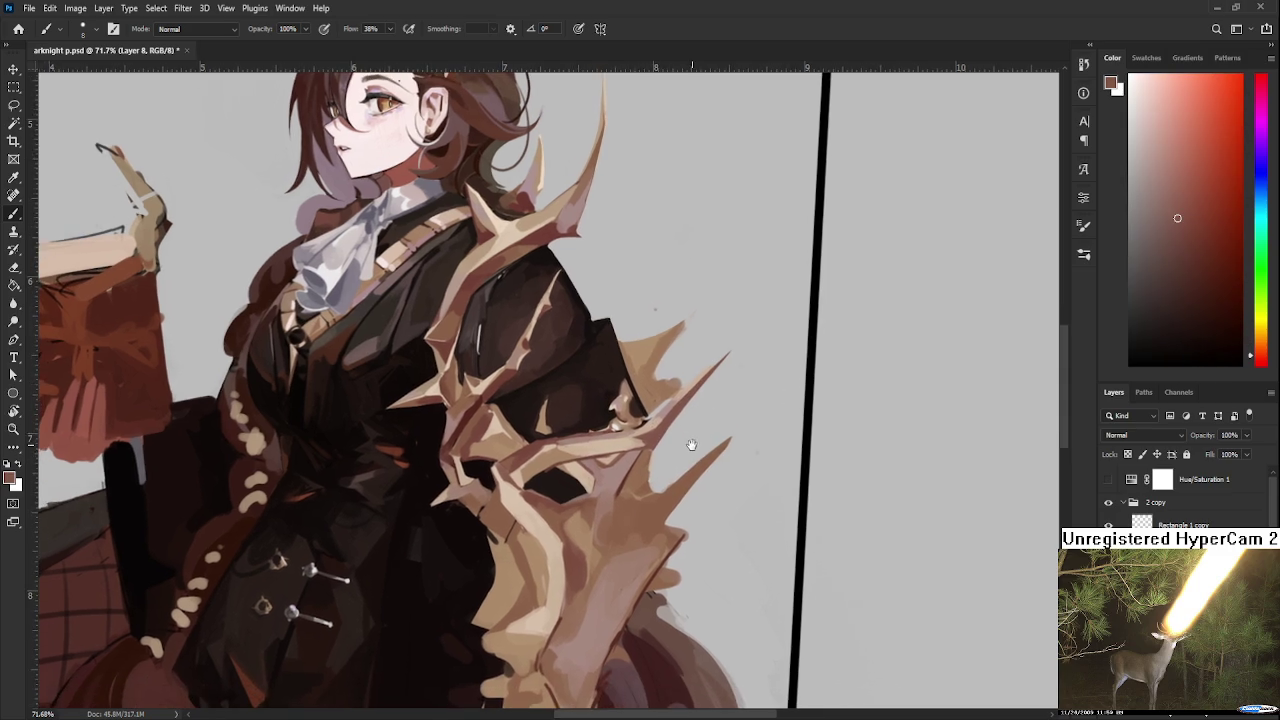
{"action": "key", "text": "e"}
{"action": "left_click_drag", "start_coordinate": [645, 470], "coordinate": [644, 473]}
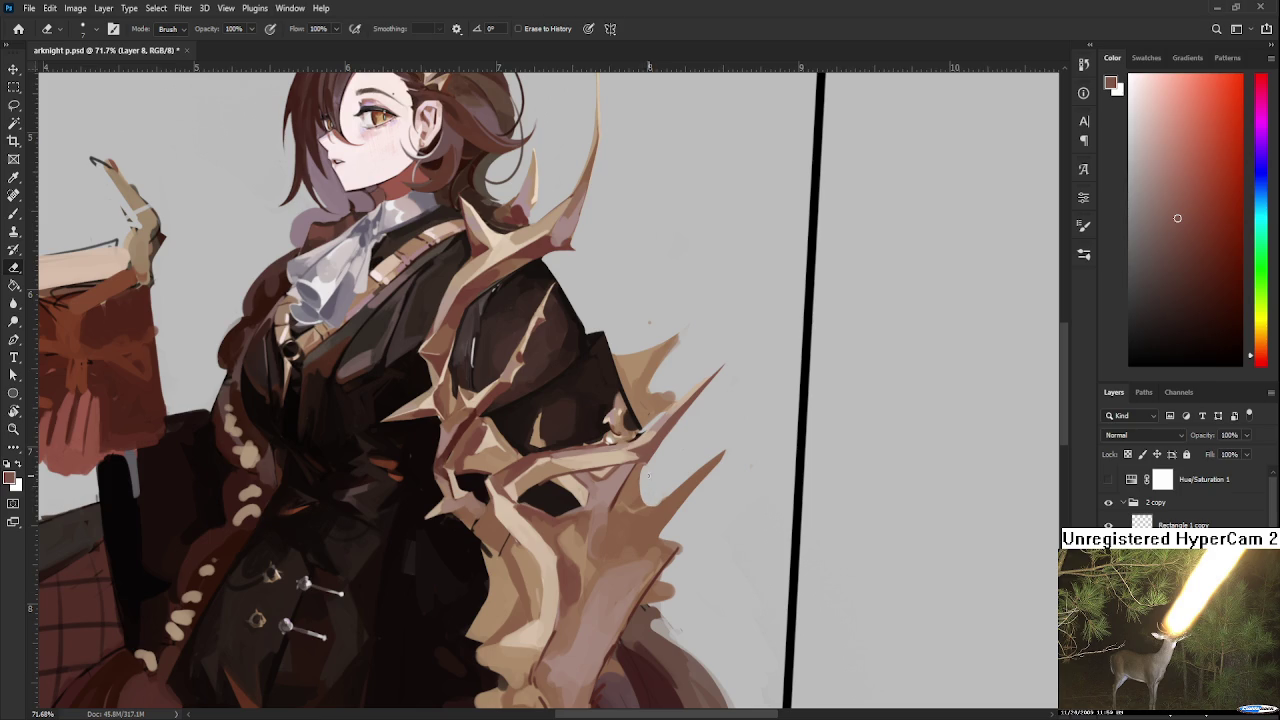
{"action": "key", "text": "b"}
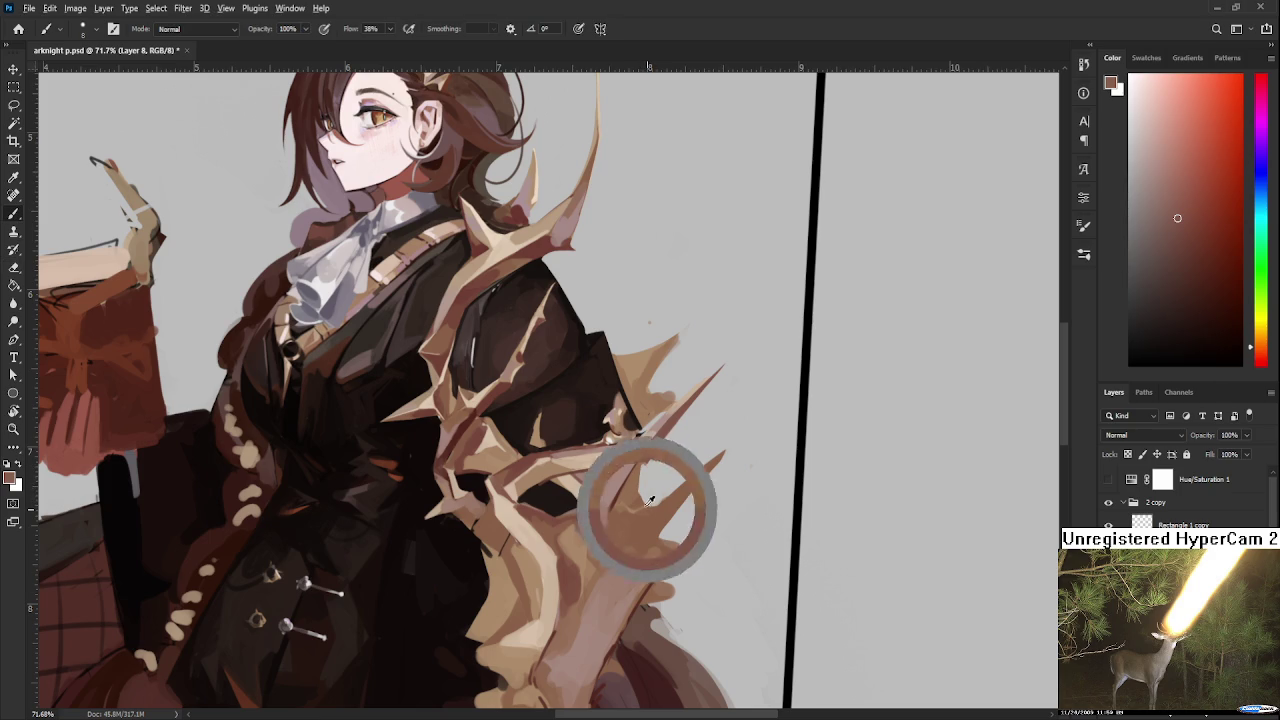
{"action": "left_click", "coordinate": [648, 504], "text": "alt"}
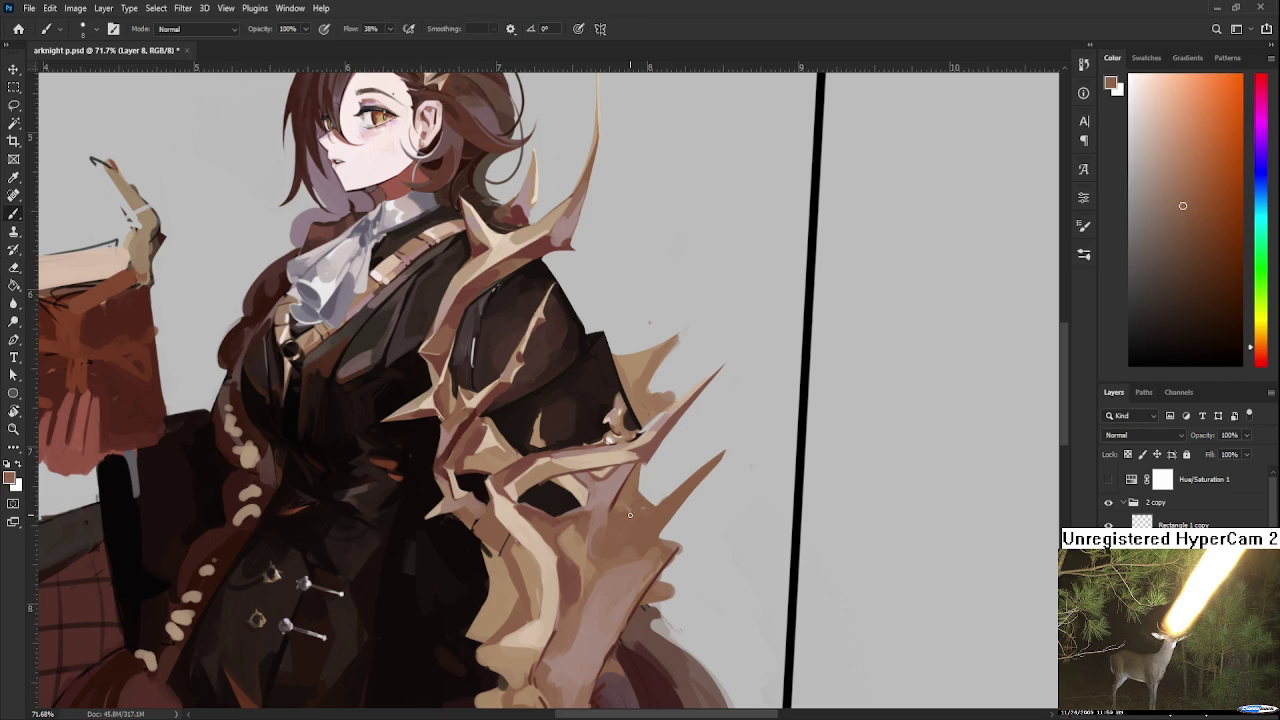
{"action": "scroll", "coordinate": [641, 460], "scroll_direction": "down", "scroll_amount": 3}
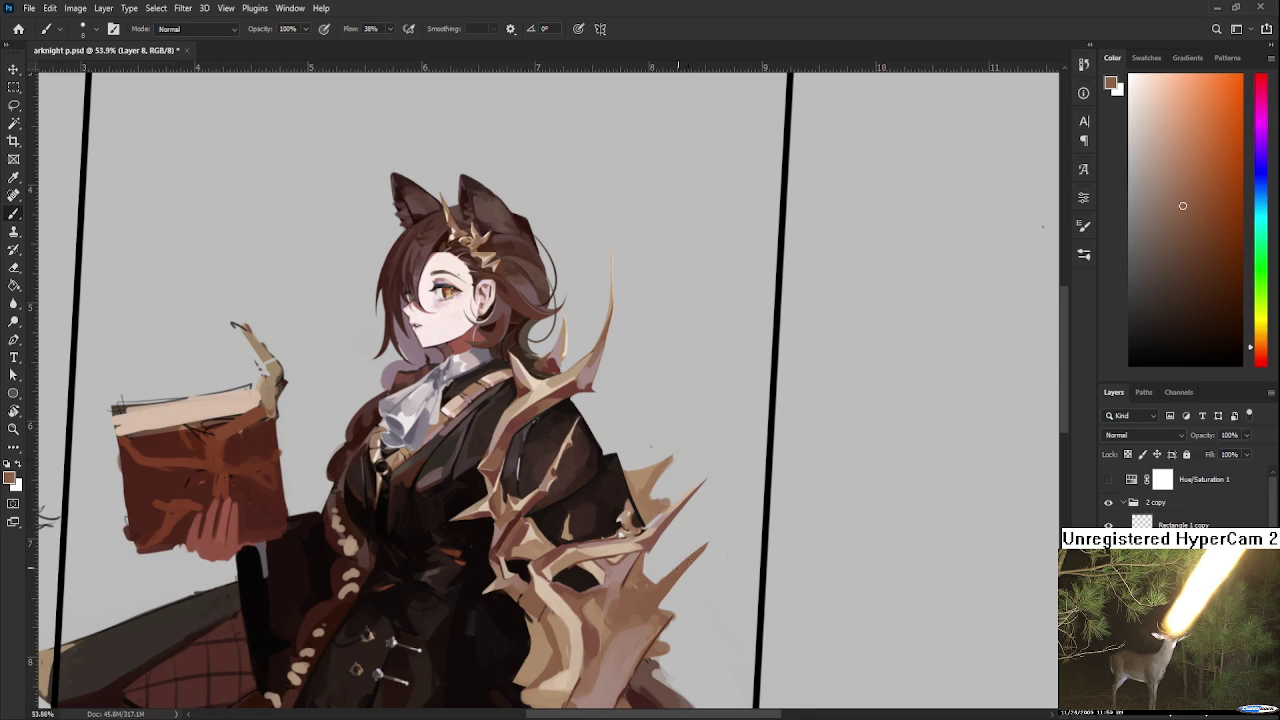
Step: Enlarge the brush and sample pinkish red and thorn colours
{"action": "scroll", "coordinate": [686, 557], "scroll_direction": "down", "scroll_amount": 2}
{"action": "left_click", "coordinate": [640, 528], "text": "alt"}
{"action": "left_click", "coordinate": [612, 530], "text": "alt"}
{"action": "key", "text": "bracketright"}
{"action": "key", "text": "bracketright"}
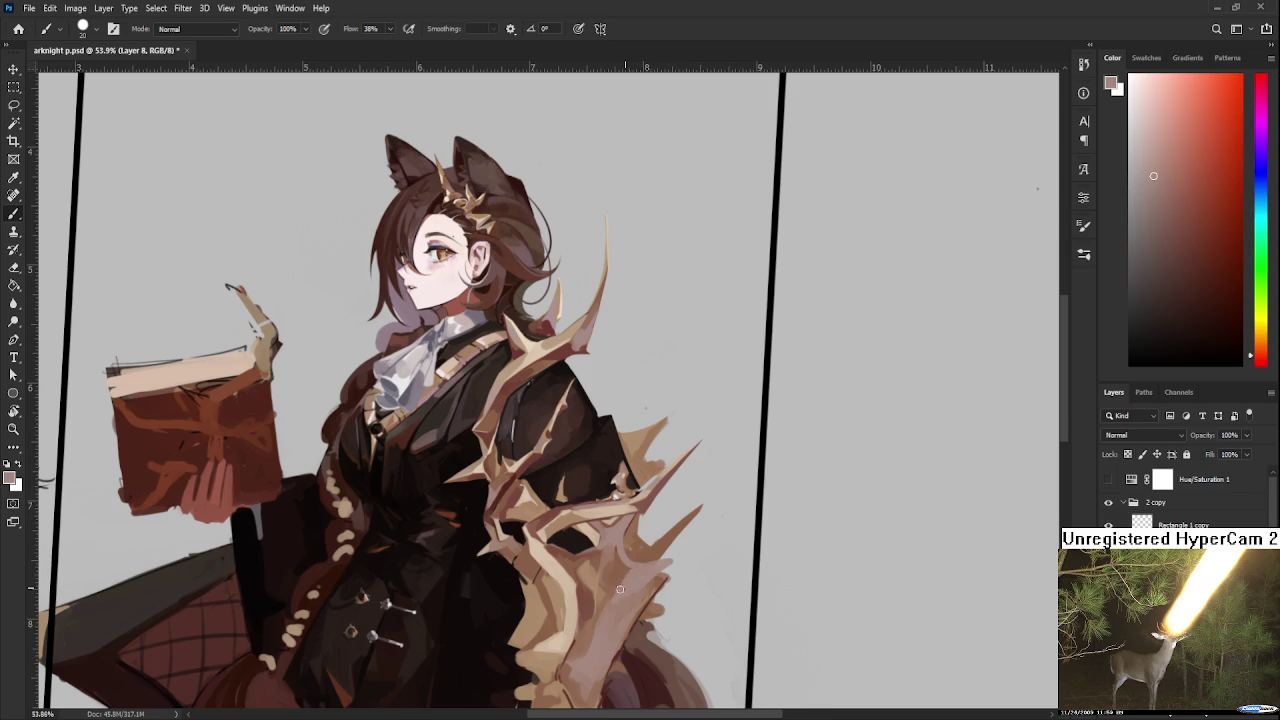
{"action": "left_click", "coordinate": [620, 578], "text": "alt"}
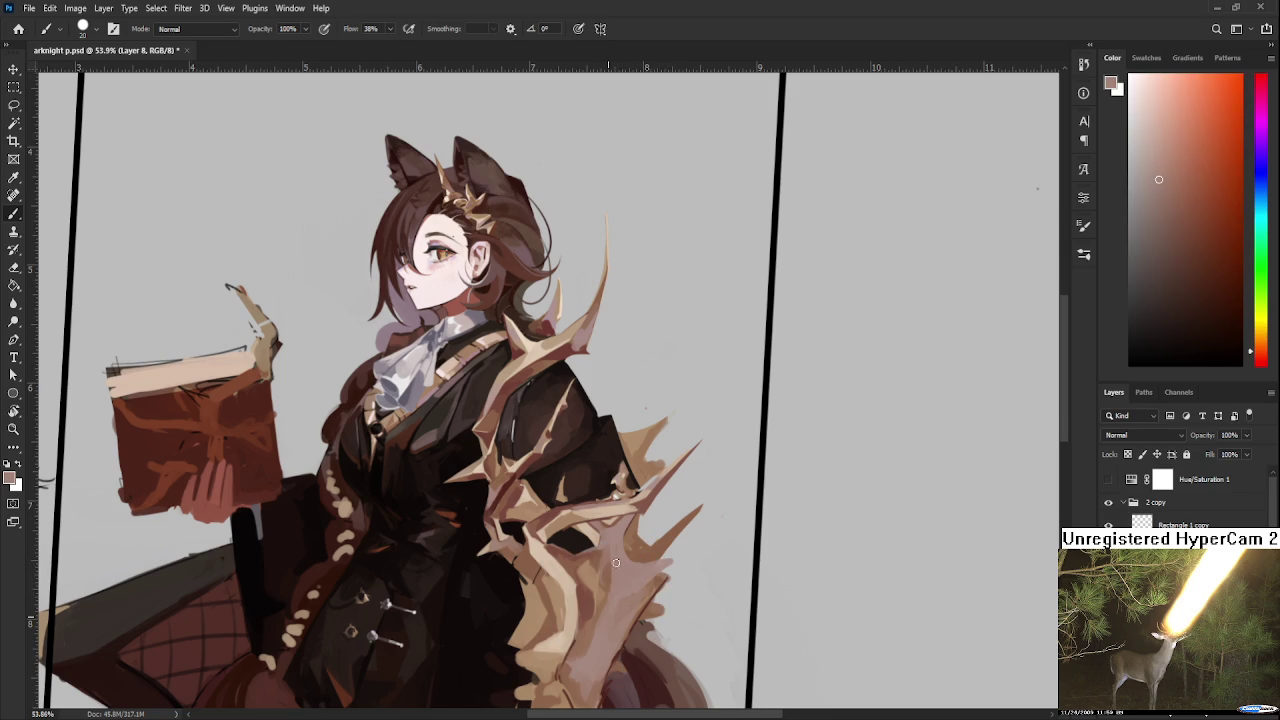
{"action": "left_click", "coordinate": [642, 590], "text": "alt"}
{"action": "left_click", "coordinate": [639, 594], "text": "alt"}
Step: Fine-tune the thorn colour by sampling darker and lighter shades
{"action": "left_click", "coordinate": [605, 560], "text": "alt"}
{"action": "left_click", "coordinate": [605, 573], "text": "alt"}
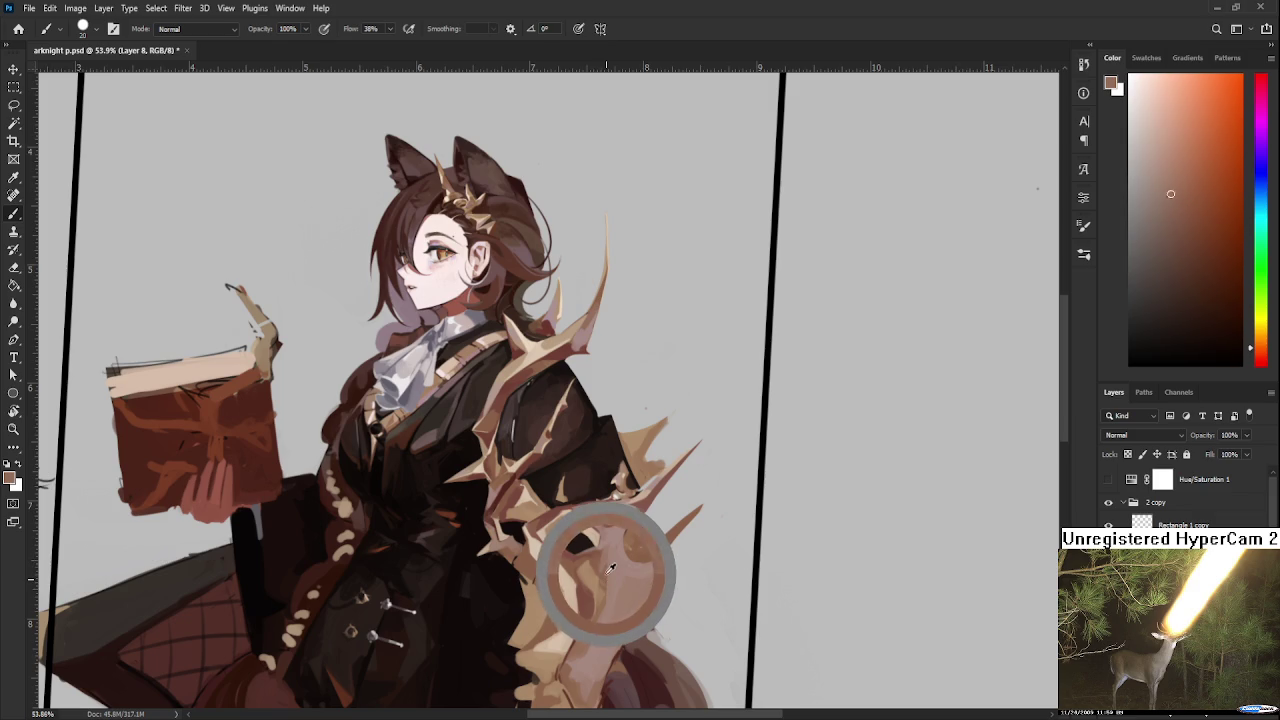
{"action": "left_click", "coordinate": [618, 570], "text": "alt"}
{"action": "left_click", "coordinate": [632, 570], "text": "alt"}
{"action": "left_click", "coordinate": [655, 565], "text": "alt"}
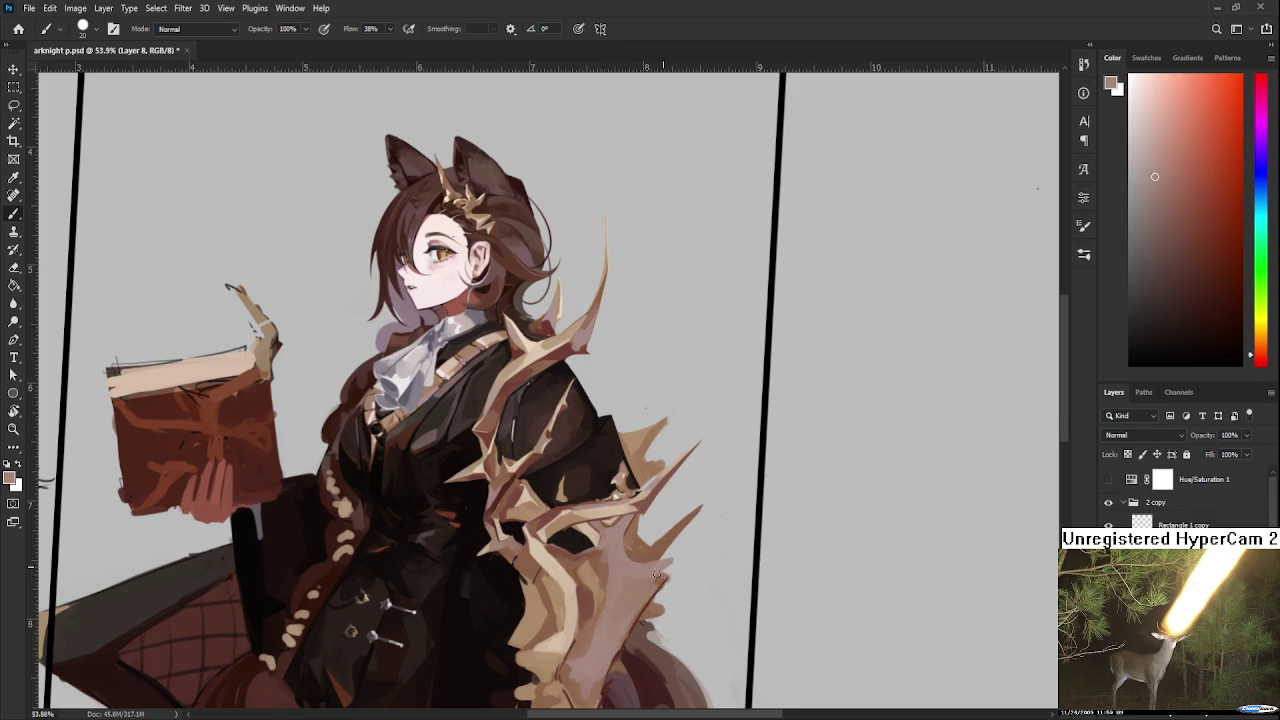
Step: Enlarge the eraser to size 20 and trim the thorn edges
{"action": "key", "text": "e"}
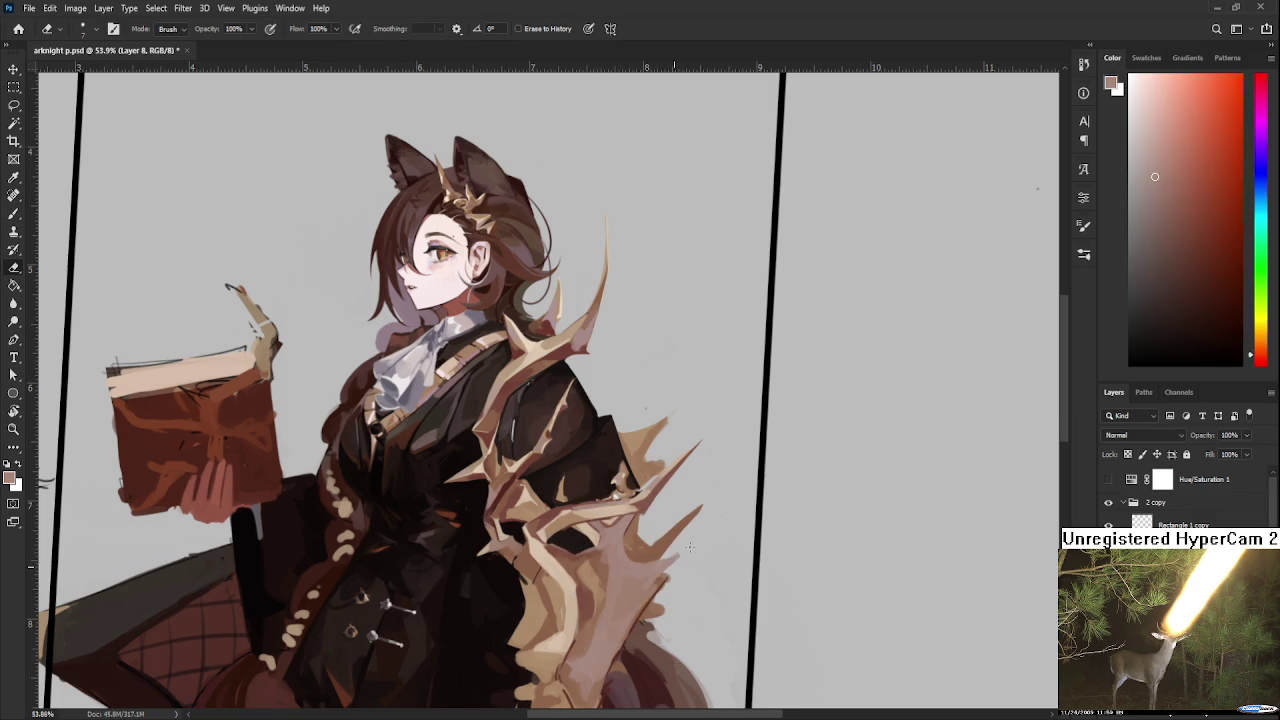
{"action": "left_click_drag", "start_coordinate": [678, 562], "coordinate": [691, 552]}
{"action": "key", "text": "bracketright"}
{"action": "key", "text": "bracketright"}
{"action": "key", "text": "bracketright"}
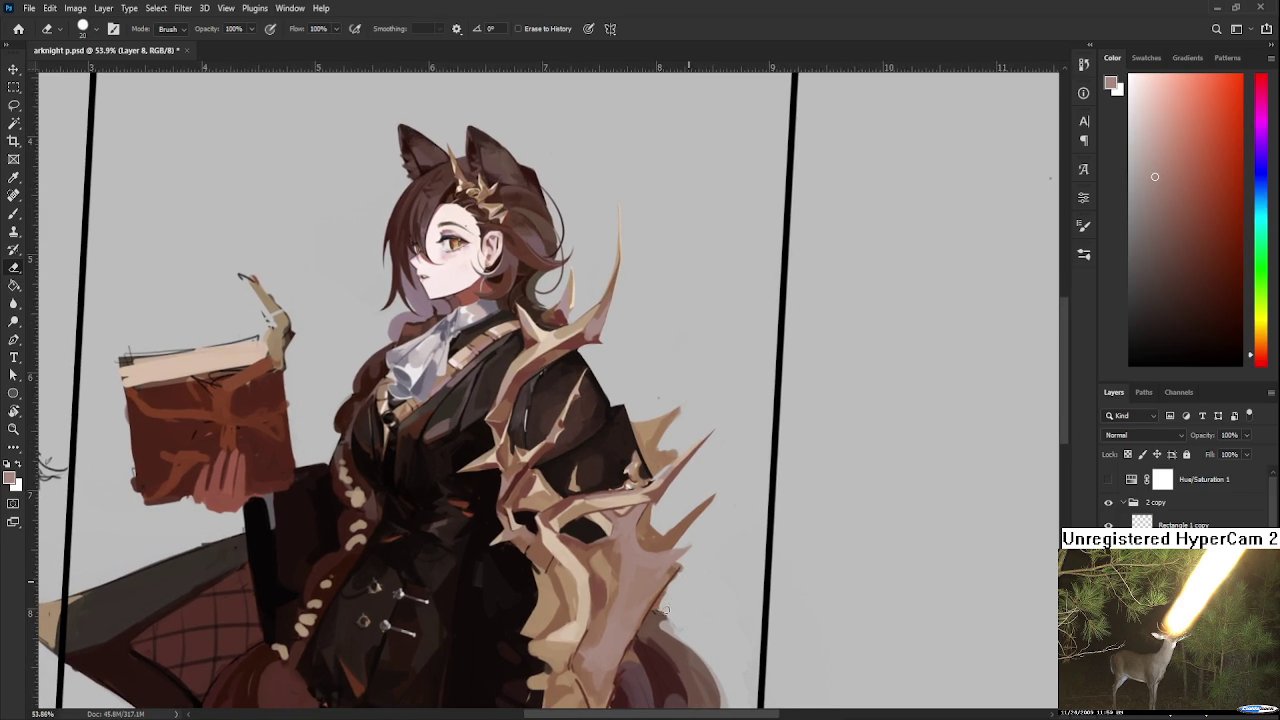
{"action": "key", "text": "b"}
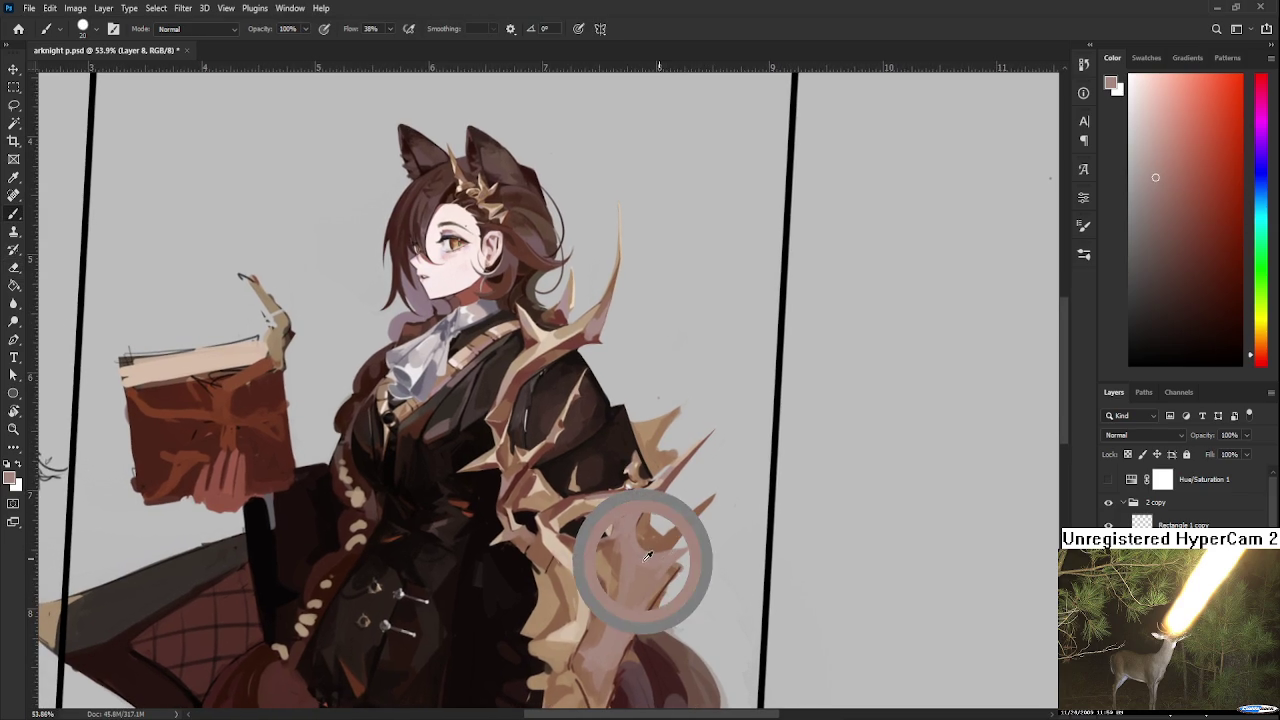
Step: Paint a dark red-brown stroke on the pale thorn and cover it with pale thorn colour
{"action": "left_click", "coordinate": [526, 500], "text": "alt"}
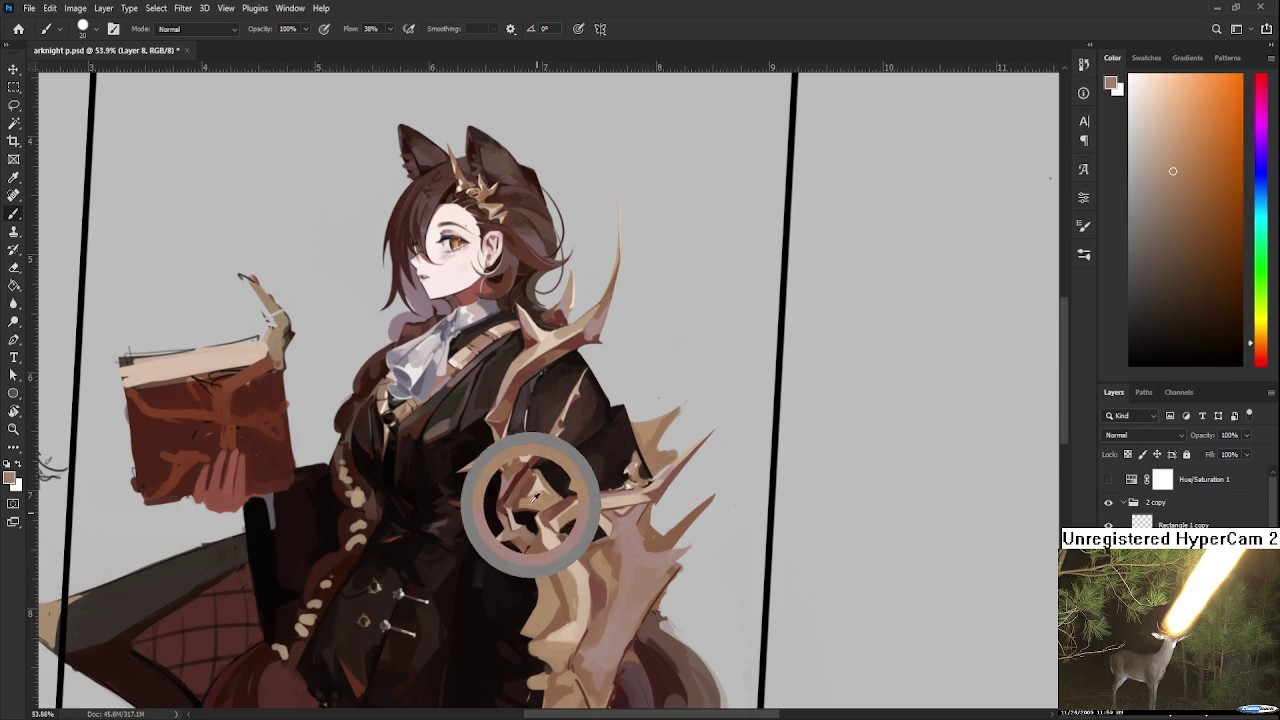
{"action": "mouse_move", "coordinate": [636, 526]}
{"action": "left_mouse_down"}
{"action": "mouse_move", "coordinate": [648, 548]}
{"action": "mouse_move", "coordinate": [632, 536]}
{"action": "mouse_move", "coordinate": [640, 522]}
{"action": "left_mouse_up"}
{"action": "left_click", "coordinate": [635, 546], "text": "alt"}
{"action": "left_click", "coordinate": [646, 553], "text": "alt"}
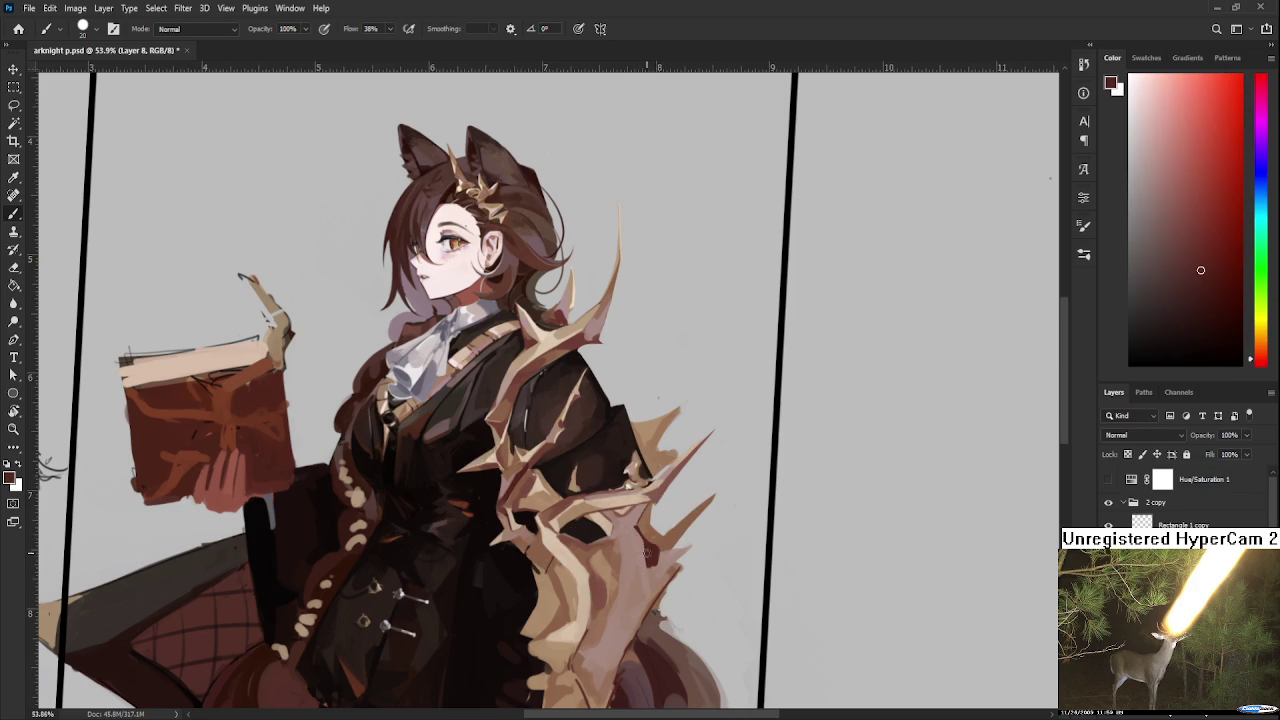
{"action": "left_click", "coordinate": [654, 567], "text": "alt"}
{"action": "left_click", "coordinate": [665, 568], "text": "alt"}
{"action": "left_click", "coordinate": [655, 560], "text": "alt"}
Step: Sample pale pink and warm brown from the thorn and erase stray edges
{"action": "left_click", "coordinate": [652, 556], "text": "alt"}
{"action": "left_click", "coordinate": [645, 552], "text": "alt"}
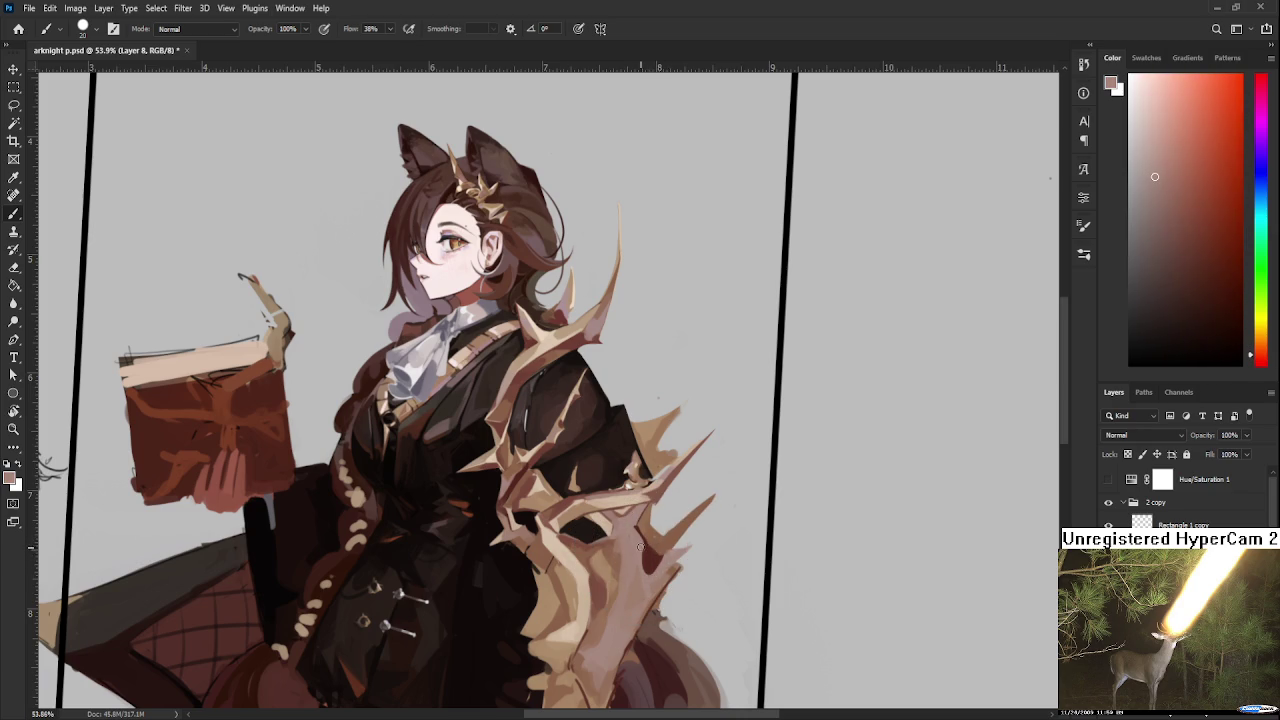
{"action": "left_click", "coordinate": [656, 570], "text": "alt"}
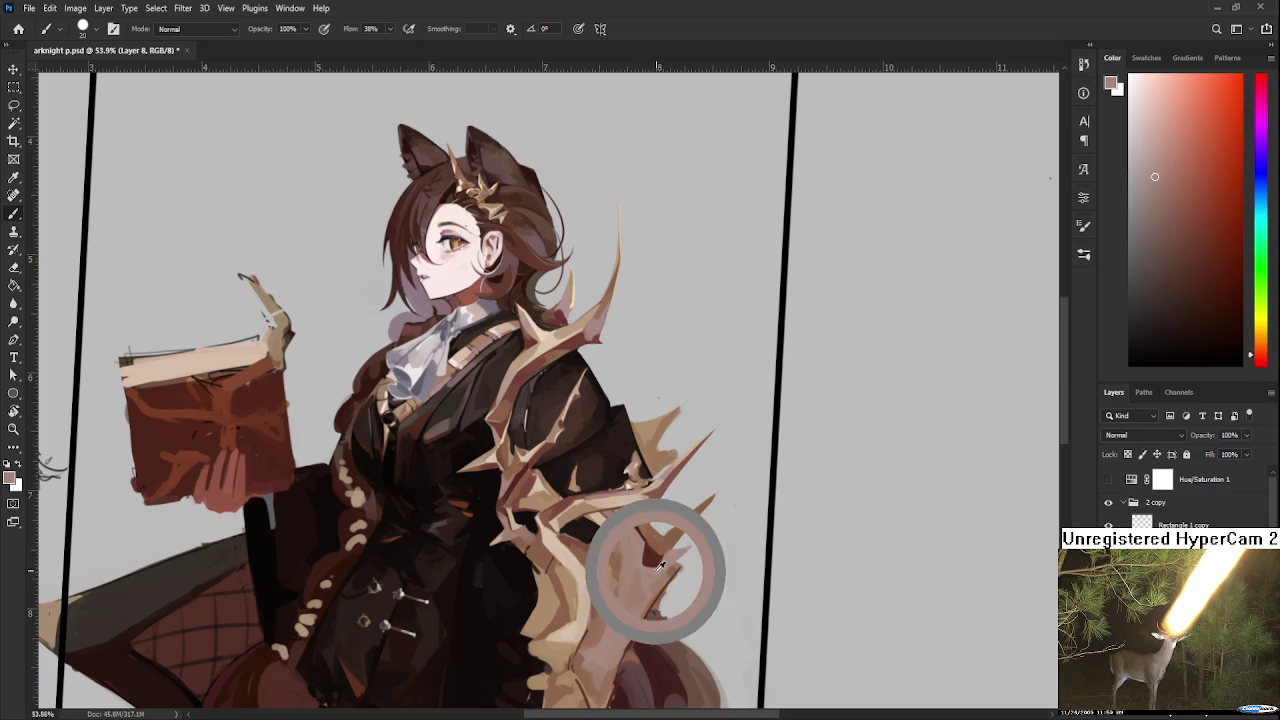
{"action": "left_click", "coordinate": [665, 545], "text": "alt"}
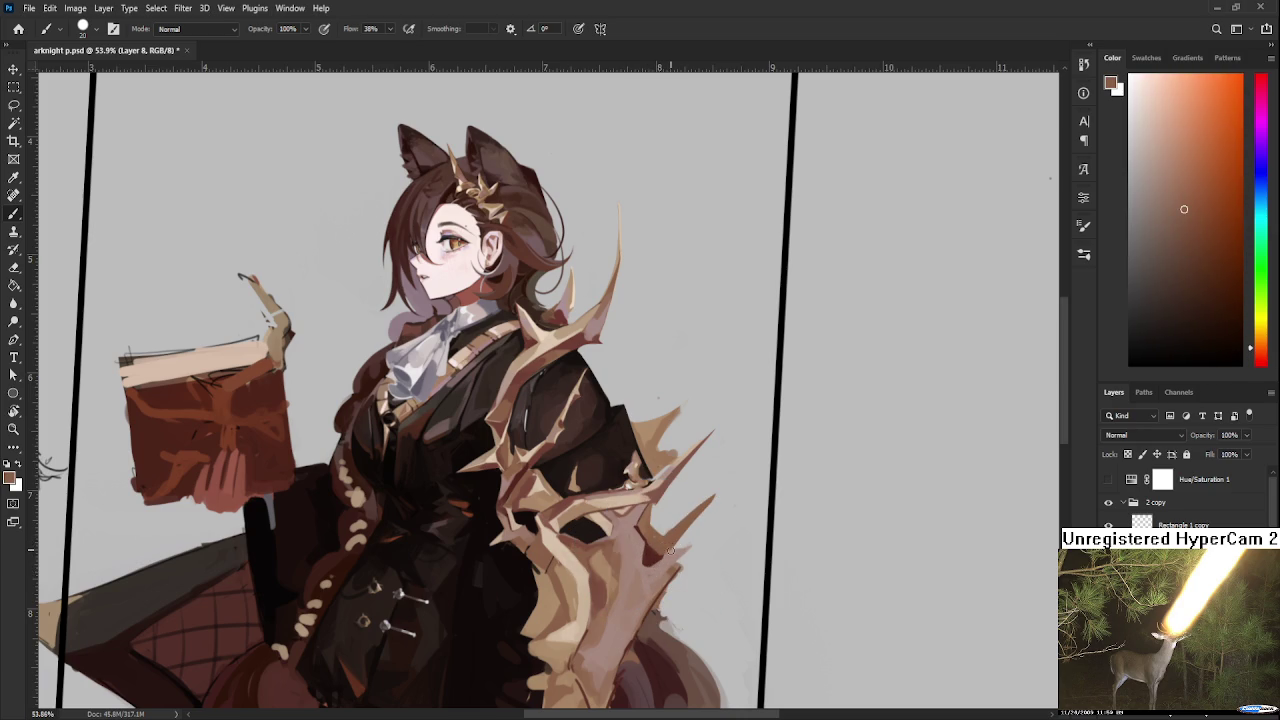
{"action": "left_click", "coordinate": [667, 545], "text": "alt"}
{"action": "key", "text": "e"}
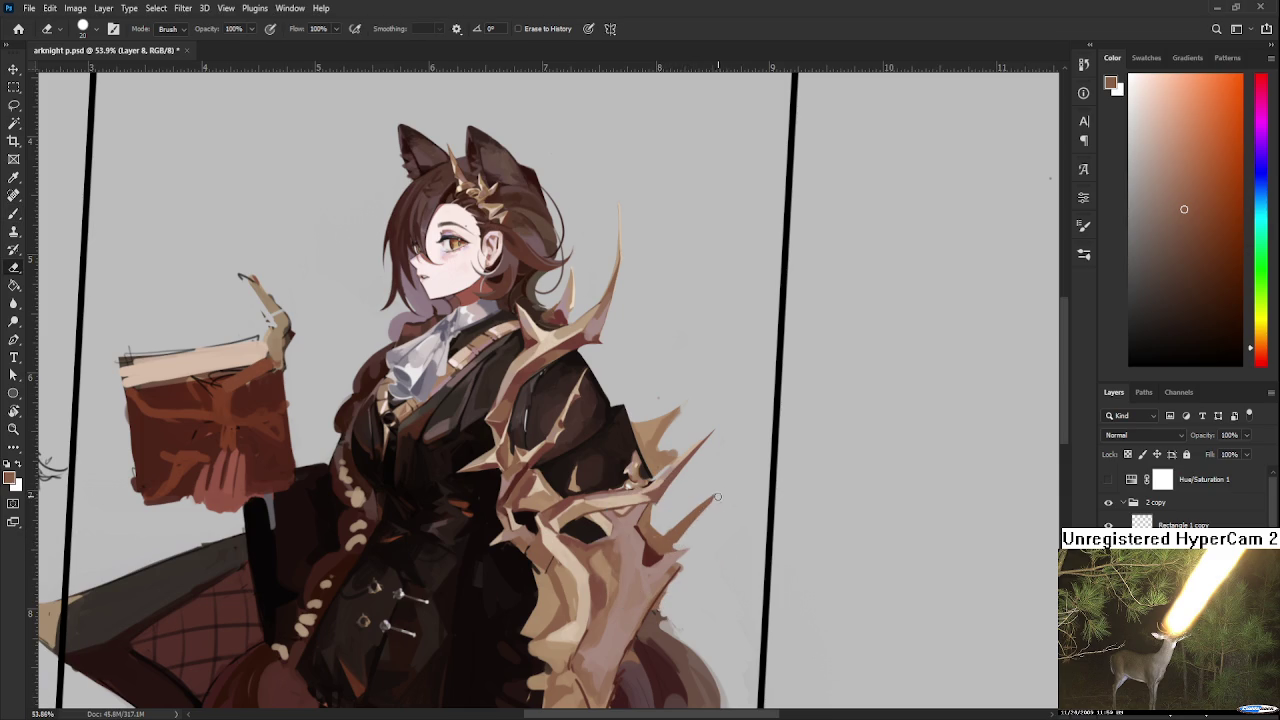
{"action": "key", "text": "b"}
{"action": "left_click", "coordinate": [666, 534], "text": "alt"}
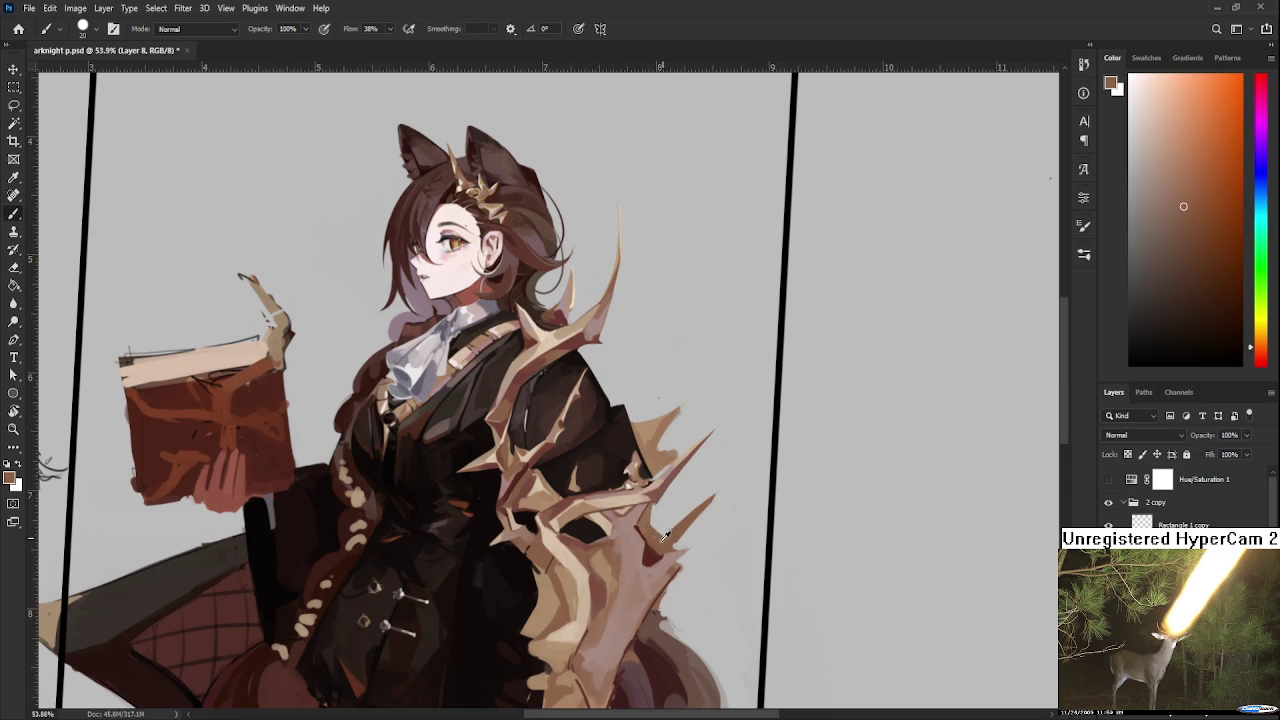
Step: Rotate the canvas about 84° to sample the thorn, then reset the view upright
{"action": "key", "text": "r"}
{"action": "left_click_drag", "start_coordinate": [669, 542], "coordinate": [479, 549]}
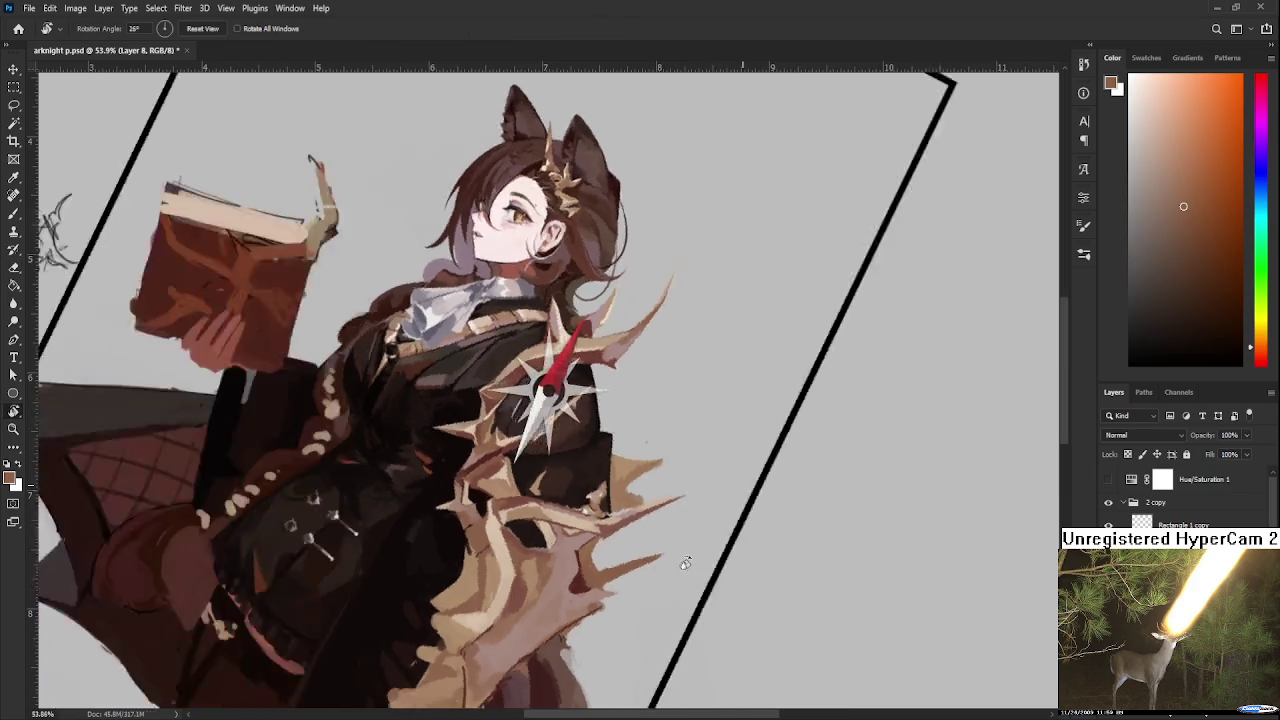
{"action": "key", "text": "b"}
{"action": "left_click", "coordinate": [432, 553], "text": "alt"}
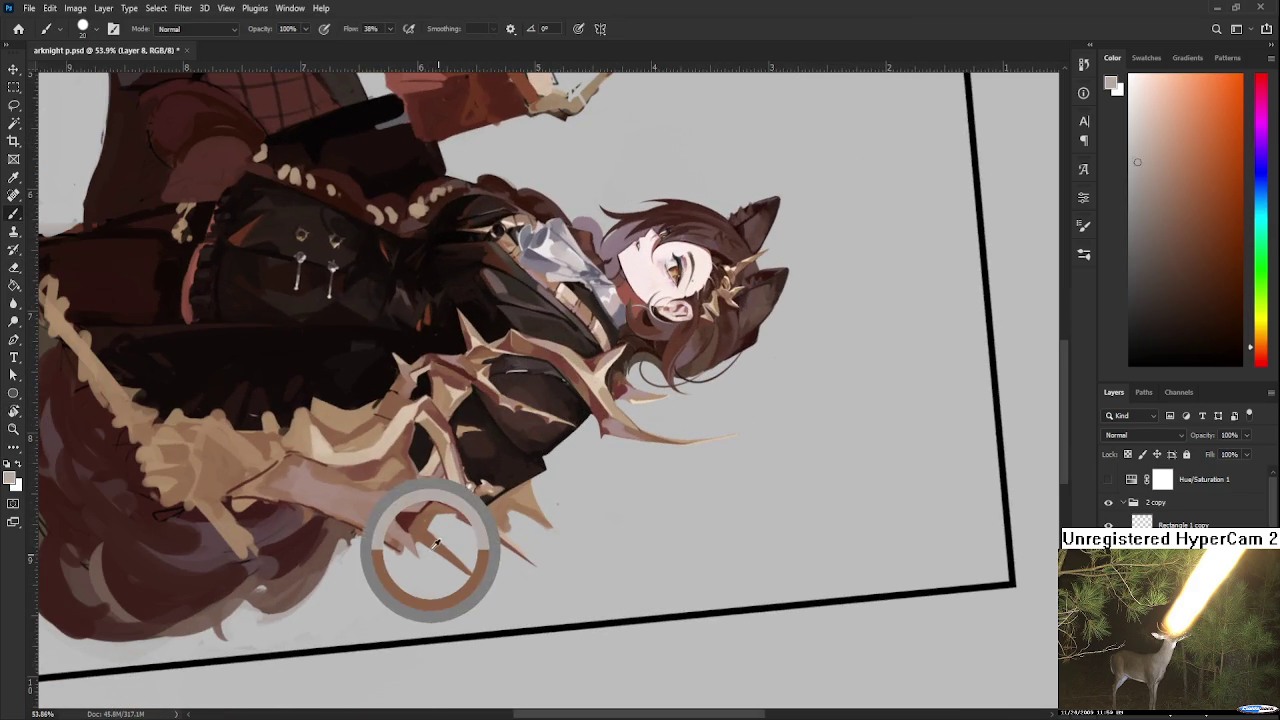
{"action": "key", "text": "r"}
{"action": "key", "text": "Escape"}
Step: Sample light tan and reddish colours from the thorn spikes
{"action": "key", "text": "b"}
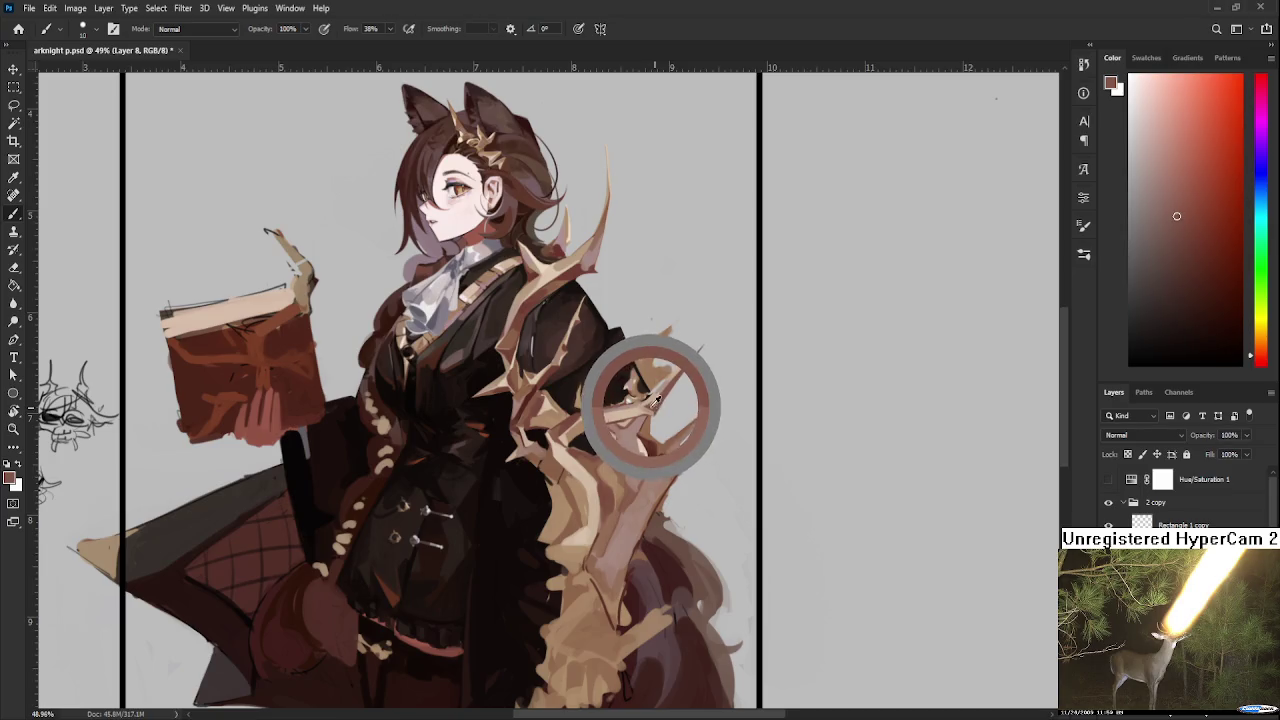
{"action": "left_click", "coordinate": [657, 405], "text": "alt"}
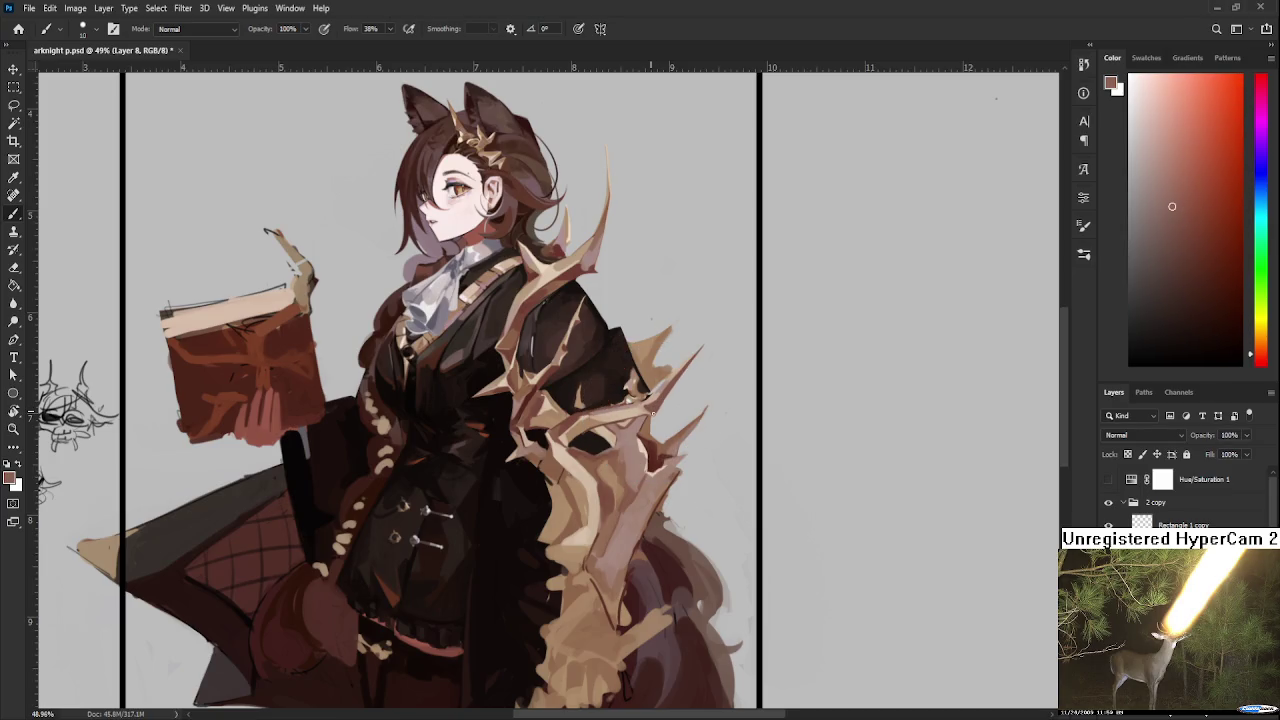
{"action": "left_click", "coordinate": [645, 402], "text": "alt"}
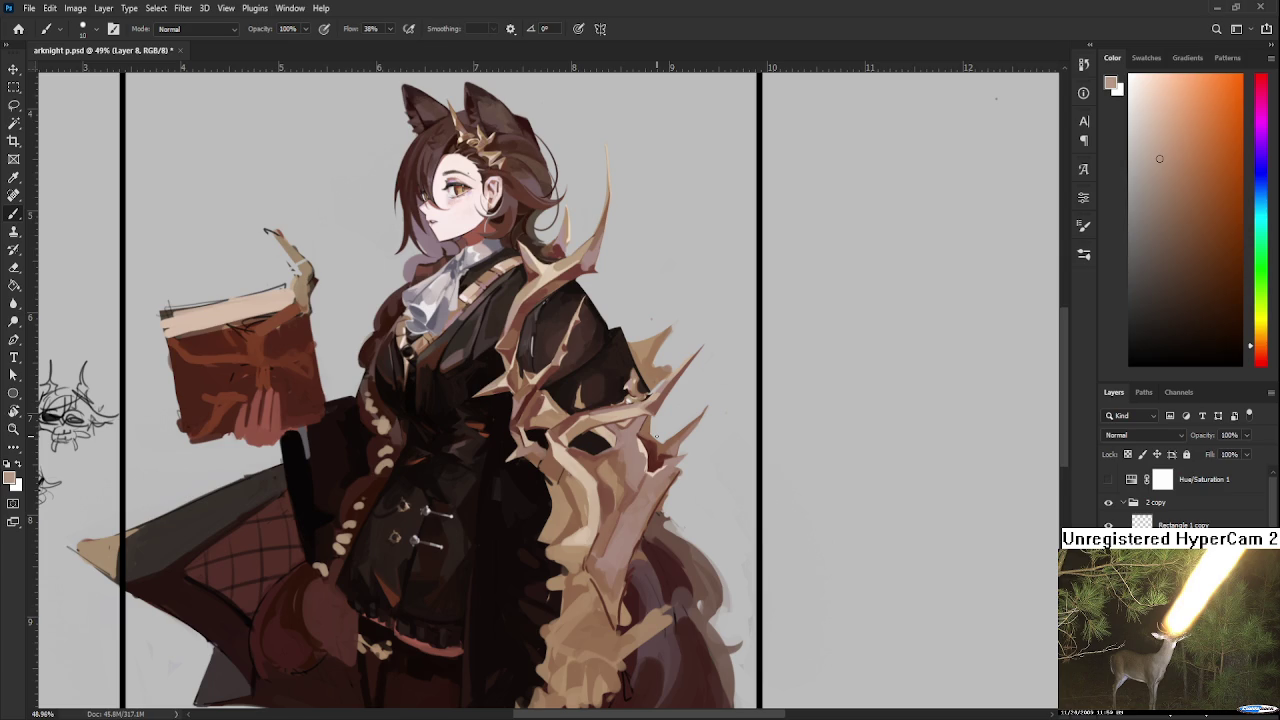
{"action": "left_click", "coordinate": [642, 452], "text": "alt"}
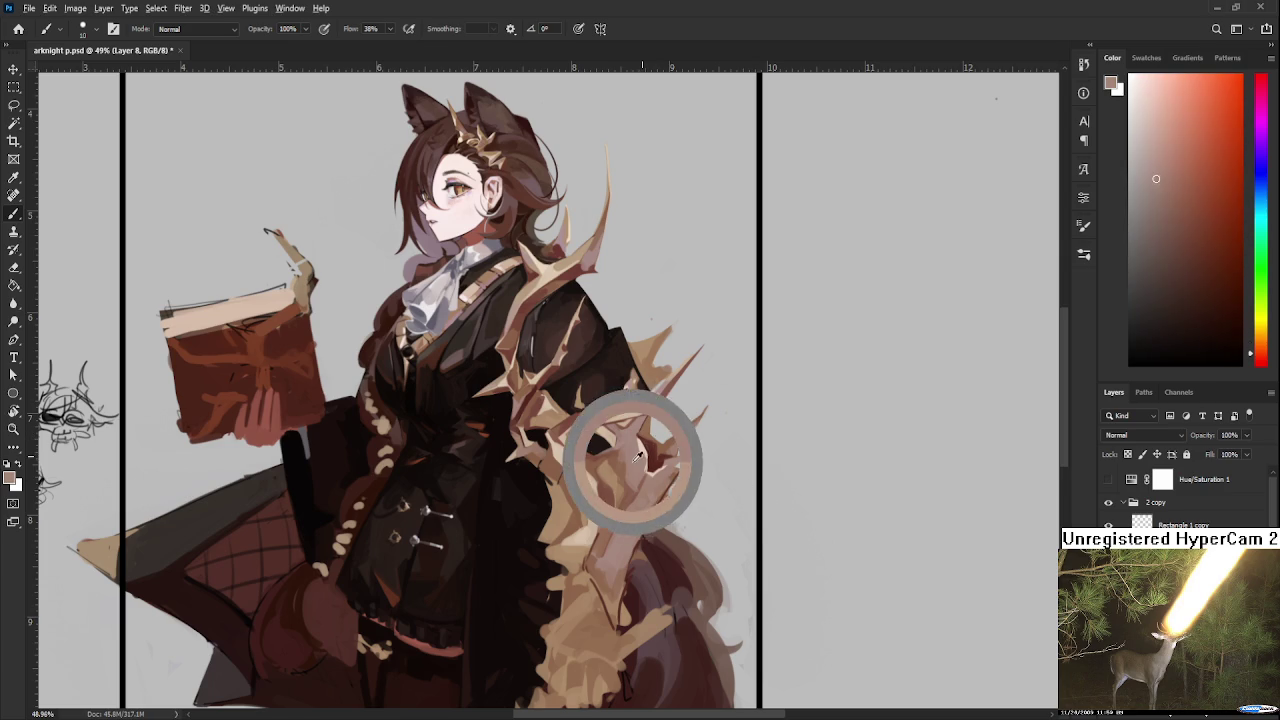
{"action": "left_click", "coordinate": [640, 455], "text": "alt"}
{"action": "left_click", "coordinate": [641, 455], "text": "alt"}
{"action": "left_click", "coordinate": [642, 455], "text": "alt"}
Step: Paint light tan across the lower thorn spikes, then sample red, brown and orange-brown tones
{"action": "left_click", "coordinate": [615, 450], "text": "alt"}
{"action": "left_click_drag", "start_coordinate": [615, 450], "coordinate": [645, 437]}
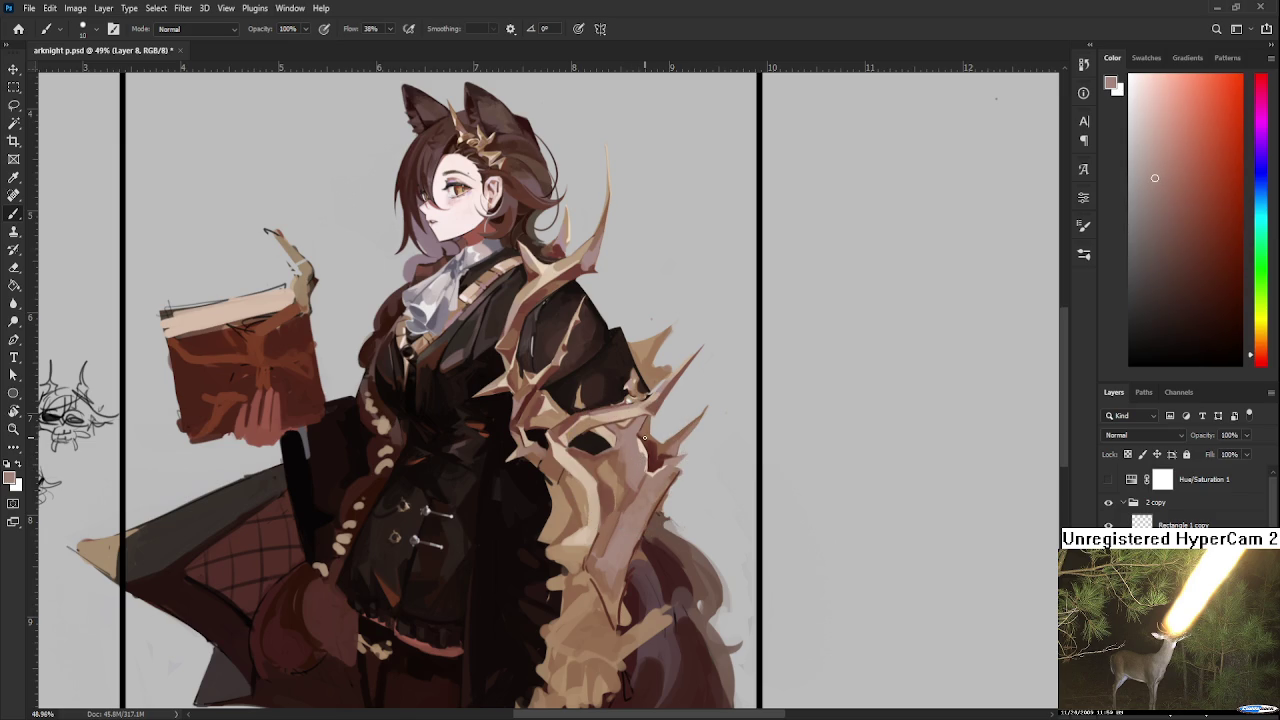
{"action": "left_click", "coordinate": [658, 408], "text": "alt"}
{"action": "left_click", "coordinate": [650, 440], "text": "alt"}
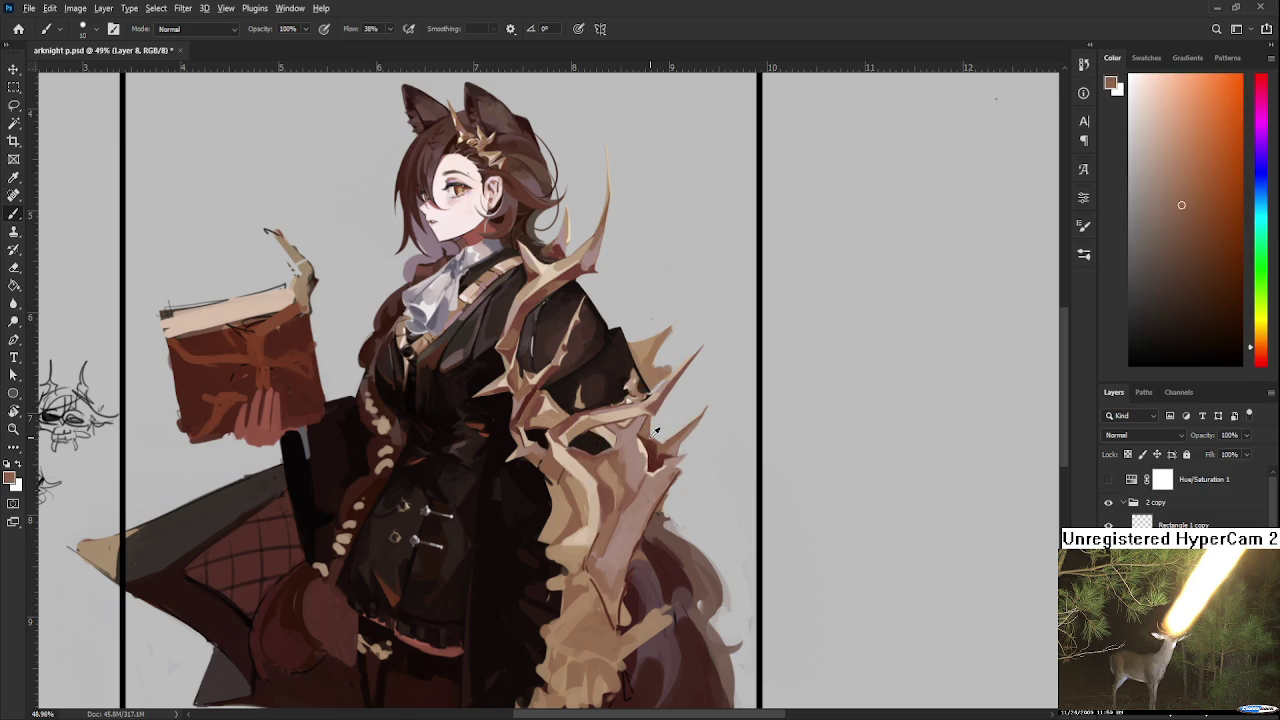
{"action": "left_click", "coordinate": [648, 430], "text": "alt"}
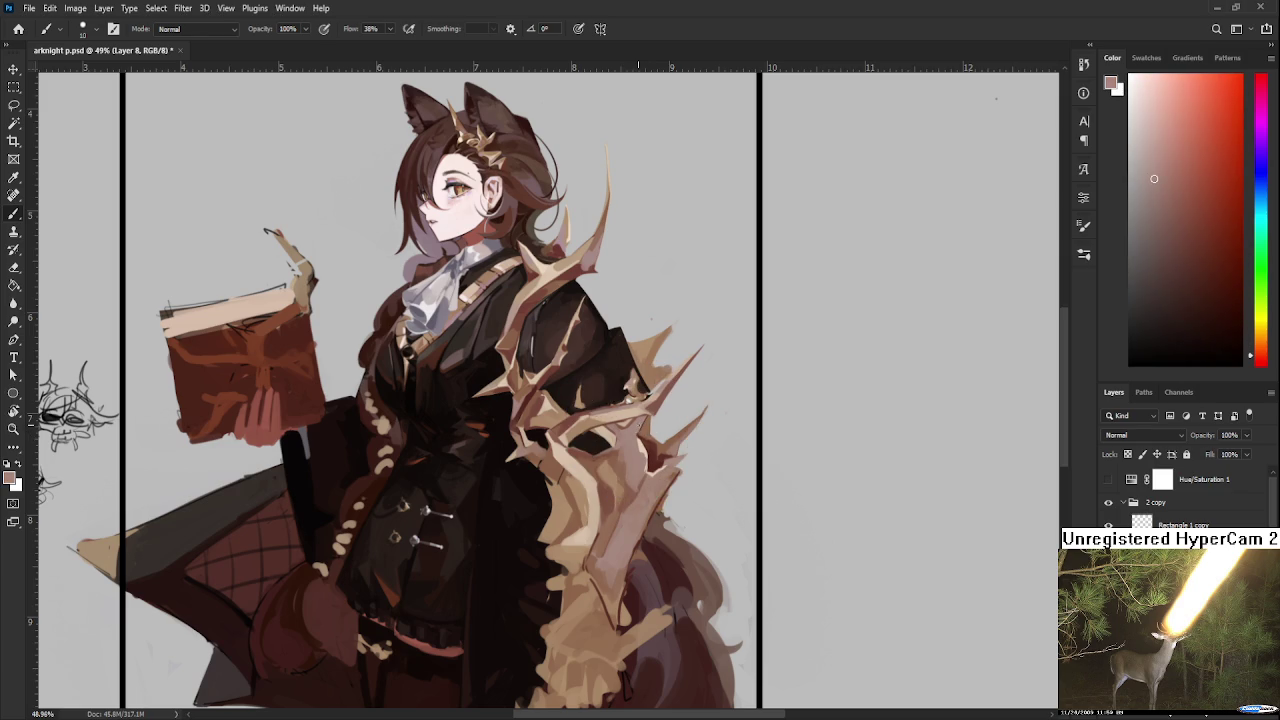
{"action": "left_click", "coordinate": [643, 432], "text": "alt"}
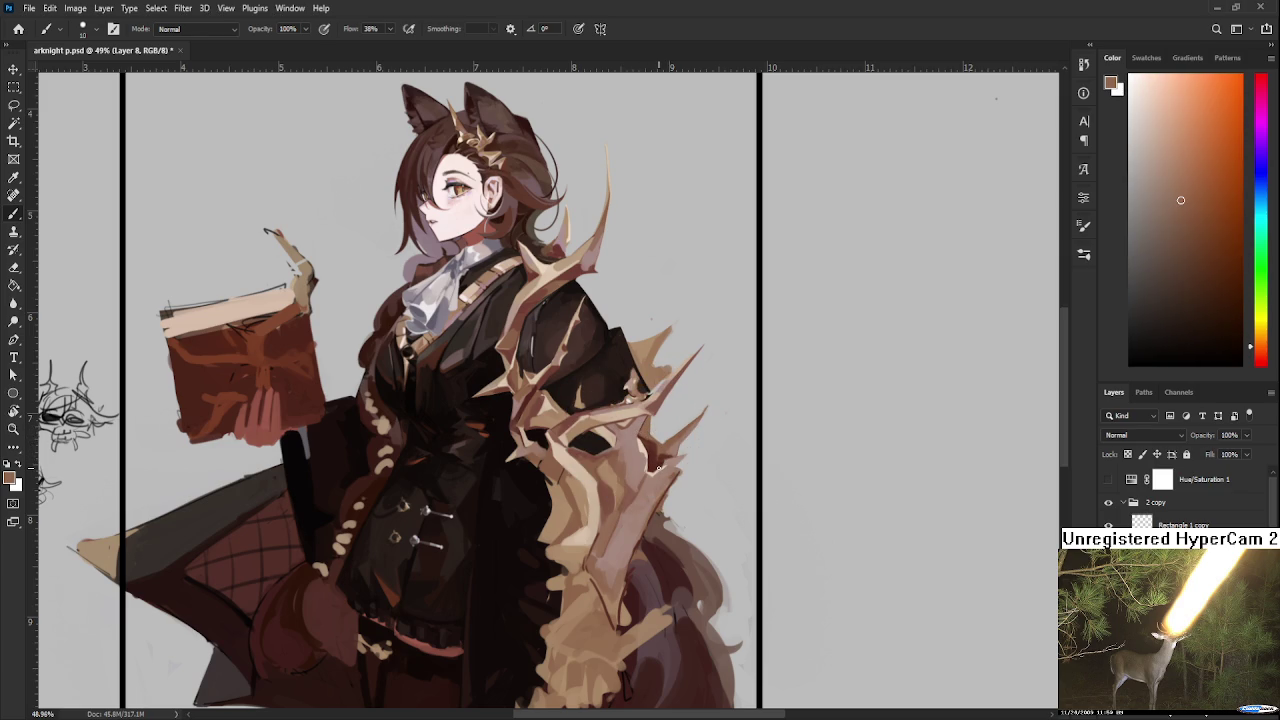
Step: Pick the dark red-brown shadow tone from the spikes
{"action": "left_click", "coordinate": [652, 438], "text": "alt"}
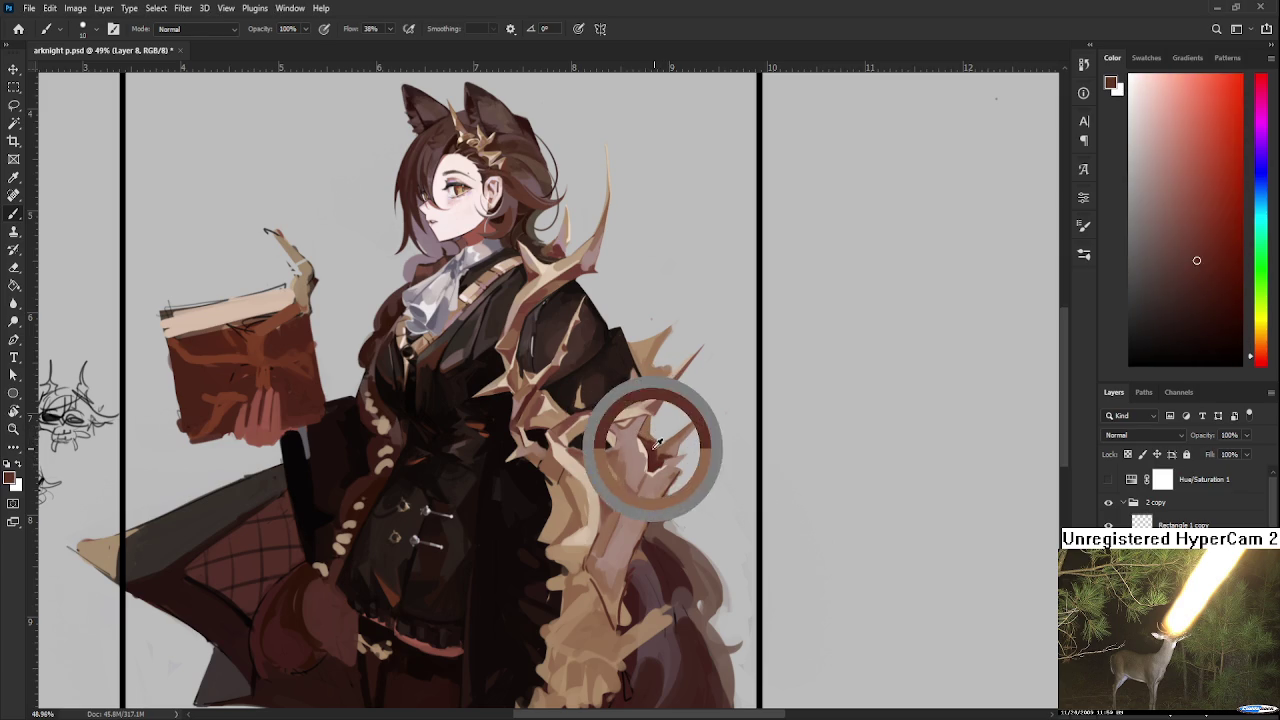
{"action": "left_click", "coordinate": [649, 444], "text": "alt"}
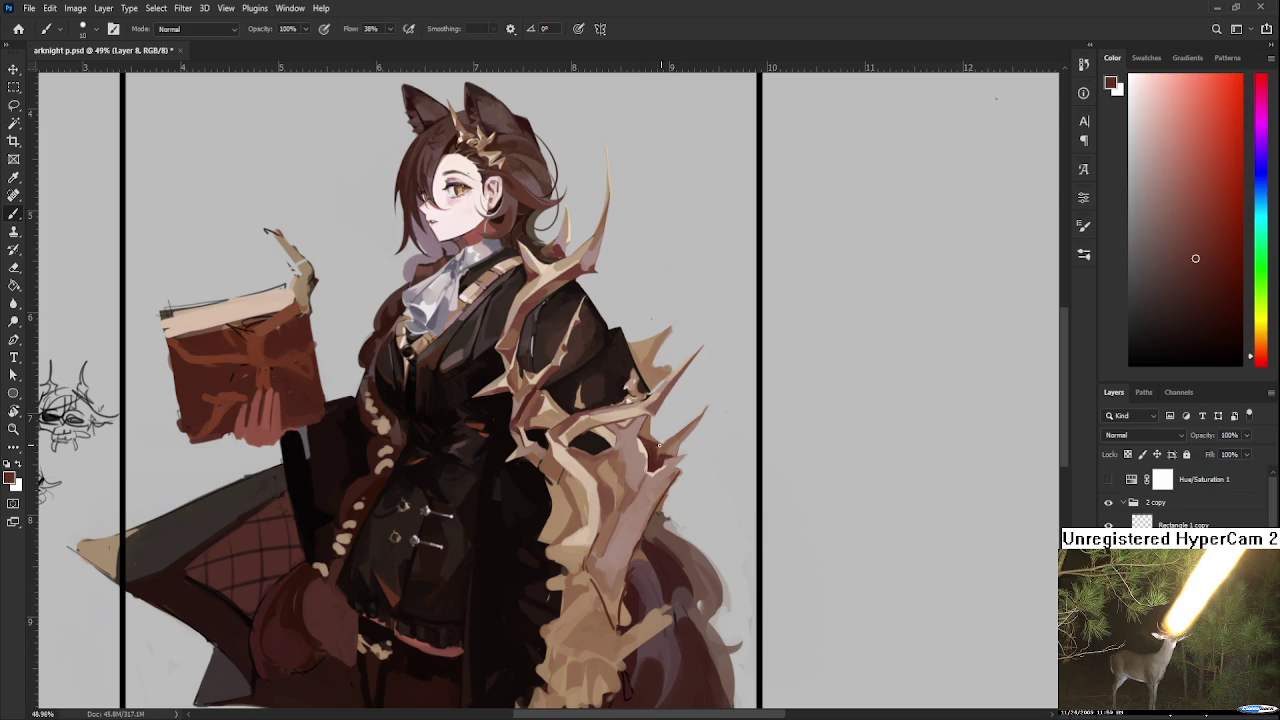
{"action": "left_click", "coordinate": [659, 446], "text": "alt"}
{"action": "left_click", "coordinate": [656, 445], "text": "alt"}
{"action": "left_click", "coordinate": [656, 443], "text": "alt"}
{"action": "left_click", "coordinate": [657, 440], "text": "alt"}
{"action": "left_click", "coordinate": [652, 440], "text": "alt"}
Step: Alternate between lighter tan-brown and darker red shadow colours on the spikes
{"action": "left_click", "coordinate": [658, 445], "text": "alt"}
{"action": "left_click", "coordinate": [656, 442], "text": "alt"}
{"action": "left_click", "coordinate": [660, 420], "text": "alt"}
{"action": "left_click", "coordinate": [652, 437], "text": "alt"}
{"action": "left_click_drag", "start_coordinate": [655, 440], "coordinate": [648, 433]}
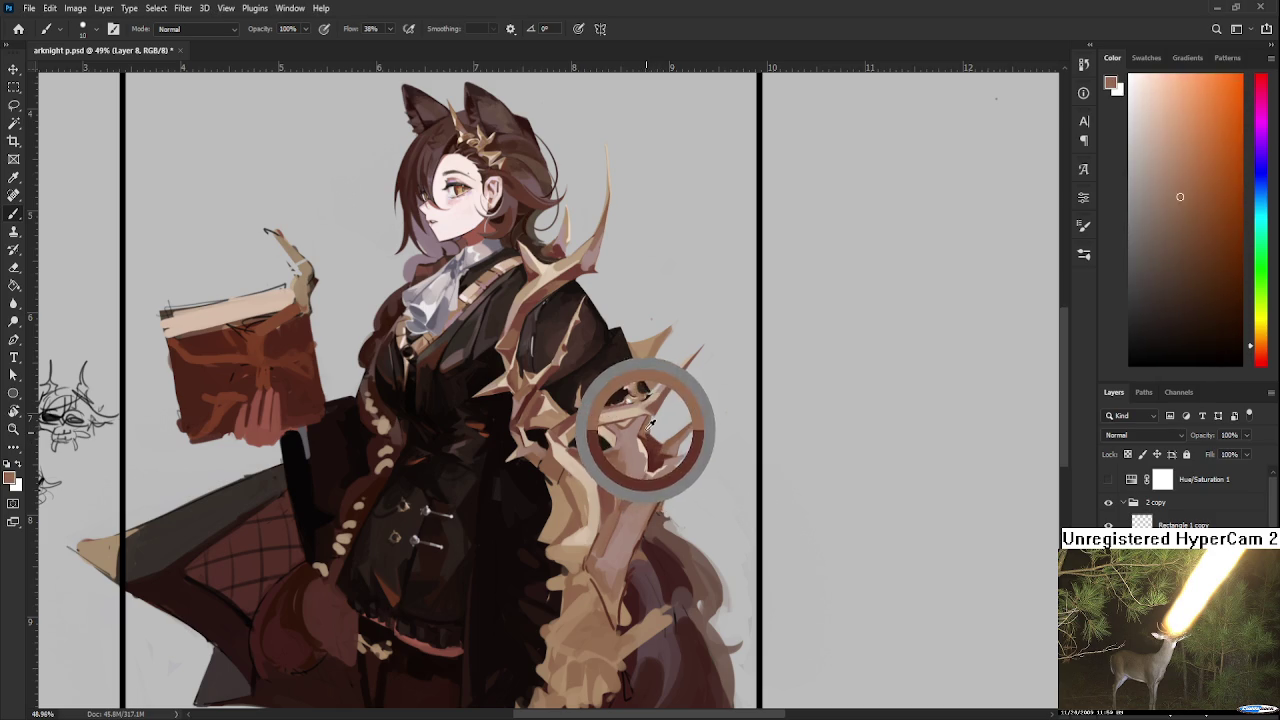
{"action": "left_click", "coordinate": [648, 440], "text": "alt"}
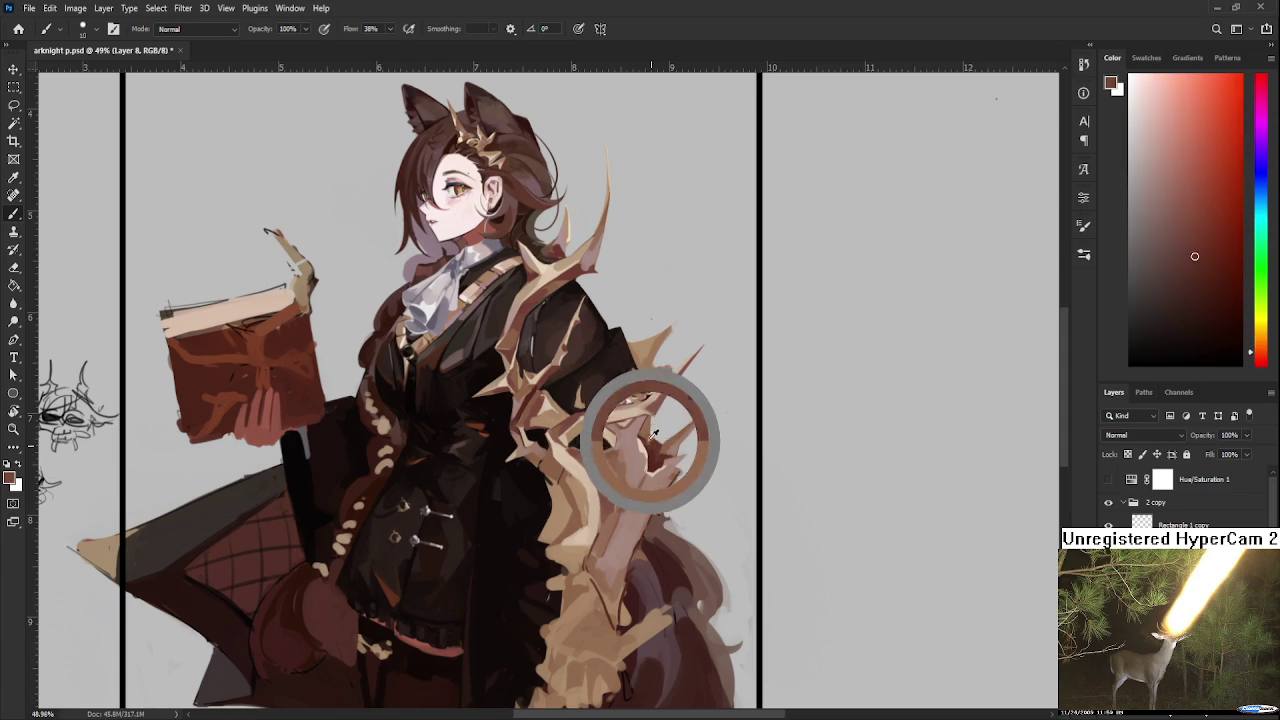
{"action": "left_click", "coordinate": [651, 438], "text": "alt"}
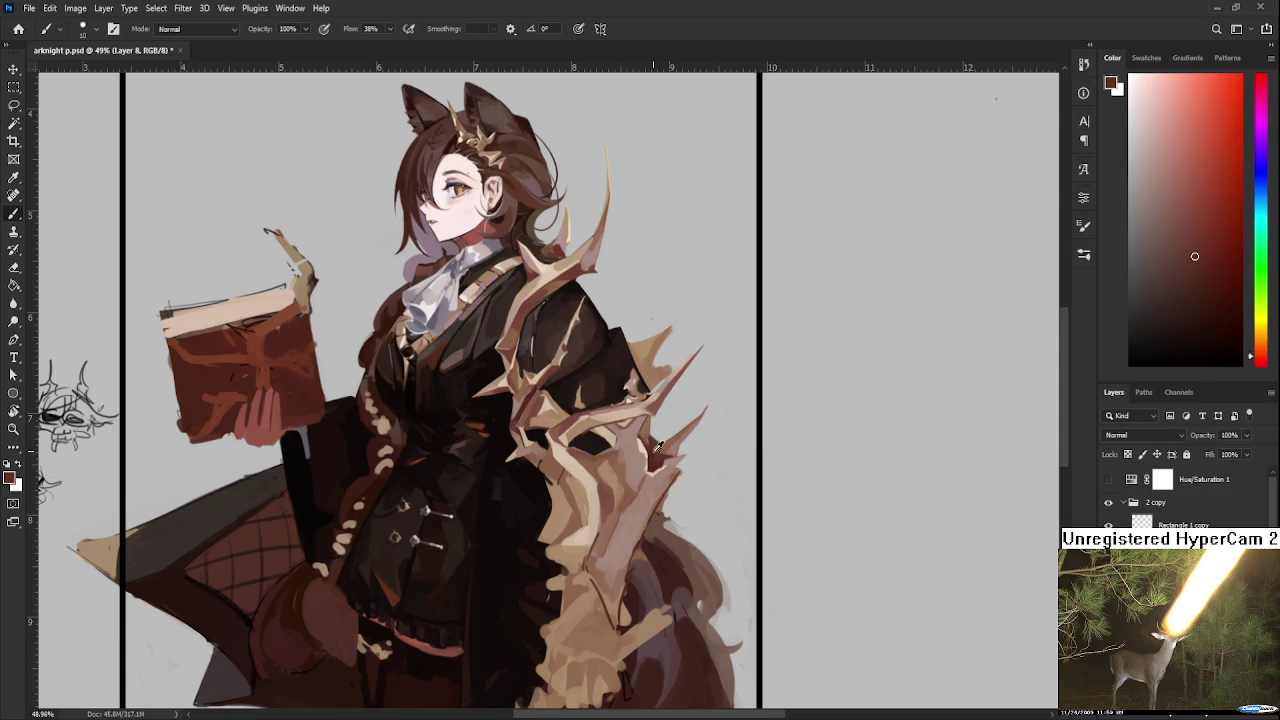
Step: Sample colours along the lower thorn spikes for the red-brown shadows
{"action": "left_click_drag", "start_coordinate": [656, 438], "coordinate": [652, 437]}
{"action": "left_click", "coordinate": [652, 442], "text": "alt"}
{"action": "left_click", "coordinate": [654, 441], "text": "alt"}
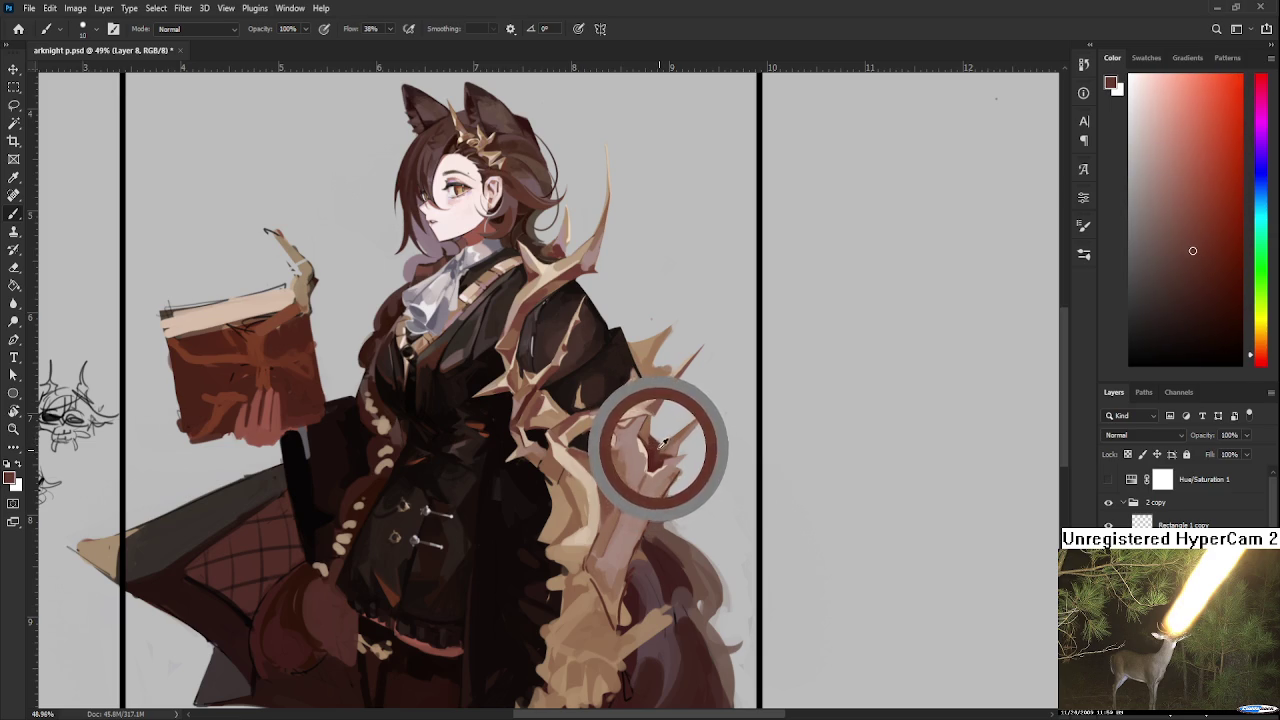
{"action": "left_click", "coordinate": [663, 444], "text": "alt"}
{"action": "left_click", "coordinate": [661, 446], "text": "alt"}
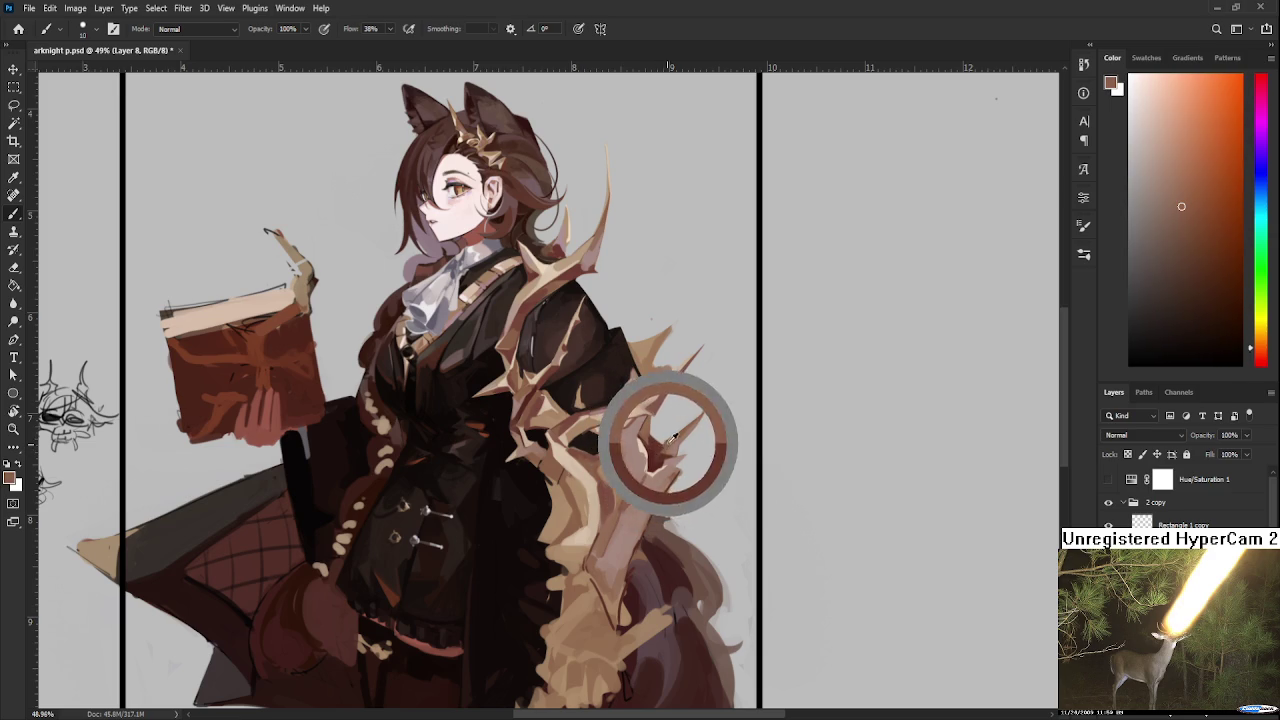
{"action": "left_click", "coordinate": [659, 447], "text": "alt"}
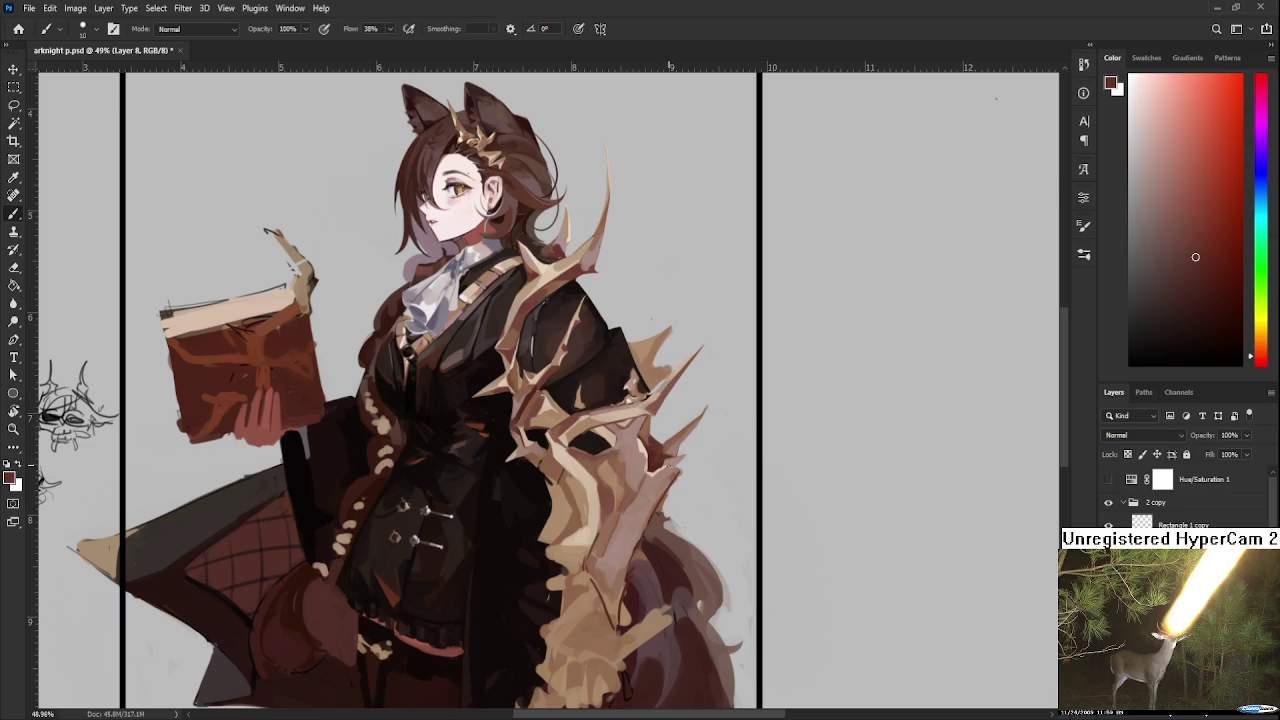
Step: Pick a light tan armour tone for further painting
{"action": "left_click", "coordinate": [655, 452], "text": "alt"}
{"action": "left_click", "coordinate": [645, 430], "text": "alt"}
{"action": "left_click", "coordinate": [647, 426], "text": "alt"}
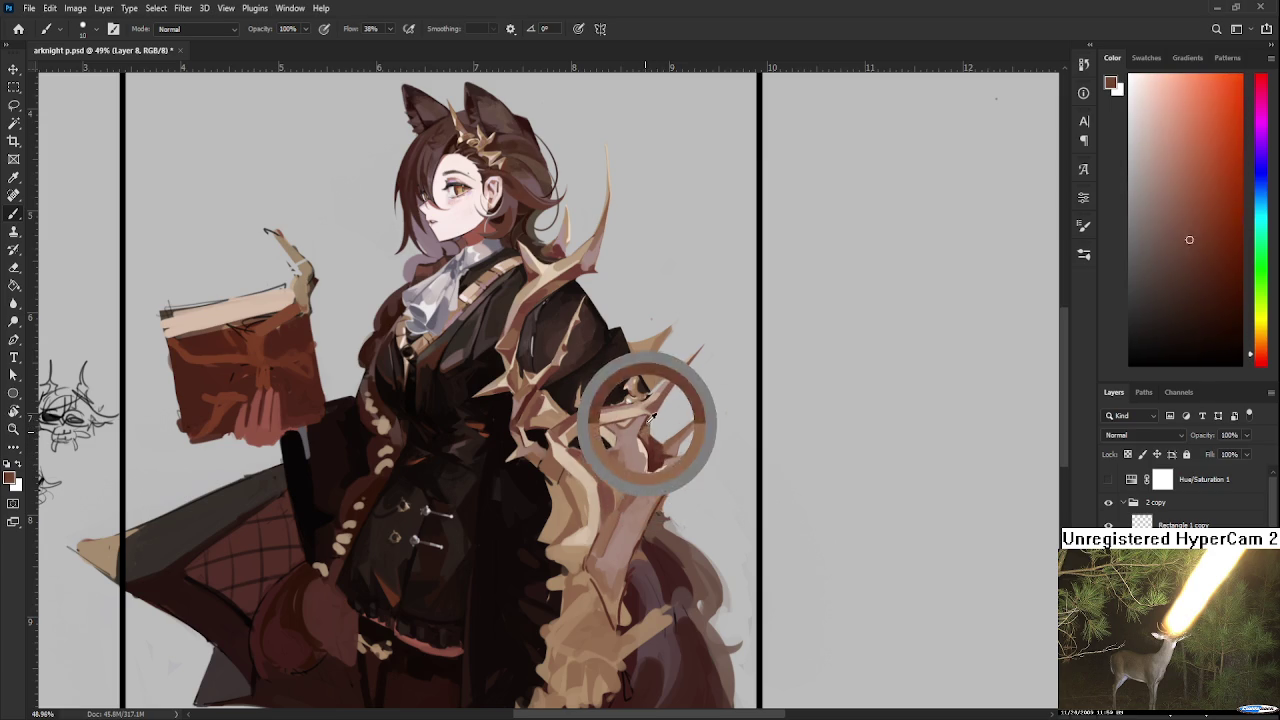
{"action": "left_click", "coordinate": [656, 424], "text": "alt"}
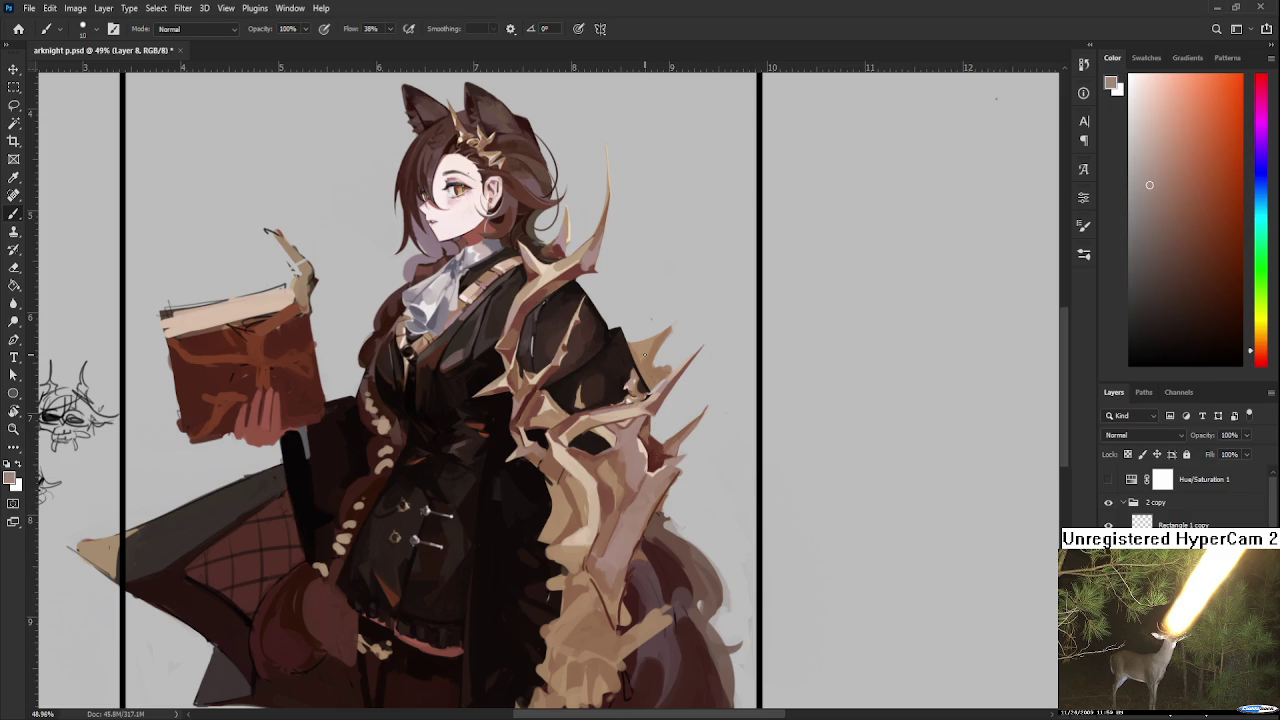
{"action": "scroll", "coordinate": [651, 320], "scroll_direction": "down", "scroll_amount": 3}
Step: Zoom in and dab a sampled orange-brown onto the shoulder armor
{"action": "scroll", "coordinate": [670, 340], "scroll_direction": "up", "scroll_amount": 4}
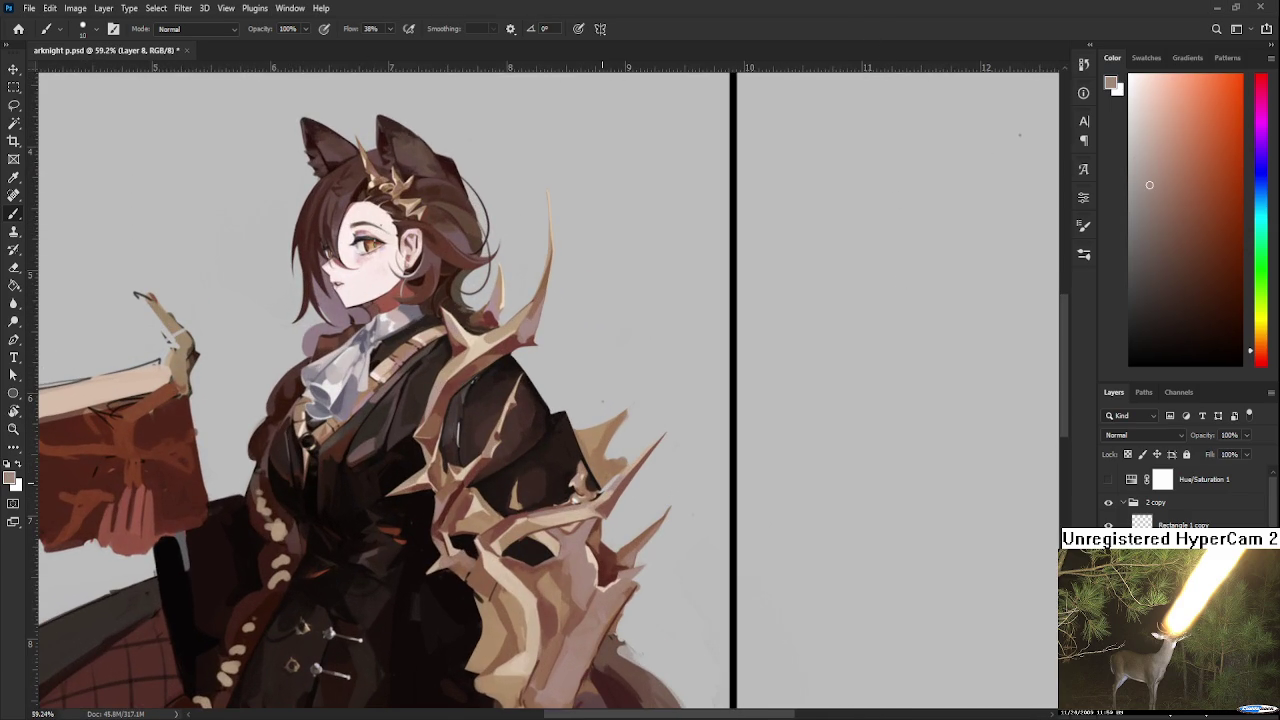
{"action": "left_click", "coordinate": [606, 440], "text": "alt"}
{"action": "key", "text": "e"}
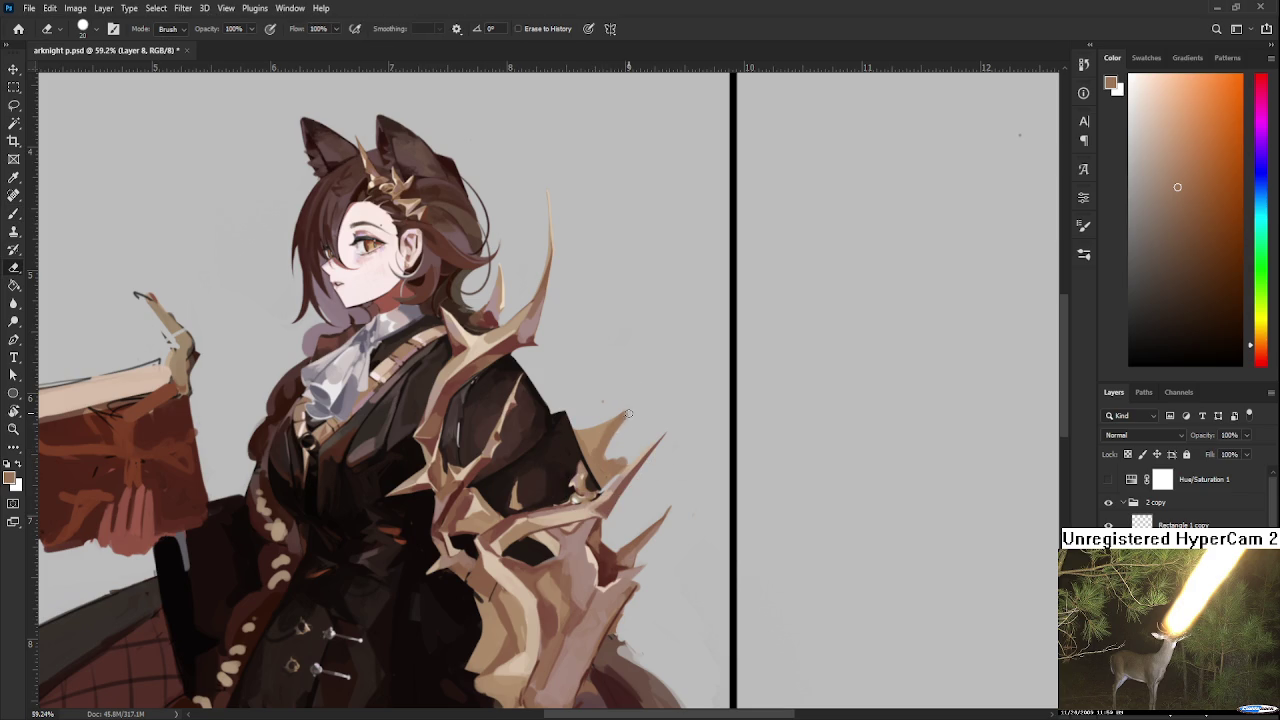
{"action": "key", "text": "b"}
{"action": "left_click", "coordinate": [600, 472], "text": "alt"}
{"action": "left_click_drag", "start_coordinate": [598, 468], "coordinate": [612, 464]}
Step: Erase a thin strip along the dark cloak edge with a size-10 eraser
{"action": "key", "text": "e"}
{"action": "key", "text": "bracketleft"}
{"action": "key", "text": "b"}
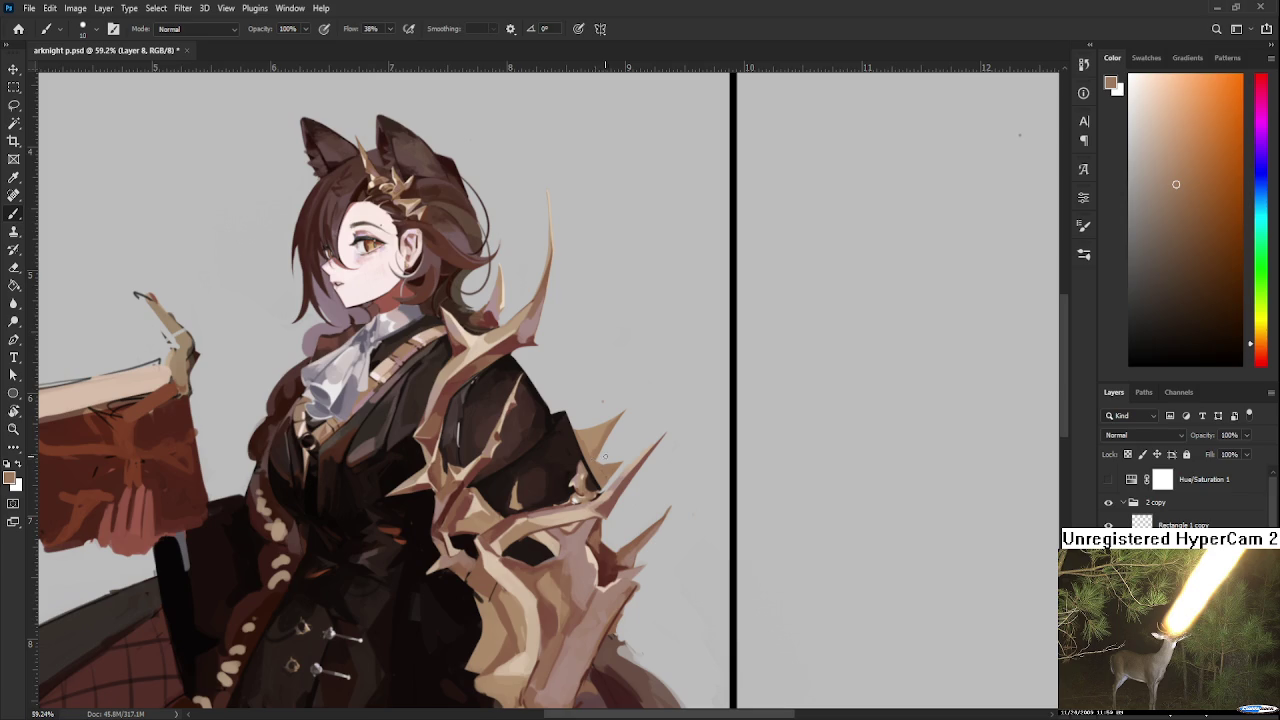
{"action": "key", "text": "e"}
{"action": "left_click_drag", "start_coordinate": [599, 456], "coordinate": [626, 410]}
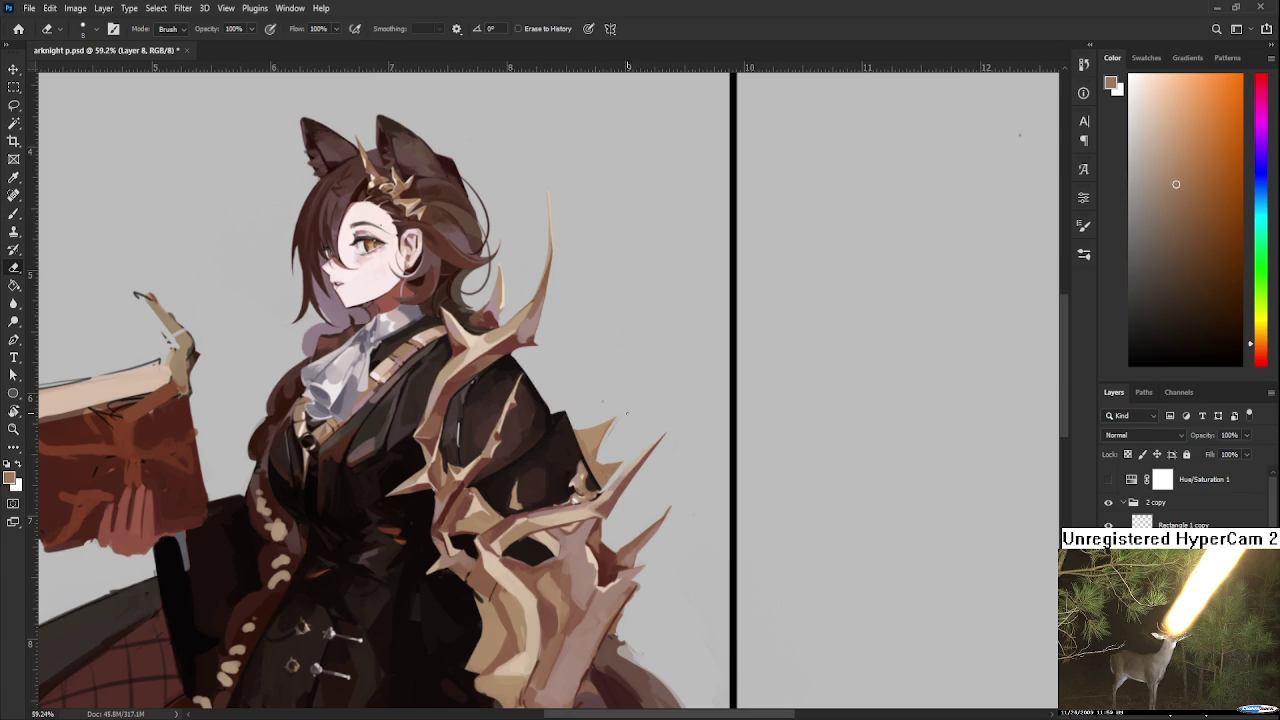
Step: Paint a new tan thorn spike from the shoulder, lengthening and trimming its tip
{"action": "key", "text": "b"}
{"action": "left_click", "coordinate": [608, 425], "text": "alt"}
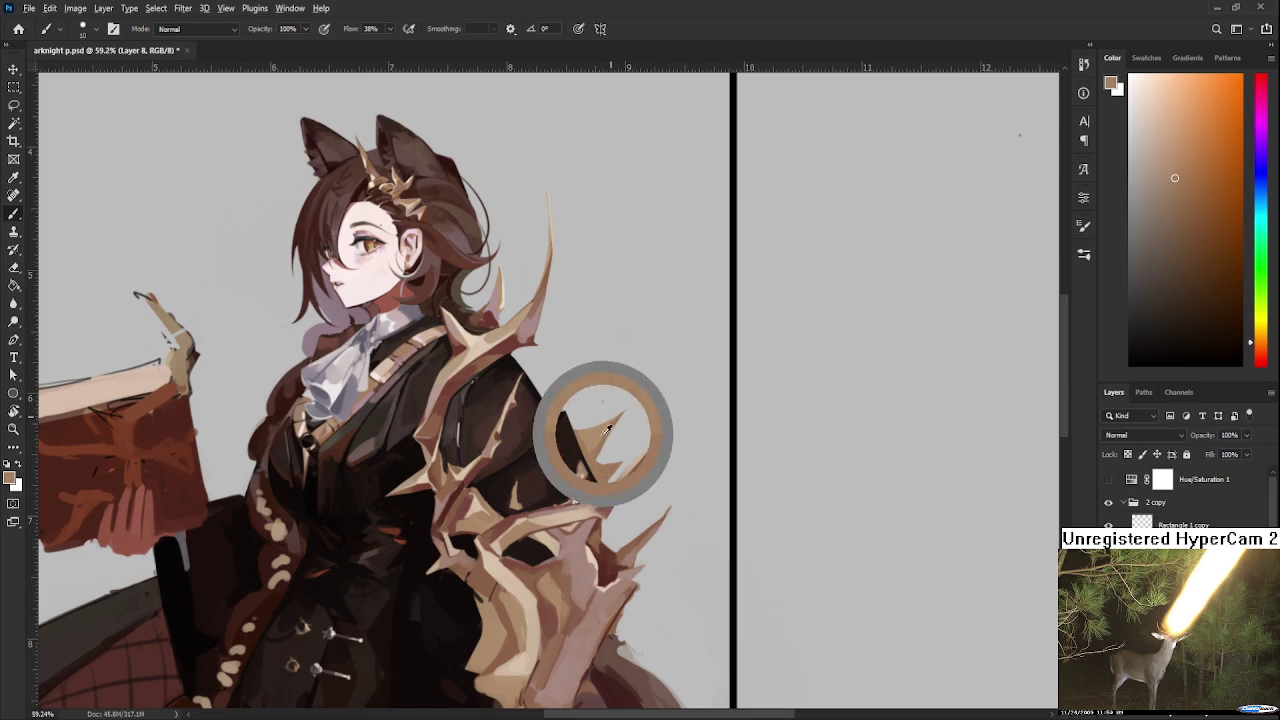
{"action": "mouse_move", "coordinate": [608, 425]}
{"action": "left_mouse_down"}
{"action": "mouse_move", "coordinate": [595, 441]}
{"action": "mouse_move", "coordinate": [646, 387]}
{"action": "left_mouse_up"}
{"action": "key", "text": "e"}
{"action": "key", "text": "b"}
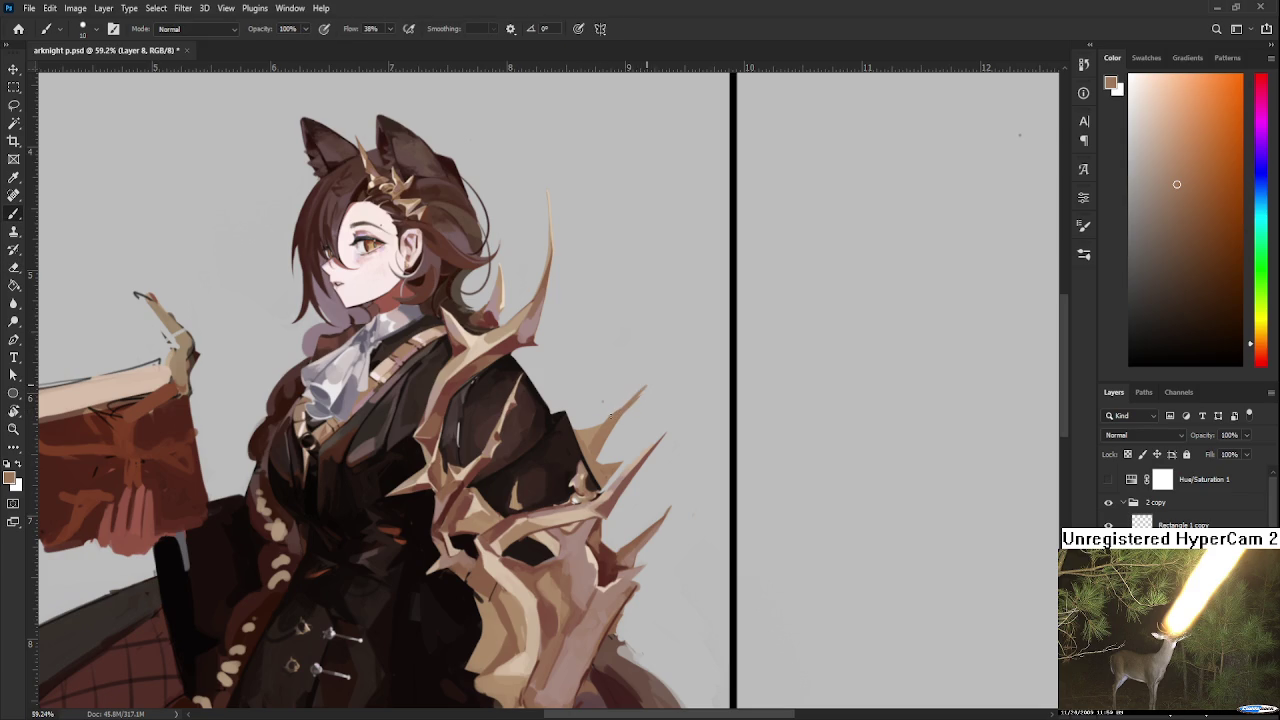
{"action": "key", "text": "e"}
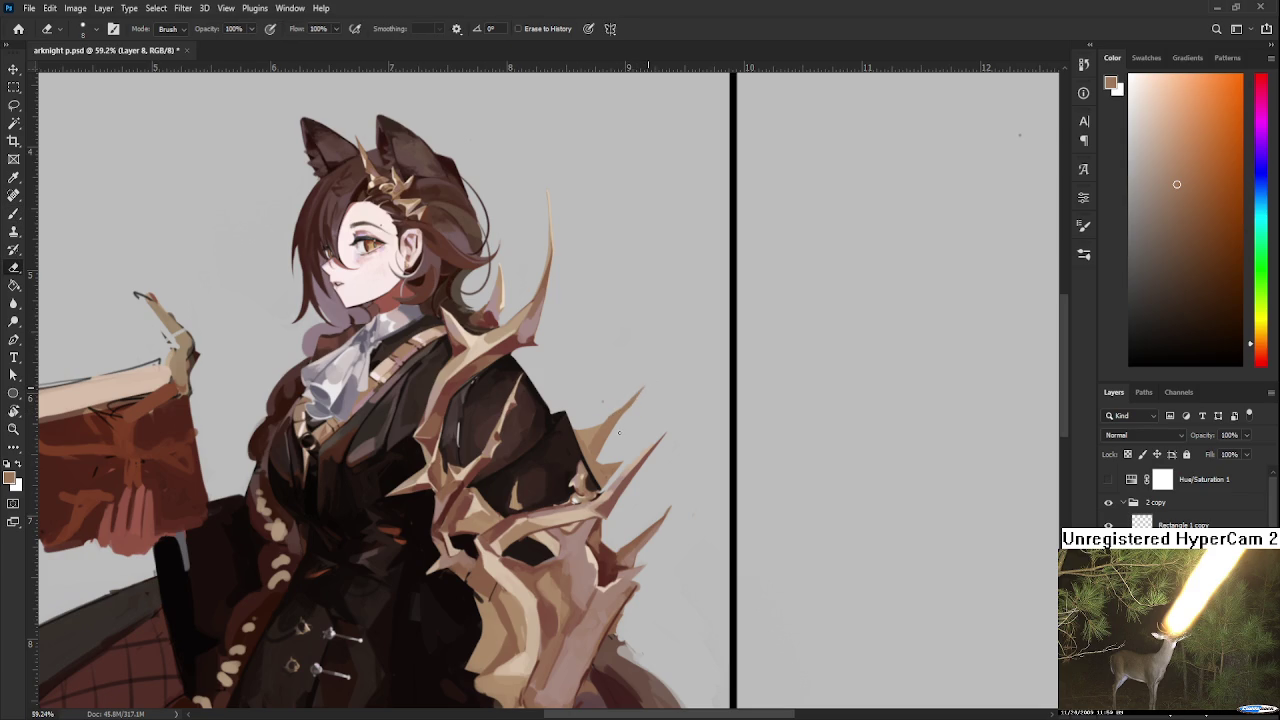
{"action": "key", "text": "b"}
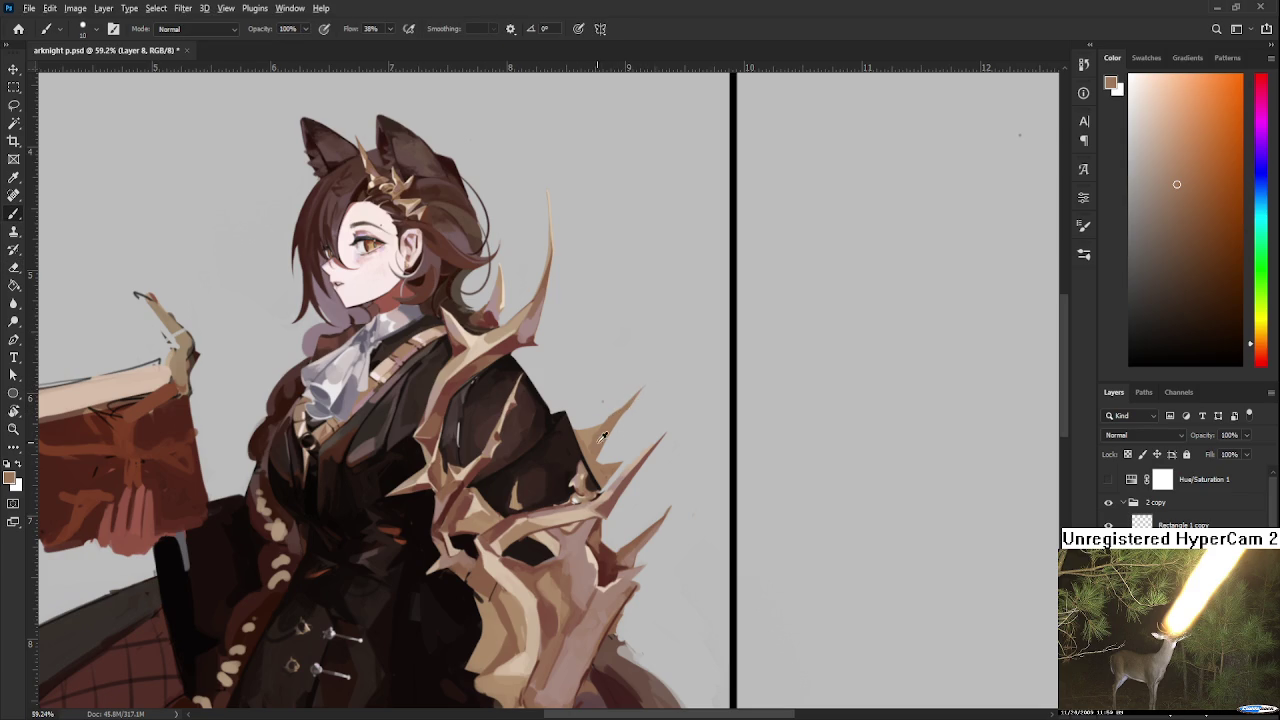
{"action": "key", "text": "e"}
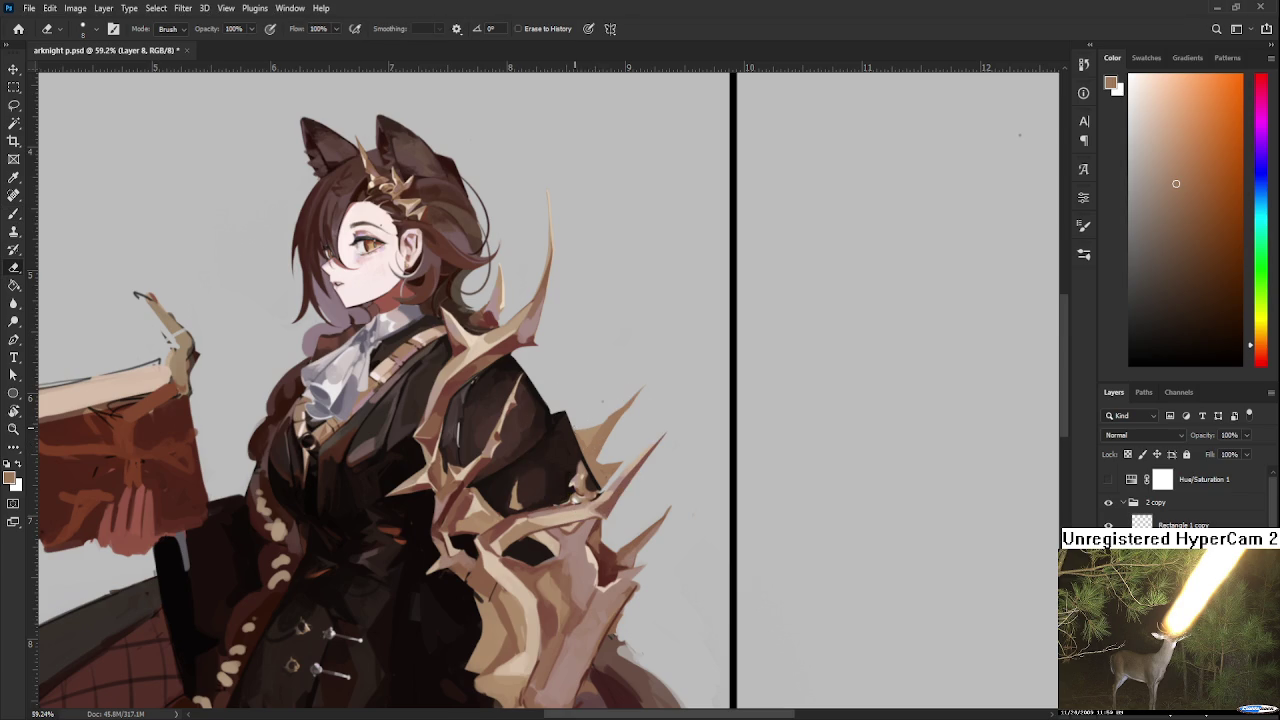
{"action": "left_click", "coordinate": [589, 430], "text": "alt"}
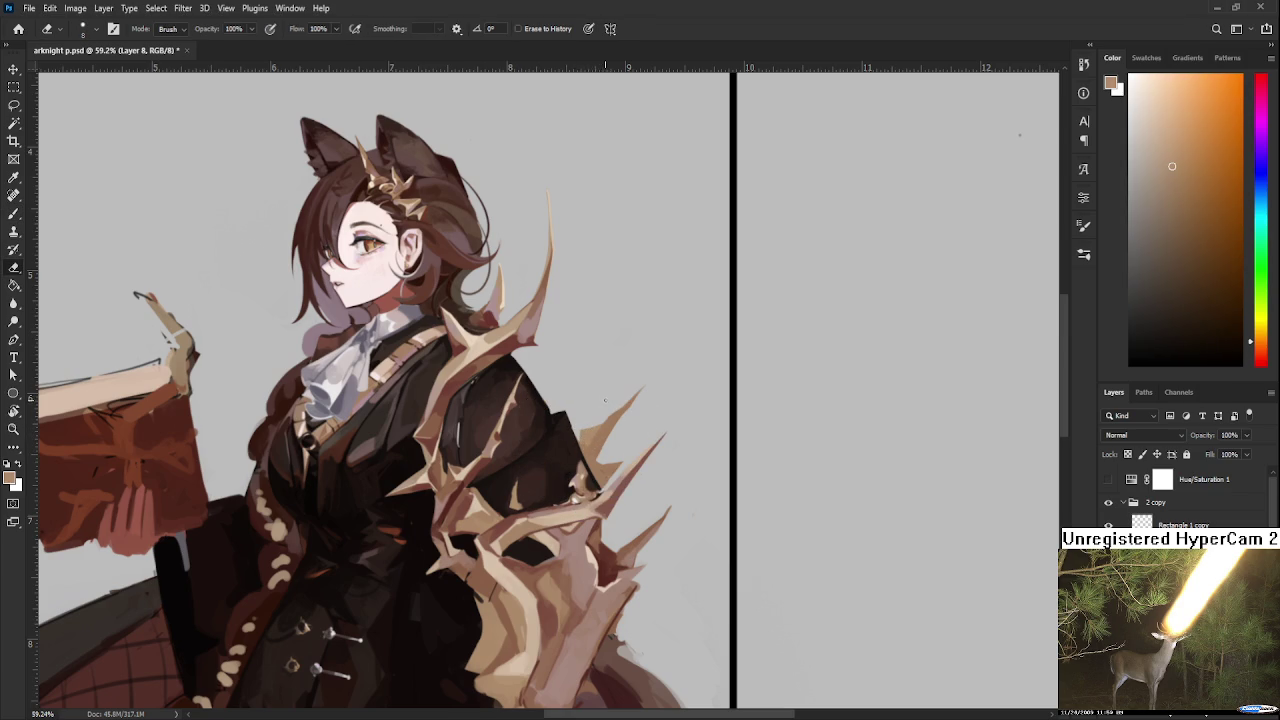
{"action": "scroll", "coordinate": [622, 385], "scroll_direction": "down", "scroll_amount": 3}
{"action": "scroll", "coordinate": [621, 388], "scroll_direction": "down", "scroll_amount": 1}
{"action": "scroll", "coordinate": [628, 386], "scroll_direction": "up", "scroll_amount": 1}
{"action": "scroll", "coordinate": [627, 389], "scroll_direction": "up", "scroll_amount": 1}
{"action": "scroll", "coordinate": [626, 393], "scroll_direction": "up", "scroll_amount": 1}
{"action": "scroll", "coordinate": [626, 393], "scroll_direction": "down", "scroll_amount": 2}
{"action": "scroll", "coordinate": [627, 395], "scroll_direction": "down", "scroll_amount": 1}
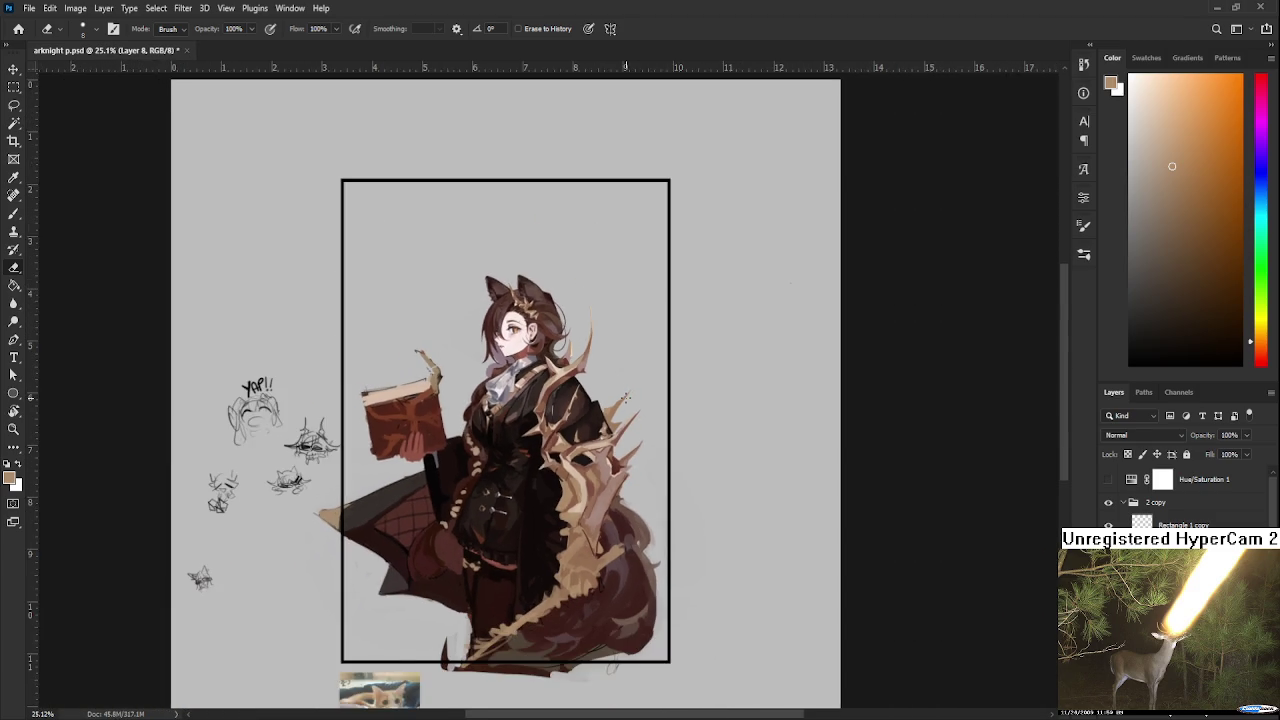
{"action": "scroll", "coordinate": [625, 393], "scroll_direction": "up", "scroll_amount": 2}
{"action": "key", "text": "b"}
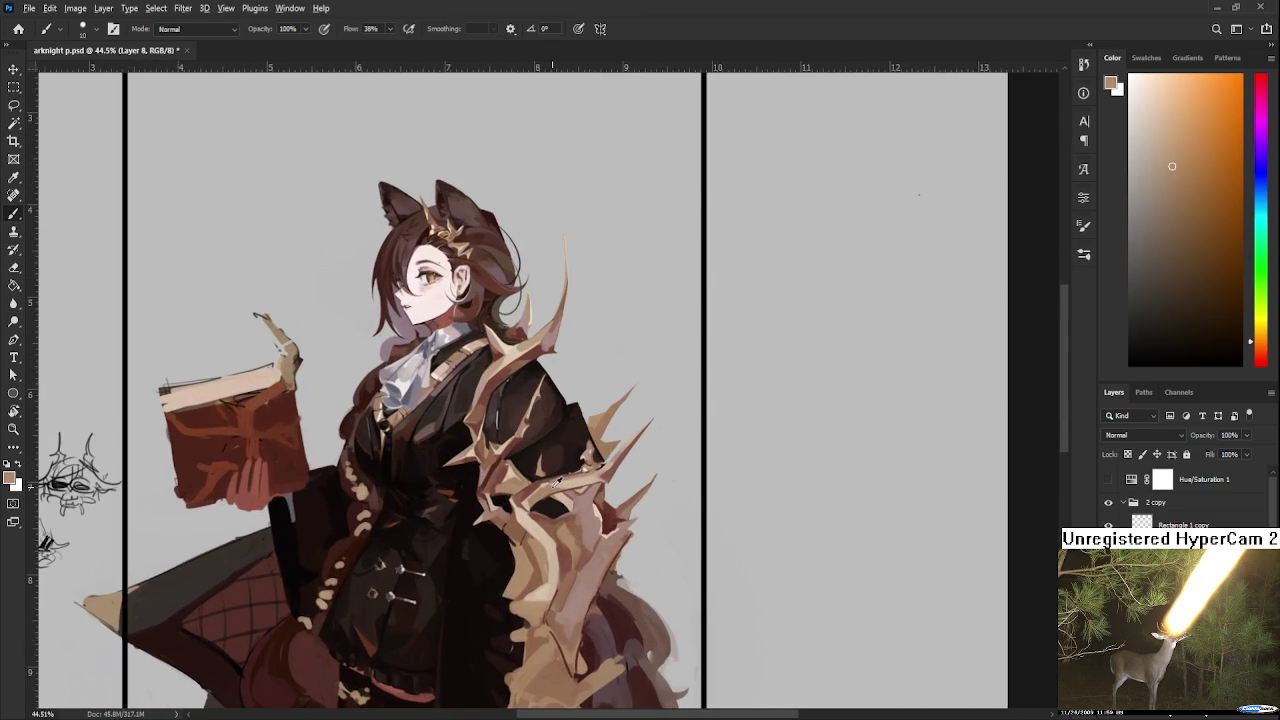
{"action": "left_click", "coordinate": [527, 489], "text": "alt"}
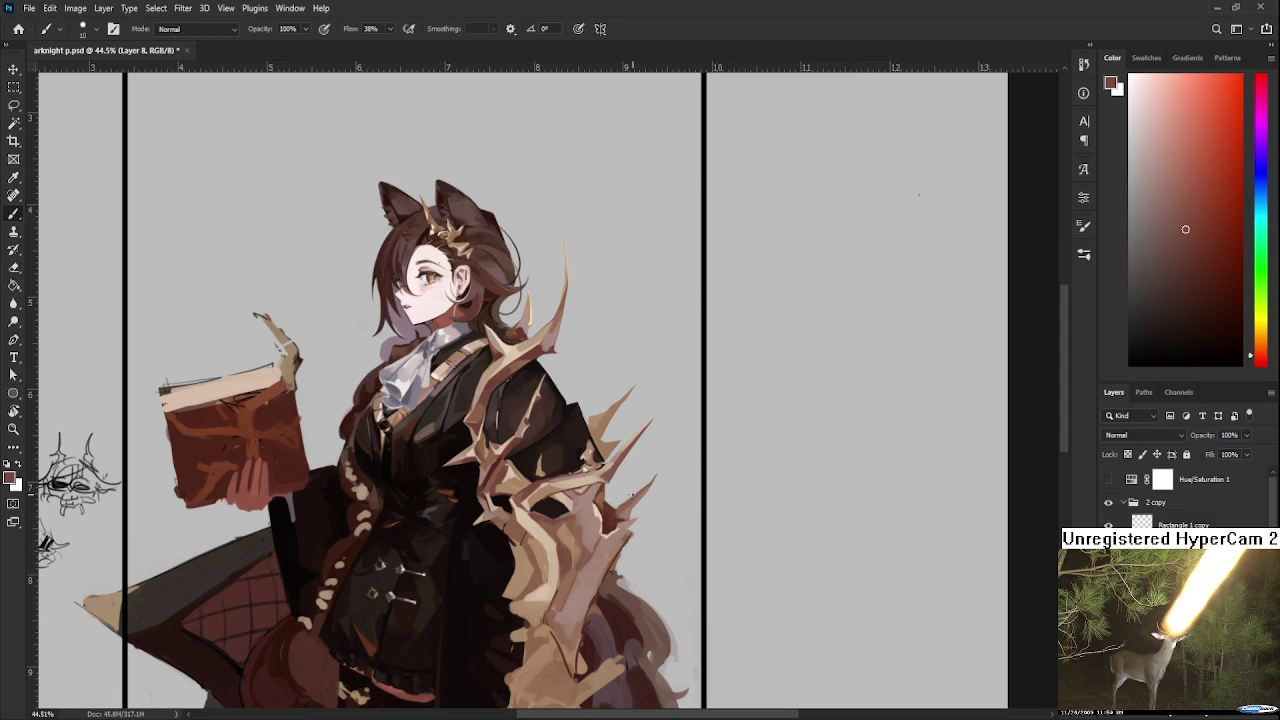
{"action": "mouse_move", "coordinate": [631, 497]}
{"action": "left_mouse_down", "text": "alt"}
{"action": "mouse_move", "coordinate": [588, 488]}
{"action": "mouse_move", "coordinate": [612, 535]}
{"action": "mouse_move", "coordinate": [577, 513]}
{"action": "left_mouse_up", "text": "alt"}
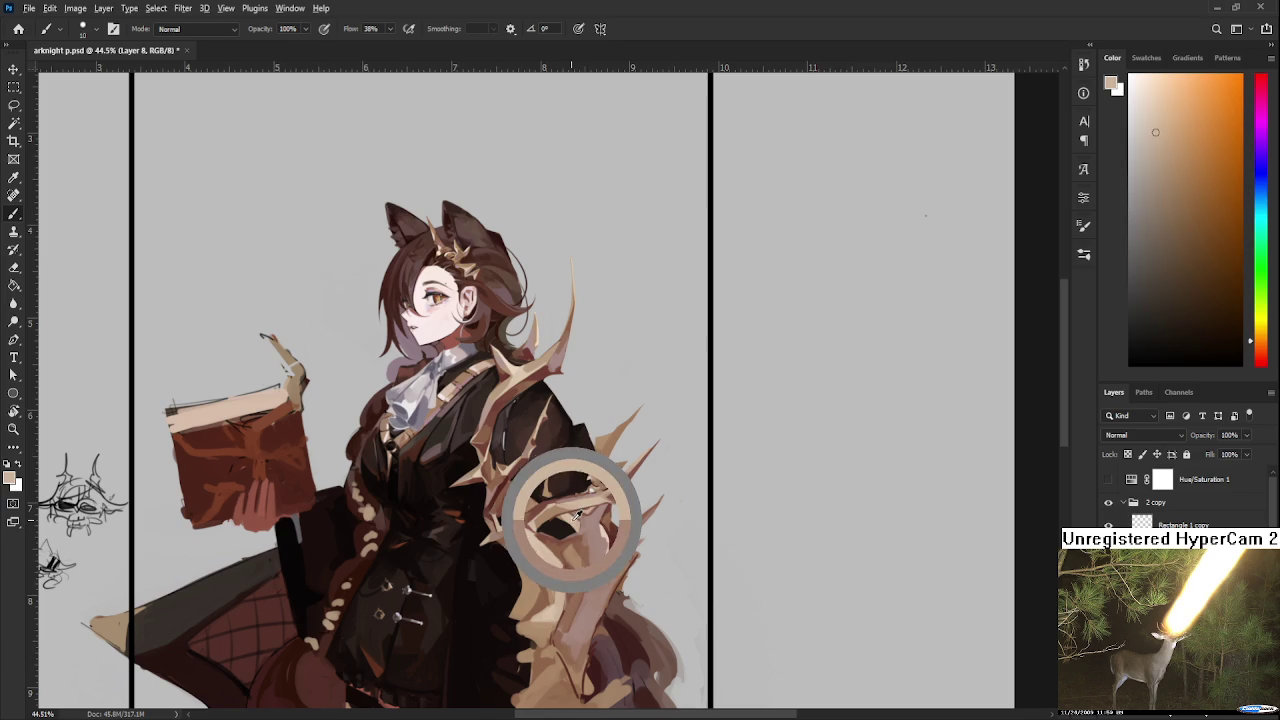
Step: Enlarge the brush and try a tan stroke on the lower armor, then undo it
{"action": "key", "text": "bracketright"}
{"action": "key", "text": "bracketright"}
{"action": "key", "text": "bracketright"}
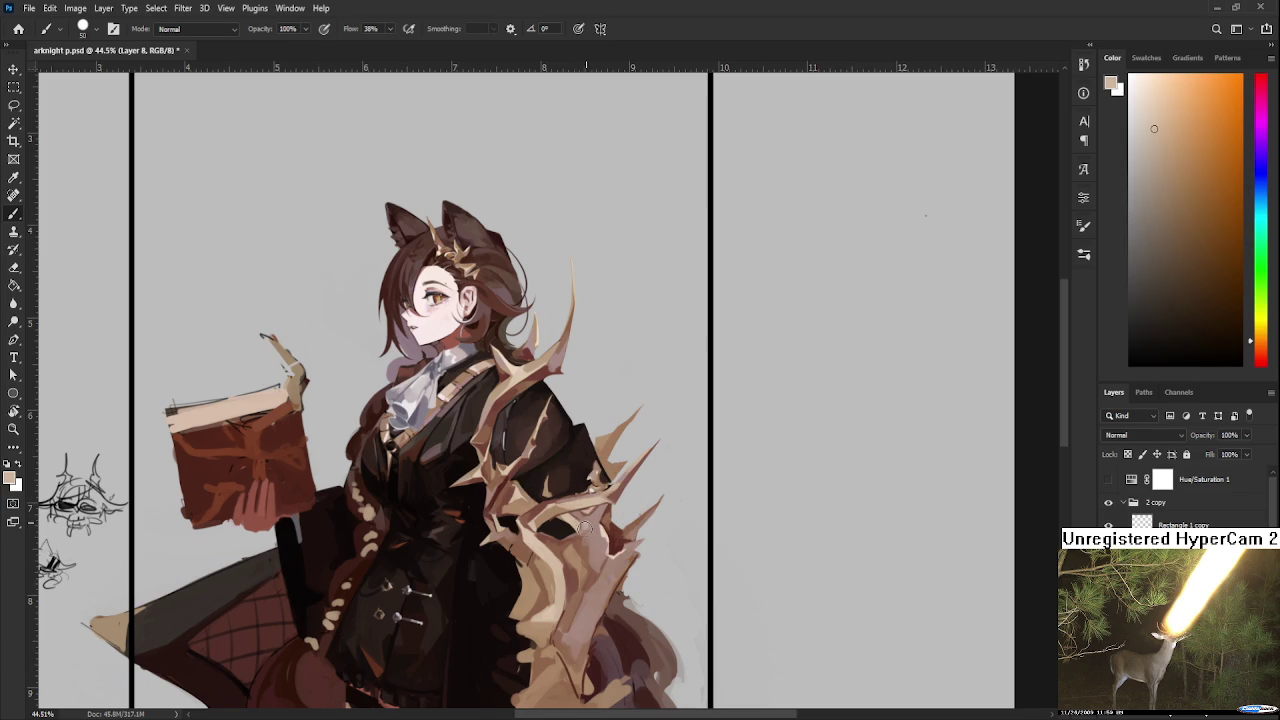
{"action": "left_click", "coordinate": [594, 548], "text": "alt"}
{"action": "left_click", "coordinate": [596, 545], "text": "alt"}
{"action": "left_click", "coordinate": [594, 540], "text": "alt"}
{"action": "left_click_drag", "start_coordinate": [594, 540], "coordinate": [590, 551]}
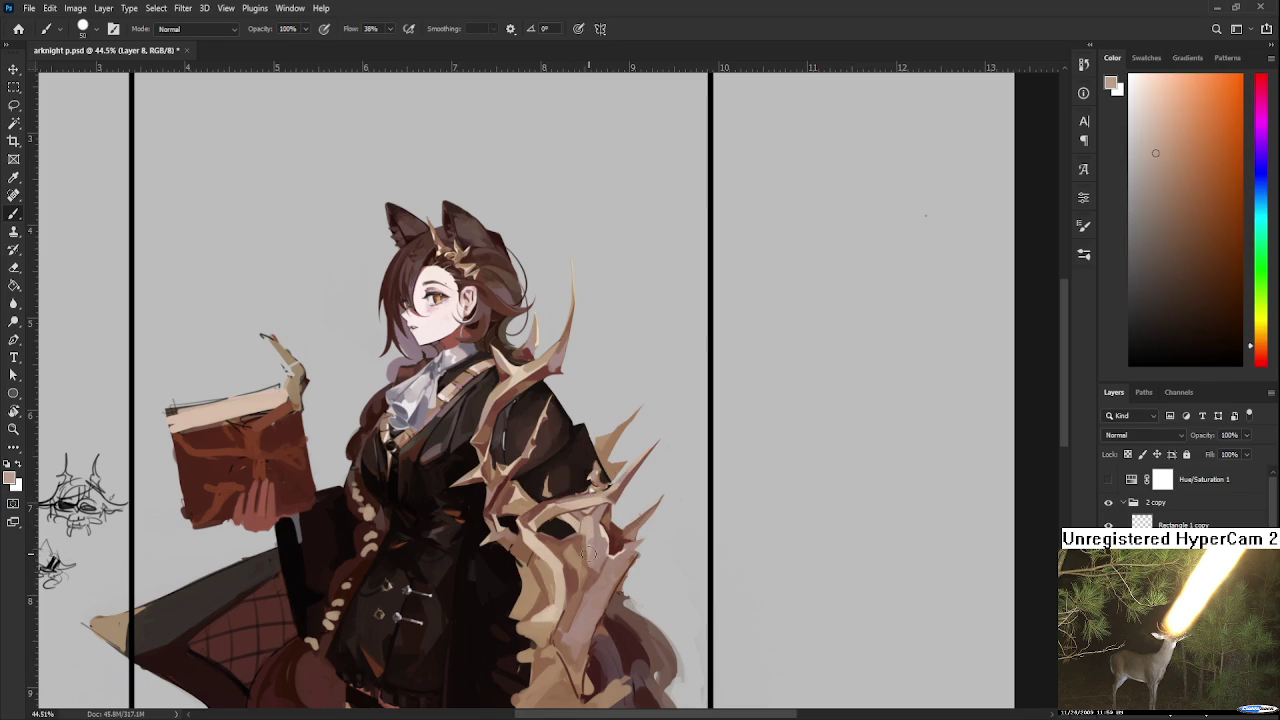
{"action": "key", "text": "ctrl+z"}
Step: Sample lighter orange-tan, darker brown and light pinkish-brown tones from the lower armor
{"action": "left_click", "coordinate": [595, 548], "text": "alt"}
{"action": "left_click", "coordinate": [598, 556], "text": "alt"}
{"action": "left_click", "coordinate": [600, 545], "text": "alt"}
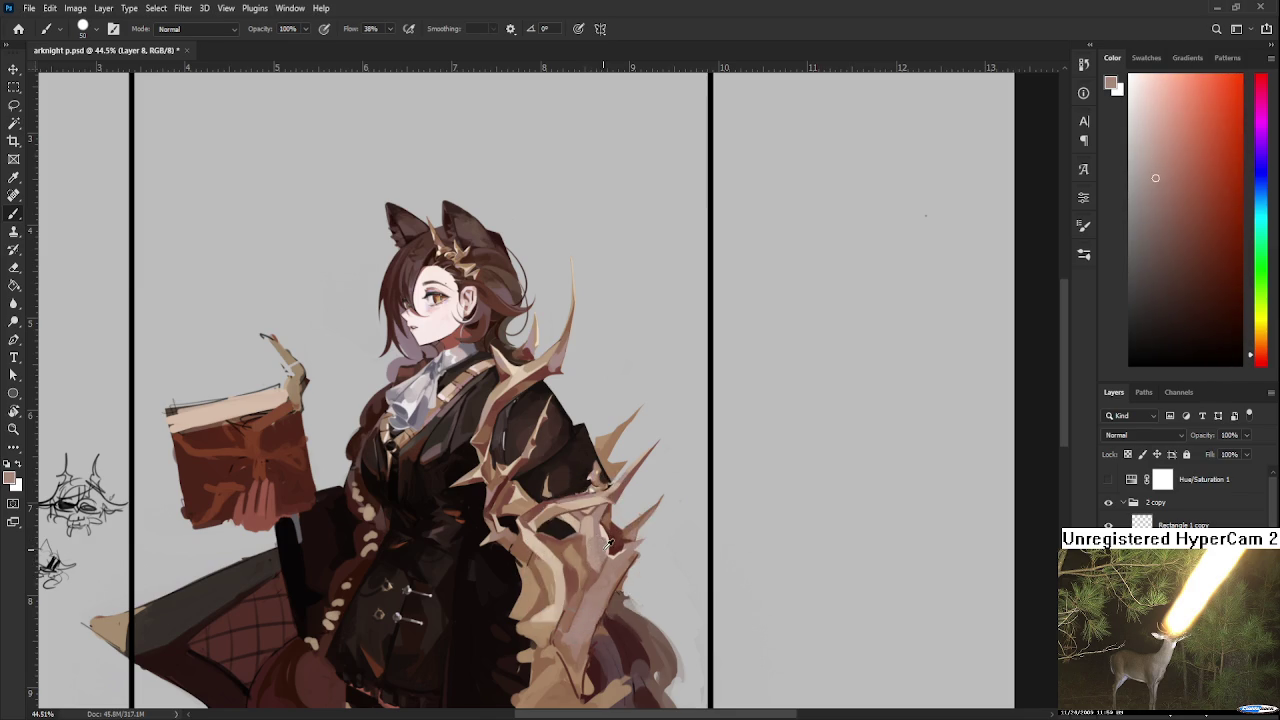
{"action": "left_click", "coordinate": [597, 528], "text": "alt"}
{"action": "left_click_drag", "start_coordinate": [597, 528], "coordinate": [582, 514]}
{"action": "left_click", "coordinate": [596, 515], "text": "alt"}
{"action": "left_click", "coordinate": [588, 528], "text": "alt"}
{"action": "left_click", "coordinate": [598, 530], "text": "alt"}
{"action": "left_click", "coordinate": [620, 526], "text": "alt"}
{"action": "mouse_move", "coordinate": [628, 579]}
{"action": "left_mouse_down"}
{"action": "mouse_move", "coordinate": [610, 474]}
{"action": "mouse_move", "coordinate": [612, 528]}
{"action": "mouse_move", "coordinate": [620, 512]}
{"action": "left_mouse_up"}
{"action": "left_click", "coordinate": [607, 512], "text": "alt"}
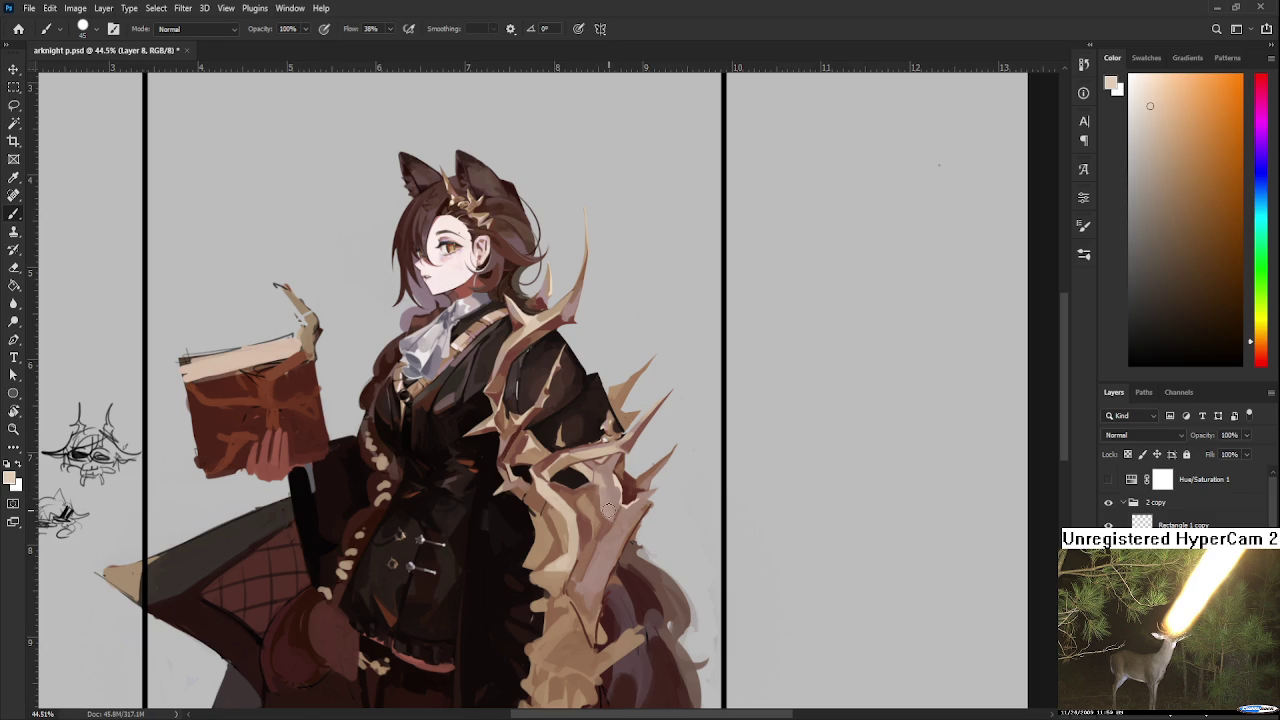
Step: Paint a thin light beige highlight down the armor with a size-10 brush
{"action": "key", "text": "bracketleft"}
{"action": "left_click_drag", "start_coordinate": [604, 511], "coordinate": [597, 540]}
{"action": "left_click", "coordinate": [598, 538], "text": "alt"}
{"action": "left_click", "coordinate": [612, 531], "text": "alt"}
{"action": "left_click", "coordinate": [630, 502], "text": "alt"}
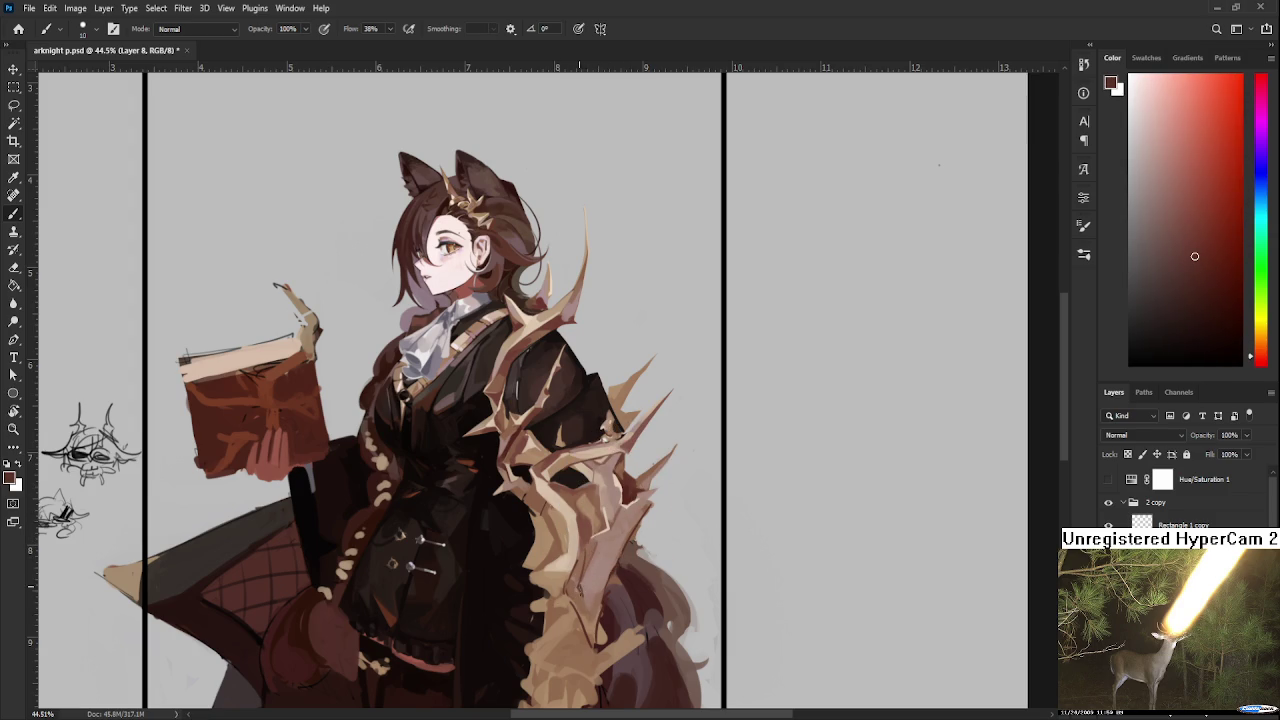
Step: Pick light peach, pink-beige and reddish-brown tones from the coat and armor for highlights
{"action": "left_click", "coordinate": [588, 570], "text": "alt"}
{"action": "left_click", "coordinate": [610, 500], "text": "alt"}
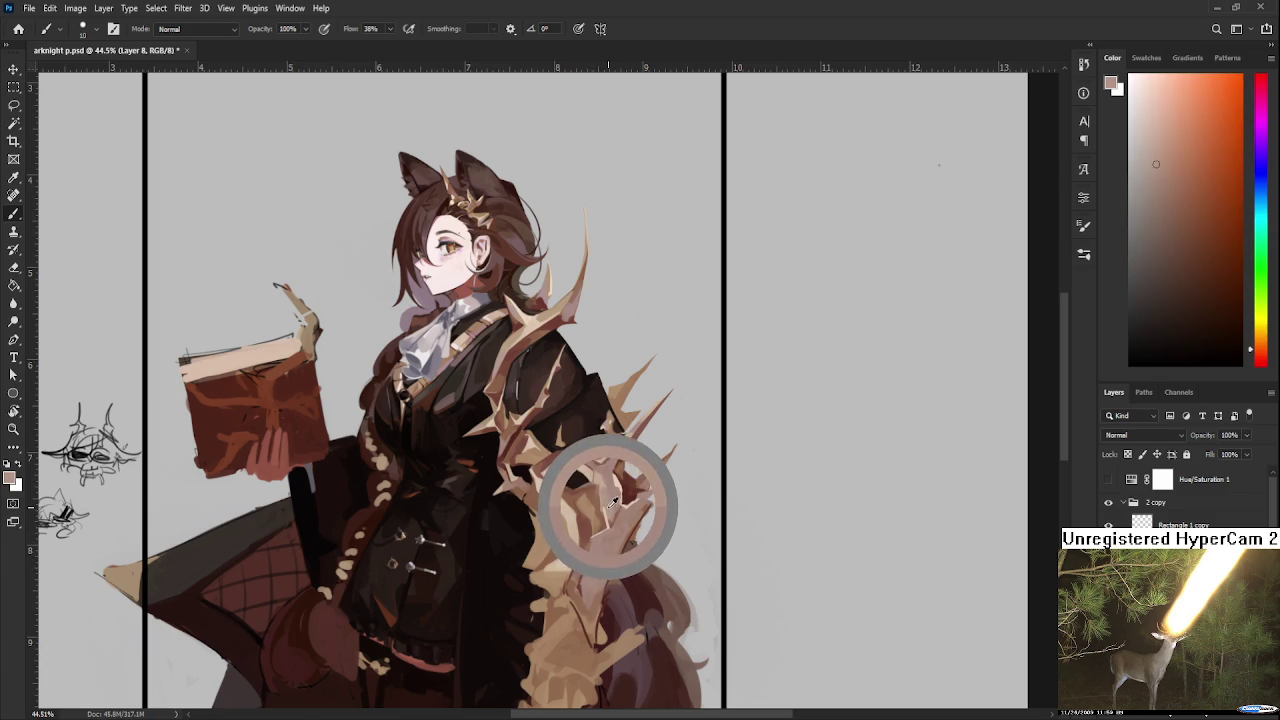
{"action": "left_click_drag", "start_coordinate": [610, 530], "coordinate": [614, 486]}
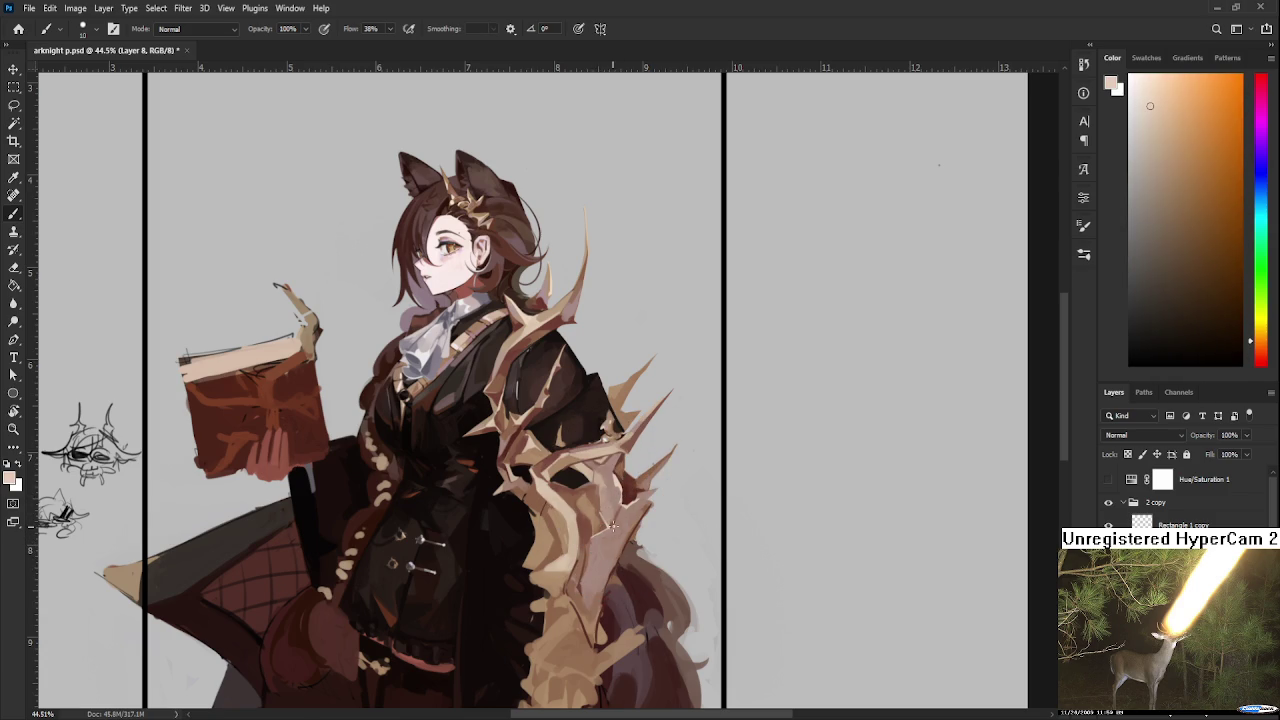
{"action": "left_click", "coordinate": [605, 525], "text": "alt"}
{"action": "left_click", "coordinate": [612, 512], "text": "alt"}
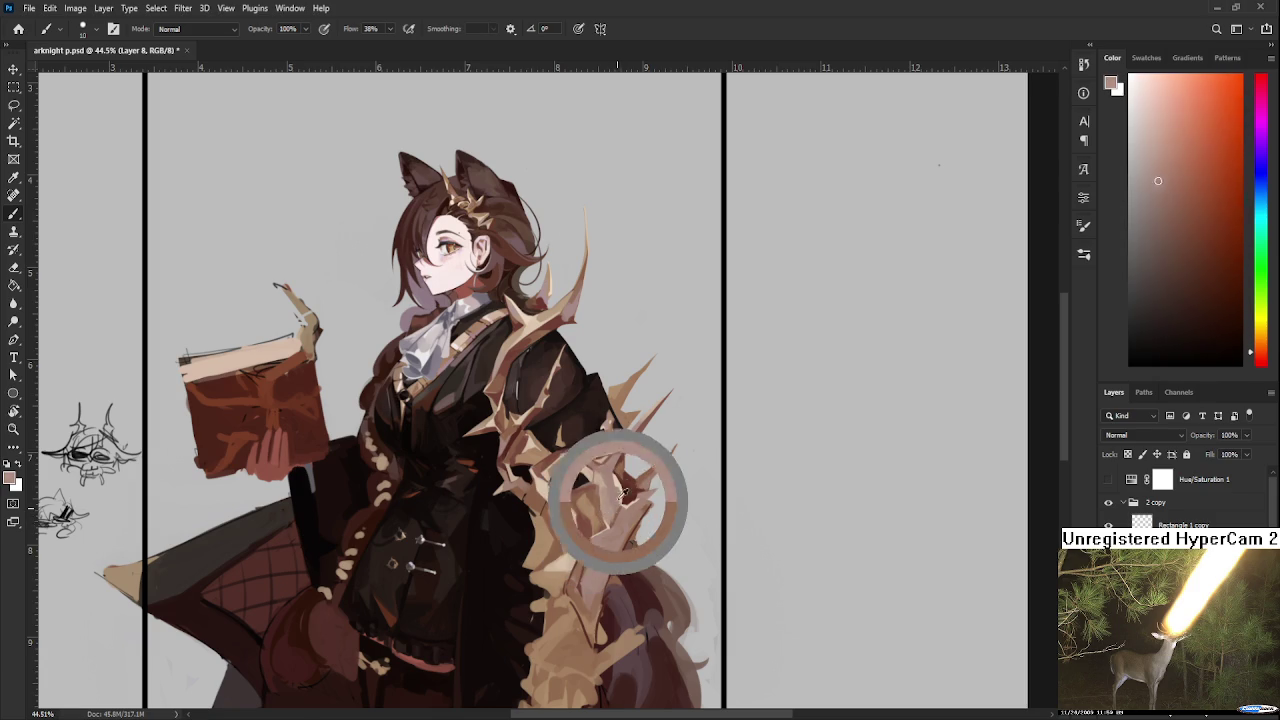
{"action": "left_click_drag", "start_coordinate": [618, 512], "coordinate": [614, 466]}
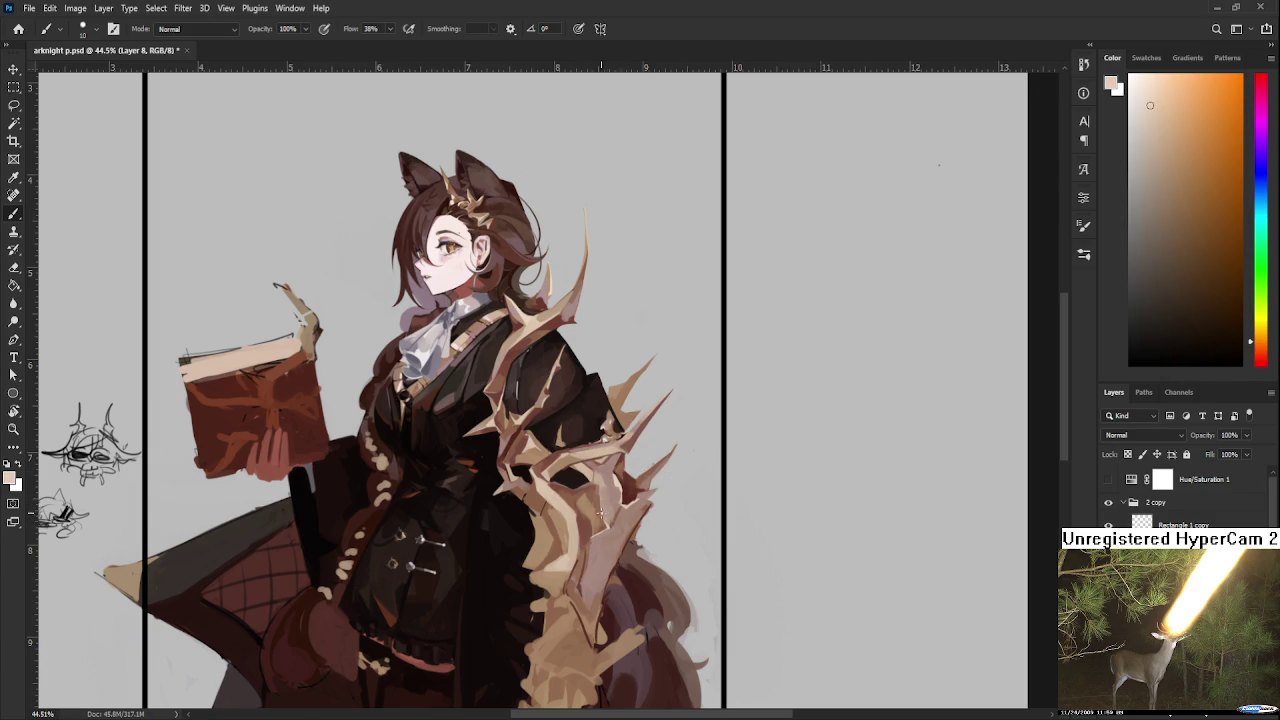
{"action": "left_click", "coordinate": [605, 495], "text": "alt"}
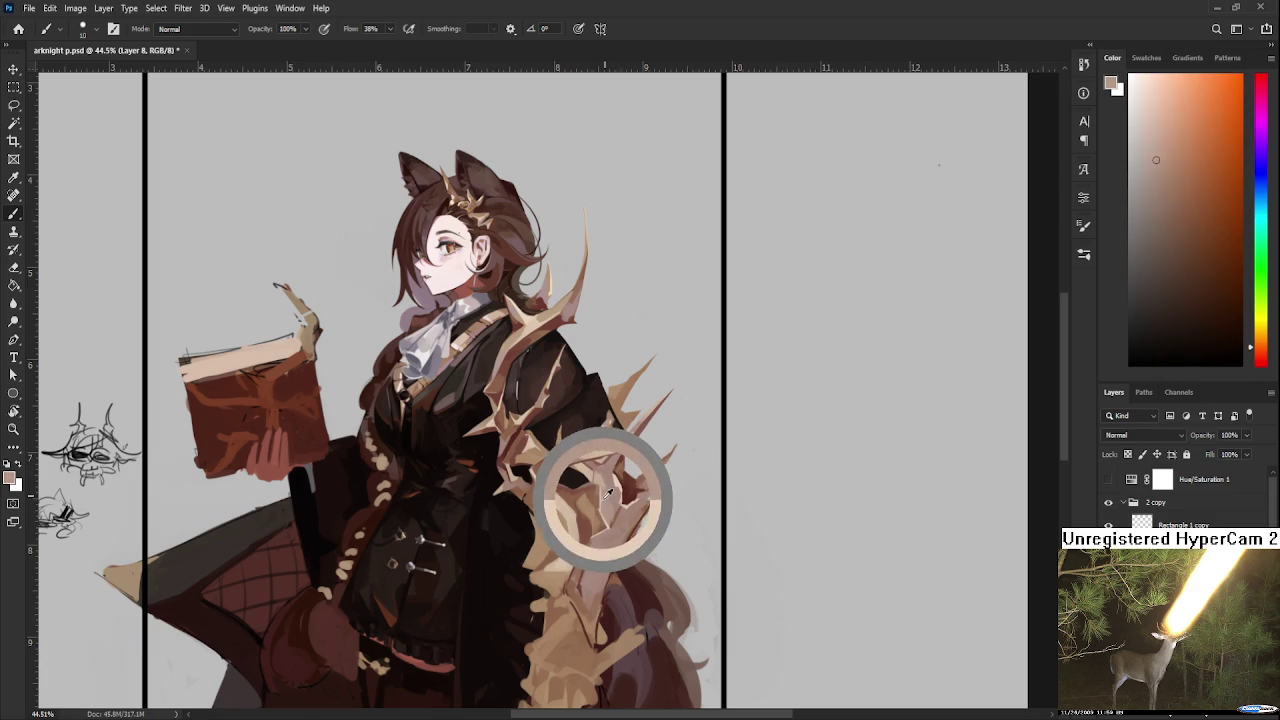
{"action": "left_click", "coordinate": [621, 511], "text": "alt"}
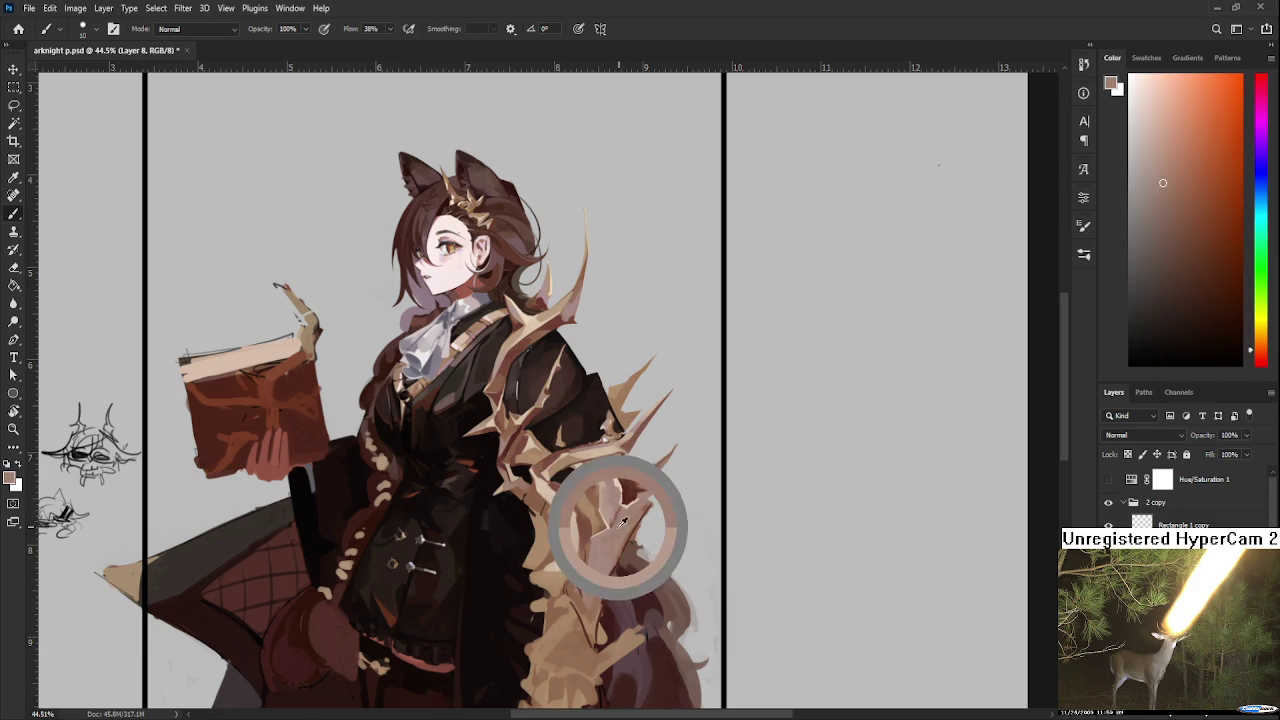
{"action": "left_click", "coordinate": [615, 510], "text": "alt"}
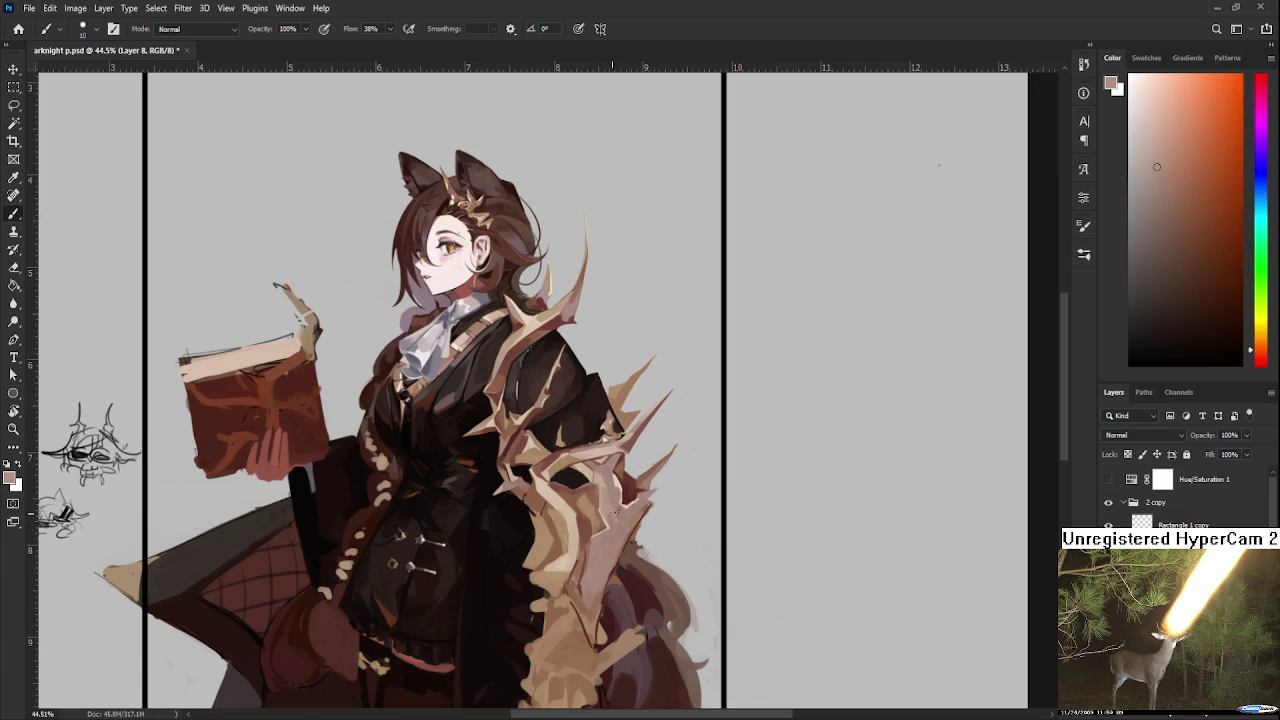
{"action": "left_click", "coordinate": [618, 521], "text": "alt"}
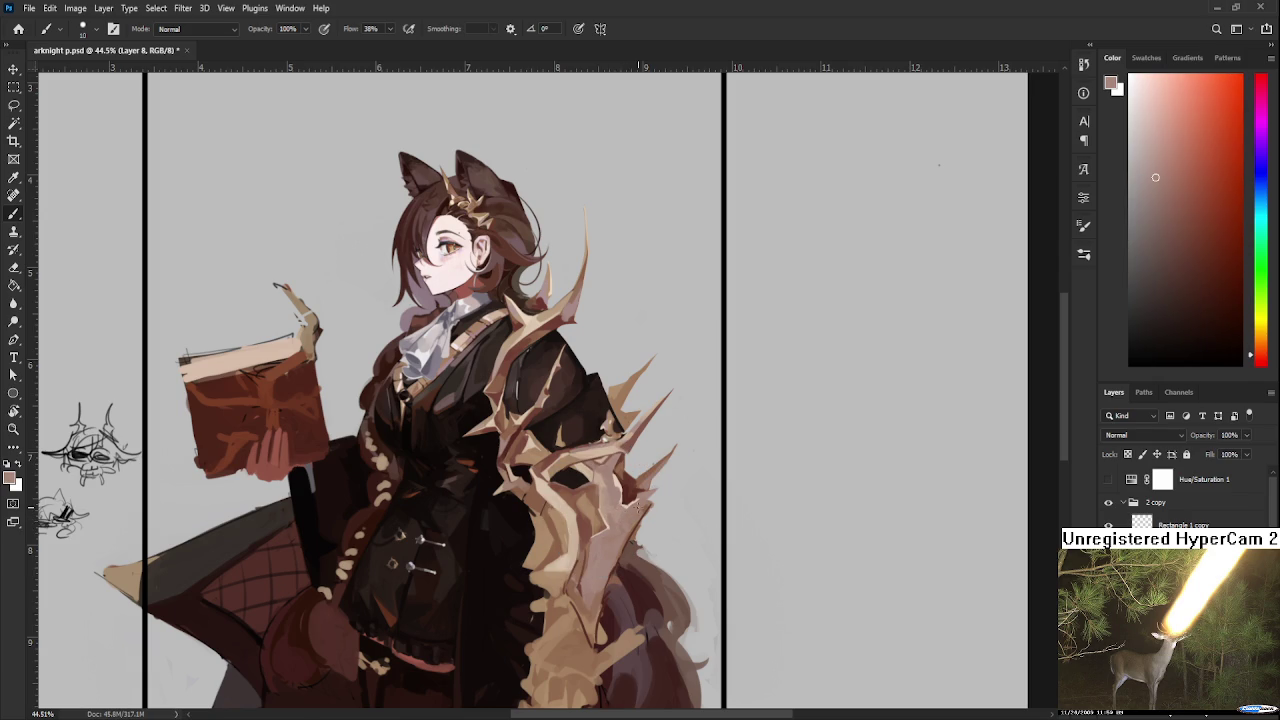
{"action": "scroll", "coordinate": [655, 505], "scroll_direction": "down", "scroll_amount": 3}
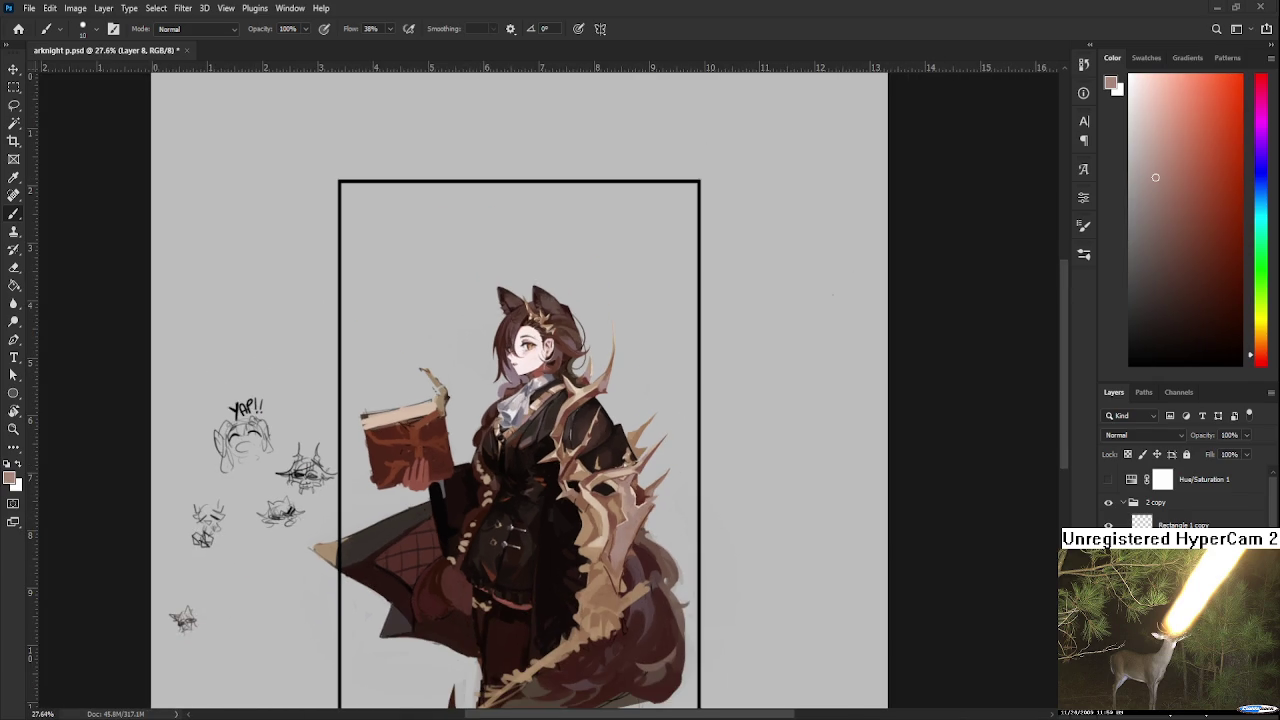
Step: At about 27% zoom, sample brownish-orange and redder armor tones, then zoom back to 49%
{"action": "left_click", "coordinate": [641, 493], "text": "alt"}
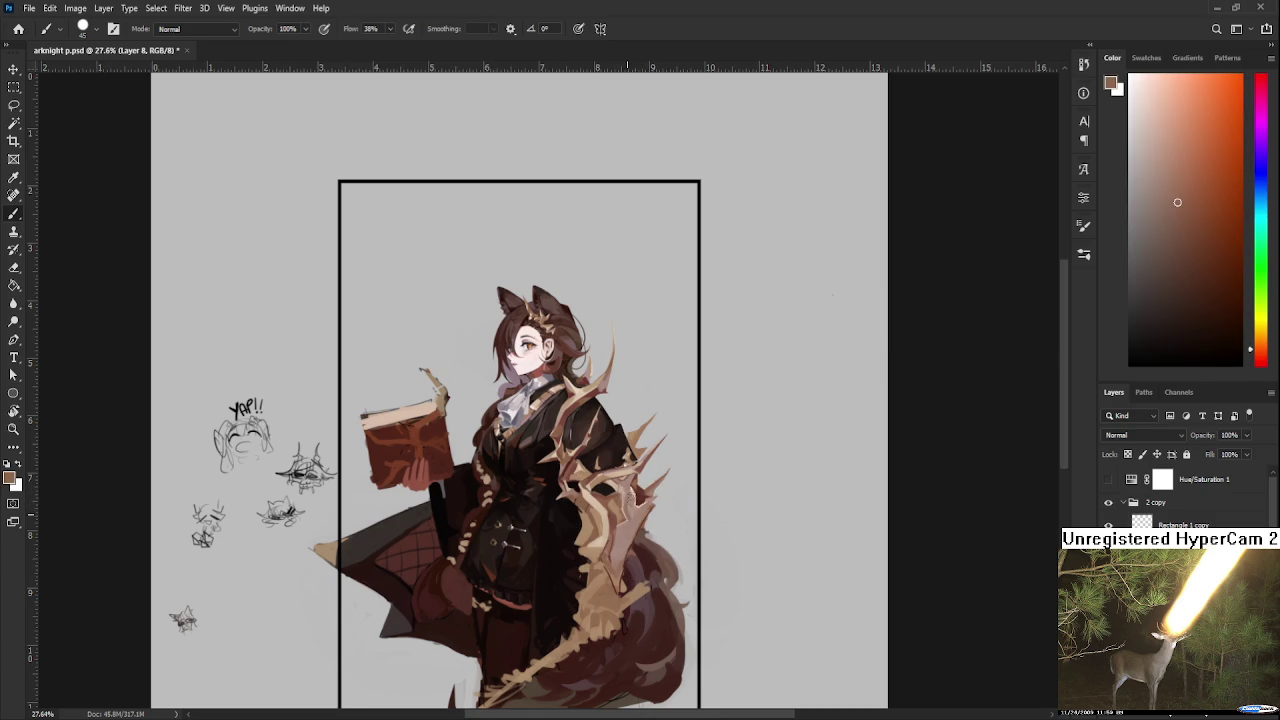
{"action": "left_click", "coordinate": [635, 518], "text": "alt"}
{"action": "left_click", "coordinate": [628, 505], "text": "alt"}
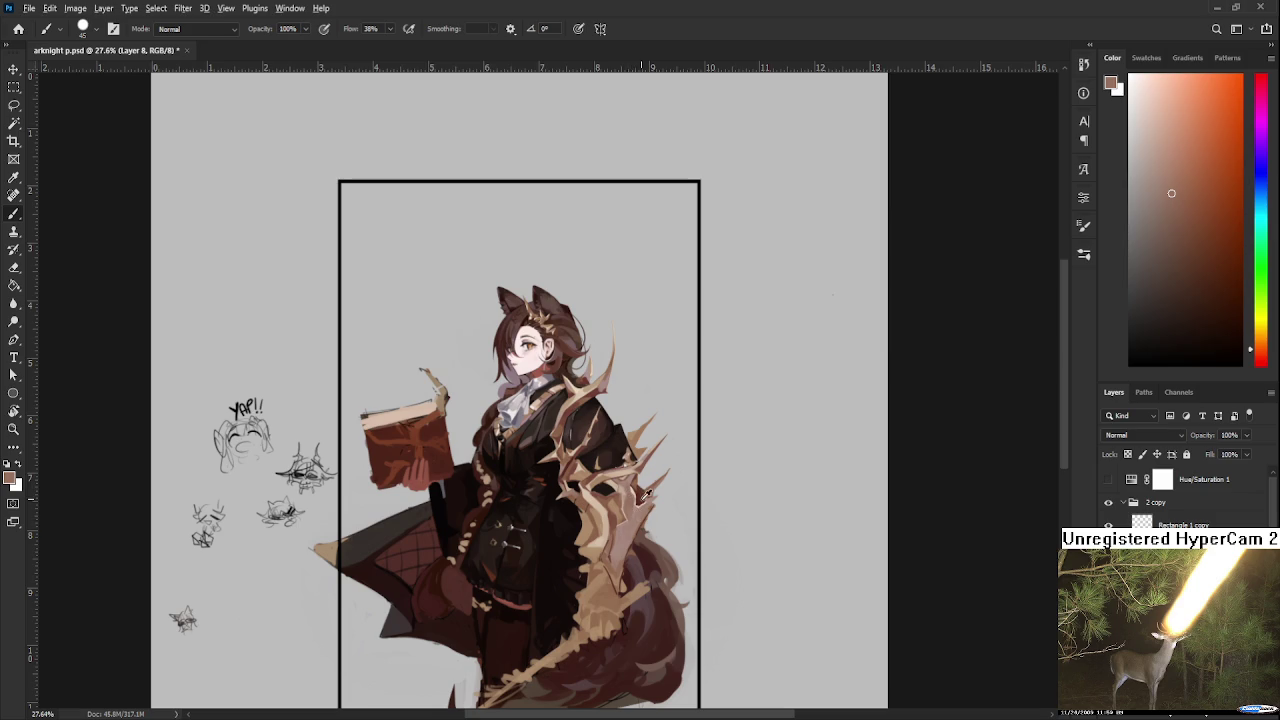
{"action": "left_click", "coordinate": [641, 508], "text": "alt"}
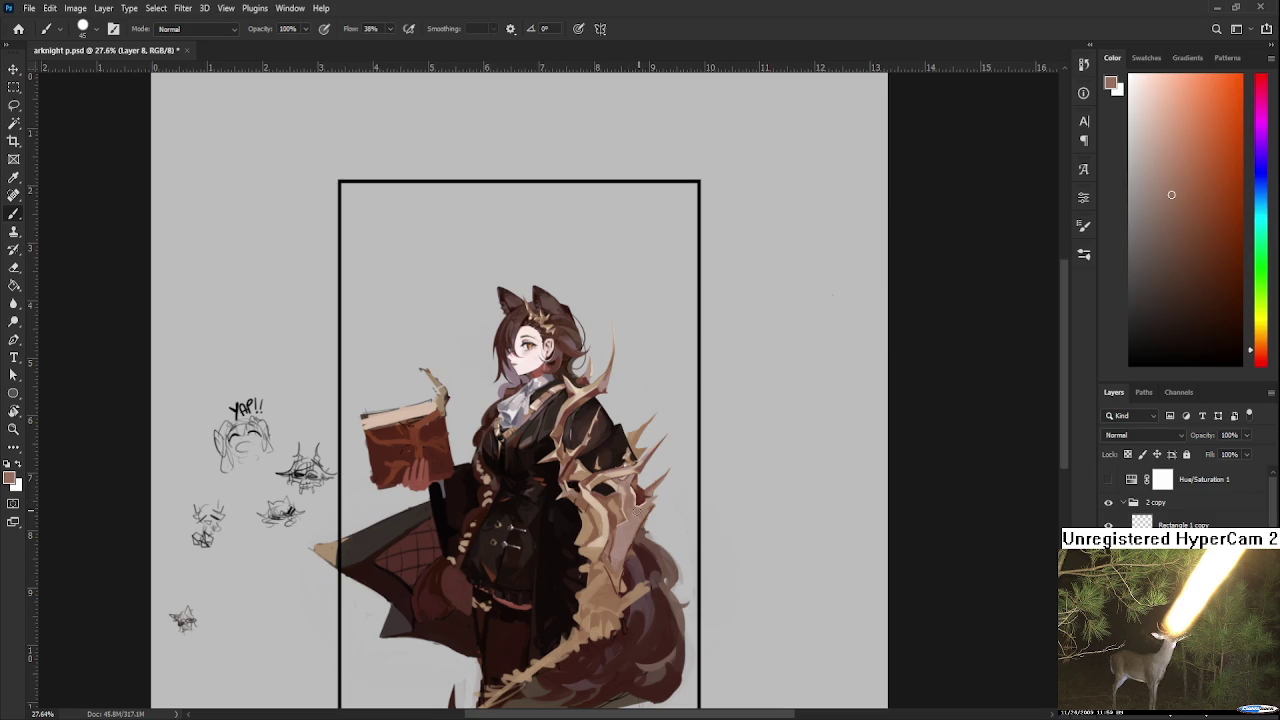
{"action": "left_click", "coordinate": [638, 518], "text": "alt"}
{"action": "left_click", "coordinate": [636, 506], "text": "alt"}
{"action": "left_click", "coordinate": [630, 526], "text": "alt"}
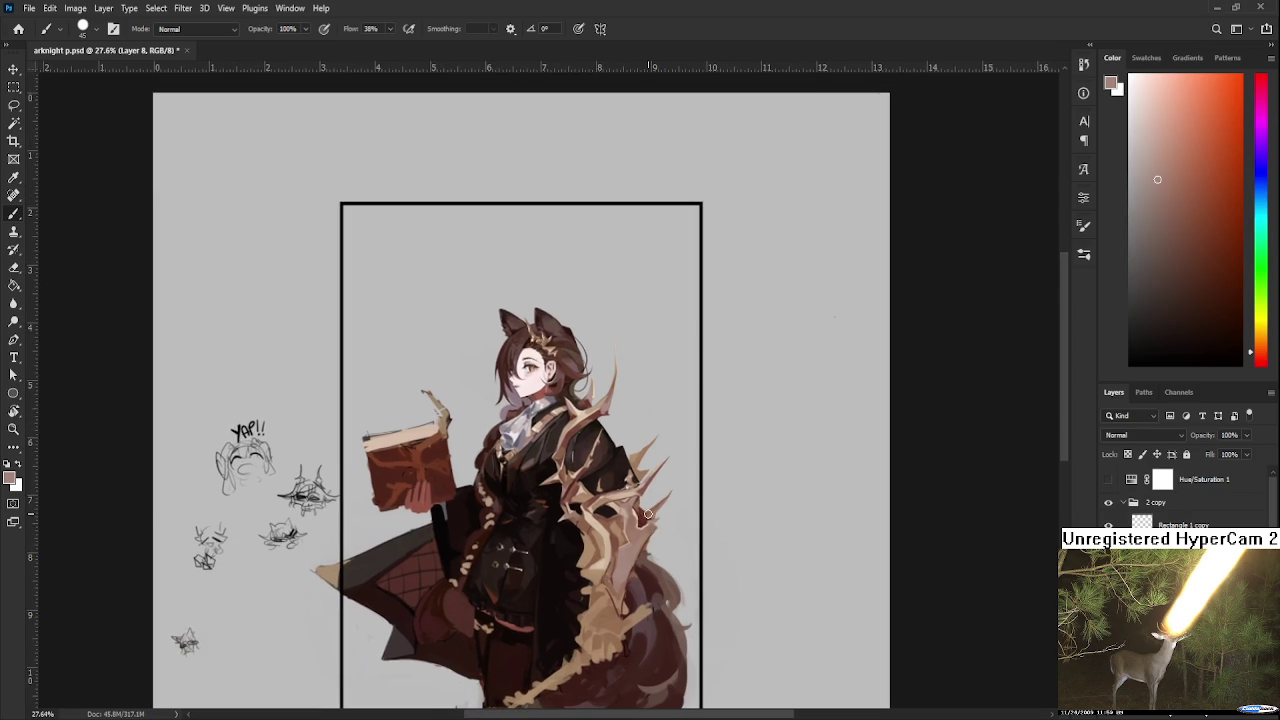
{"action": "left_click", "coordinate": [646, 515], "text": "alt"}
{"action": "scroll", "coordinate": [642, 511], "scroll_direction": "up", "scroll_amount": 1}
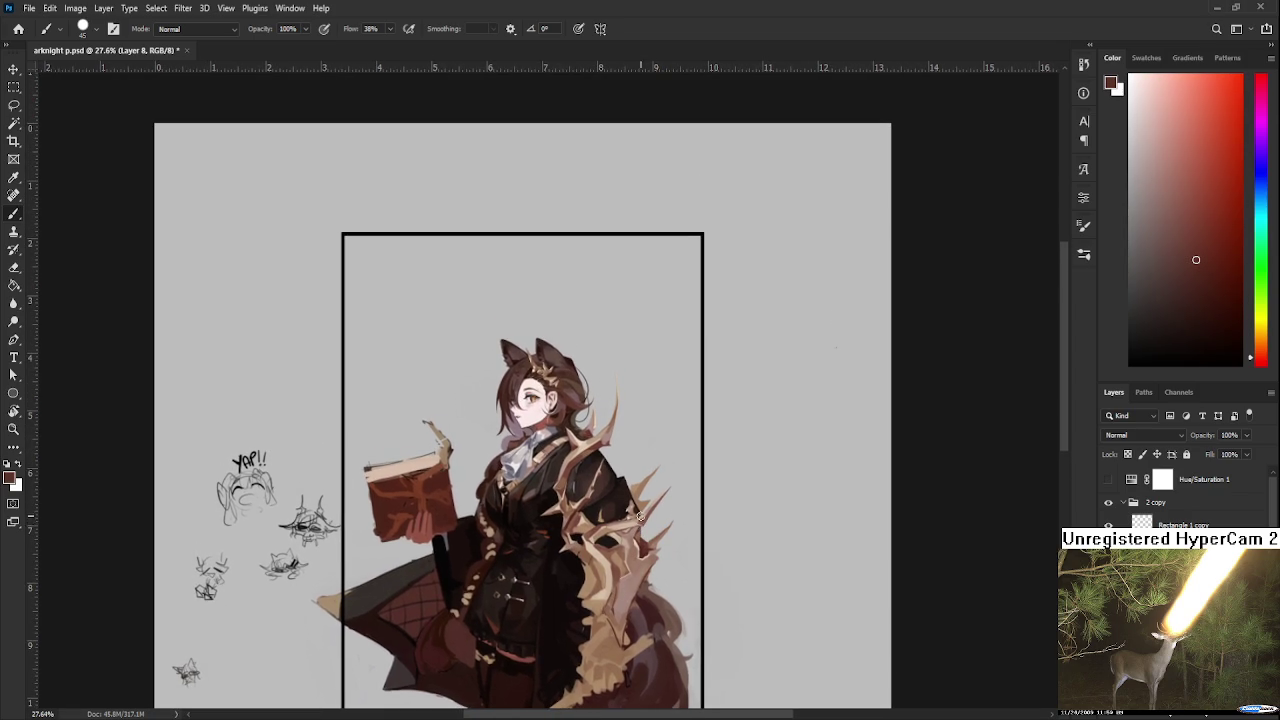
{"action": "scroll", "coordinate": [641, 502], "scroll_direction": "up", "scroll_amount": 2}
{"action": "scroll", "coordinate": [641, 502], "scroll_direction": "up", "scroll_amount": 2}
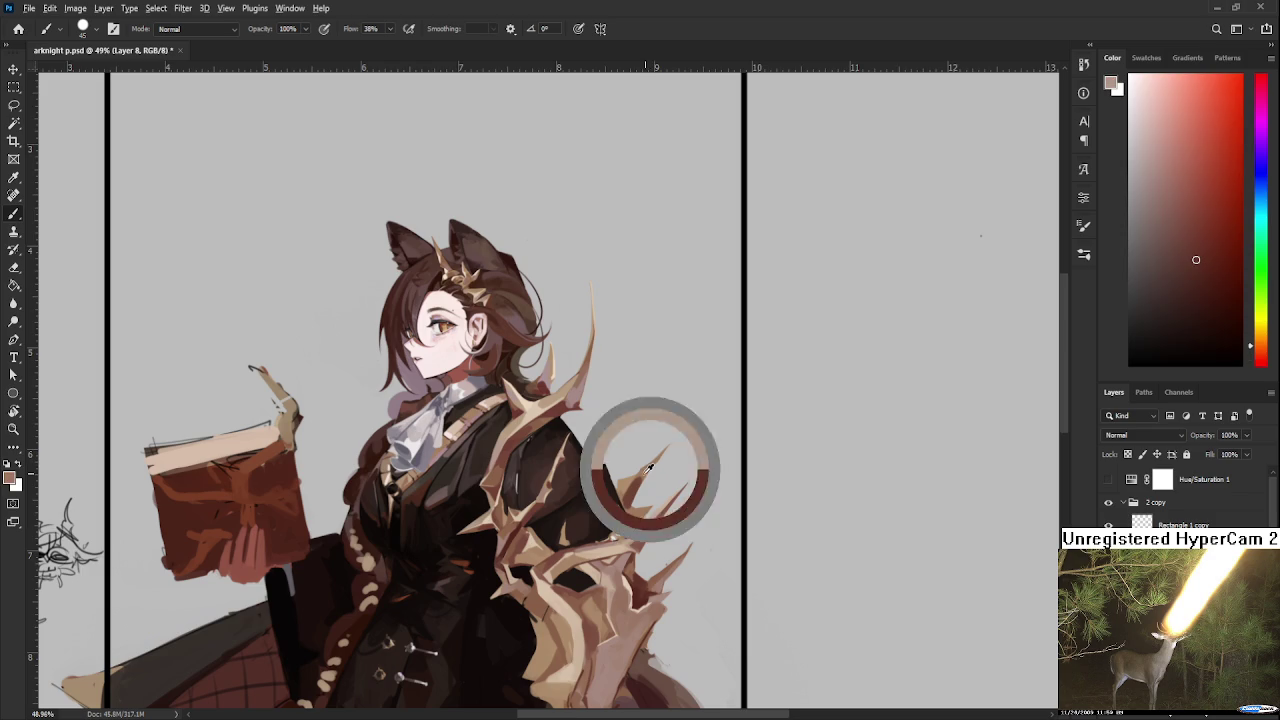
Step: Sample light tan and pink, detail the thorns at brush size 9, then return to 25
{"action": "left_click", "coordinate": [645, 476], "text": "alt"}
{"action": "left_click", "coordinate": [630, 510], "text": "alt"}
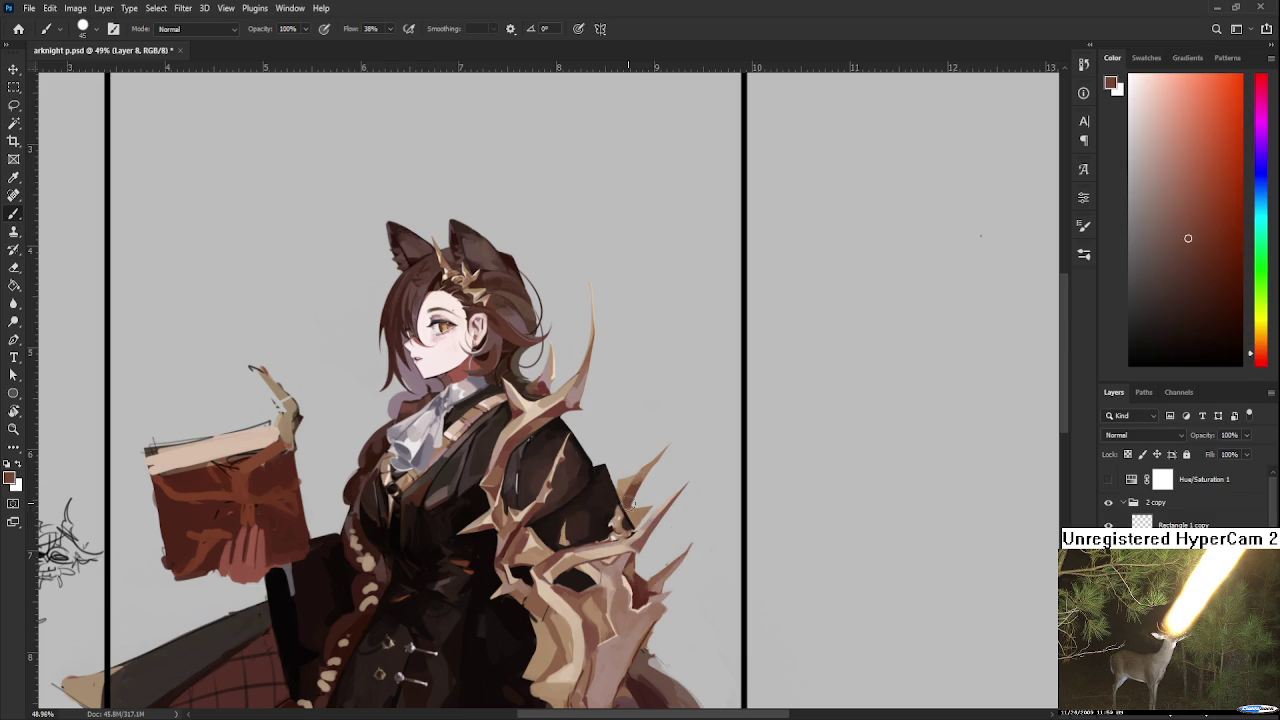
{"action": "left_click", "coordinate": [645, 522], "text": "alt"}
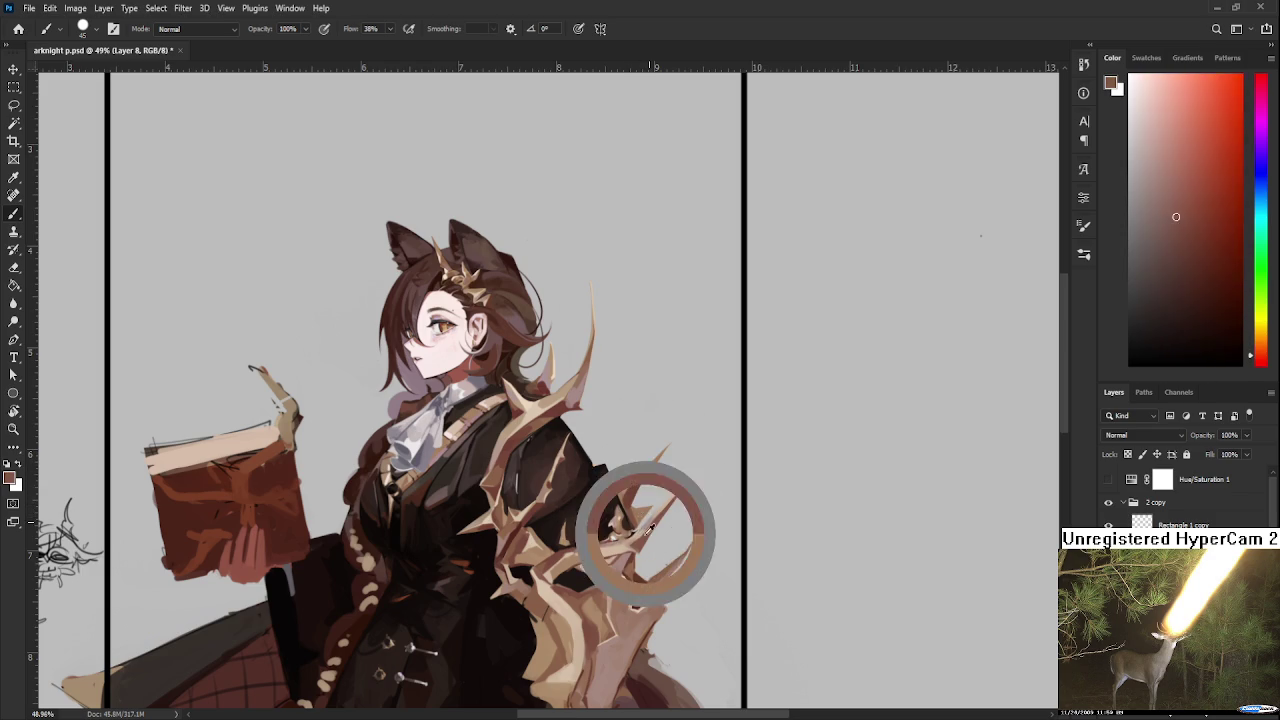
{"action": "key", "text": "bracketleft"}
{"action": "key", "text": "bracketleft"}
{"action": "key", "text": "bracketleft"}
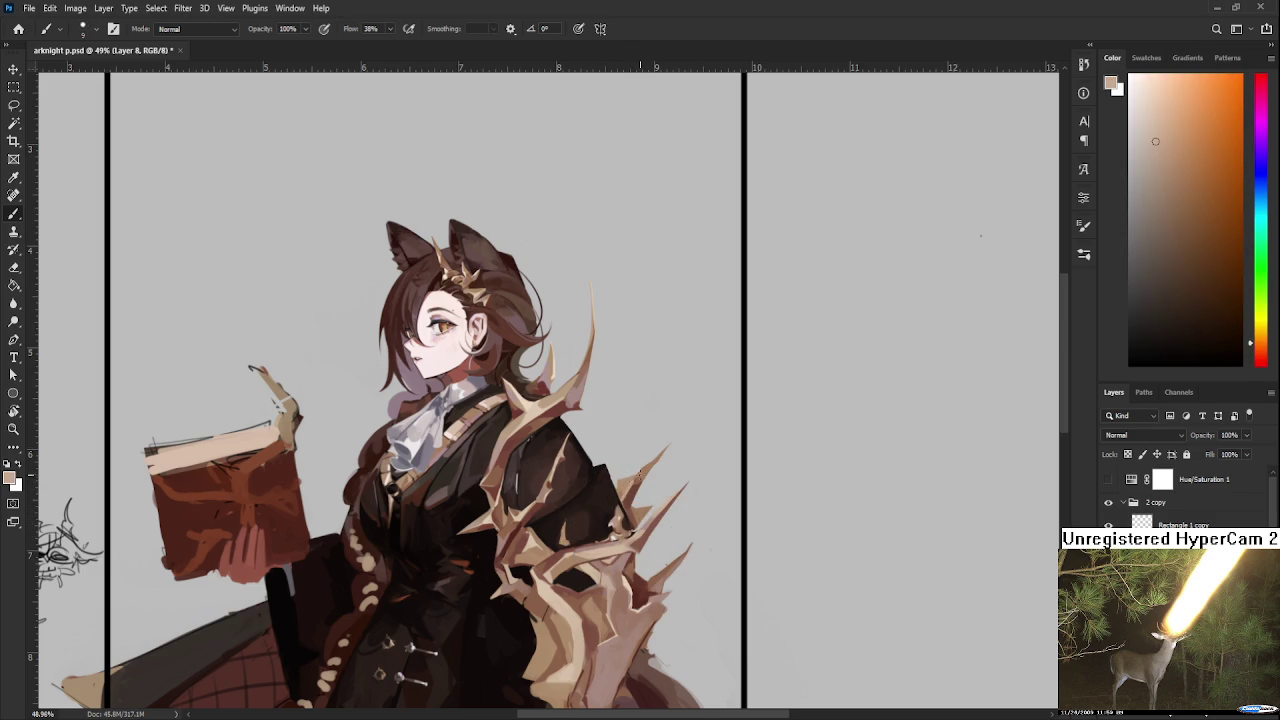
{"action": "left_click", "coordinate": [645, 472], "text": "alt"}
{"action": "left_click", "coordinate": [566, 400], "text": "alt"}
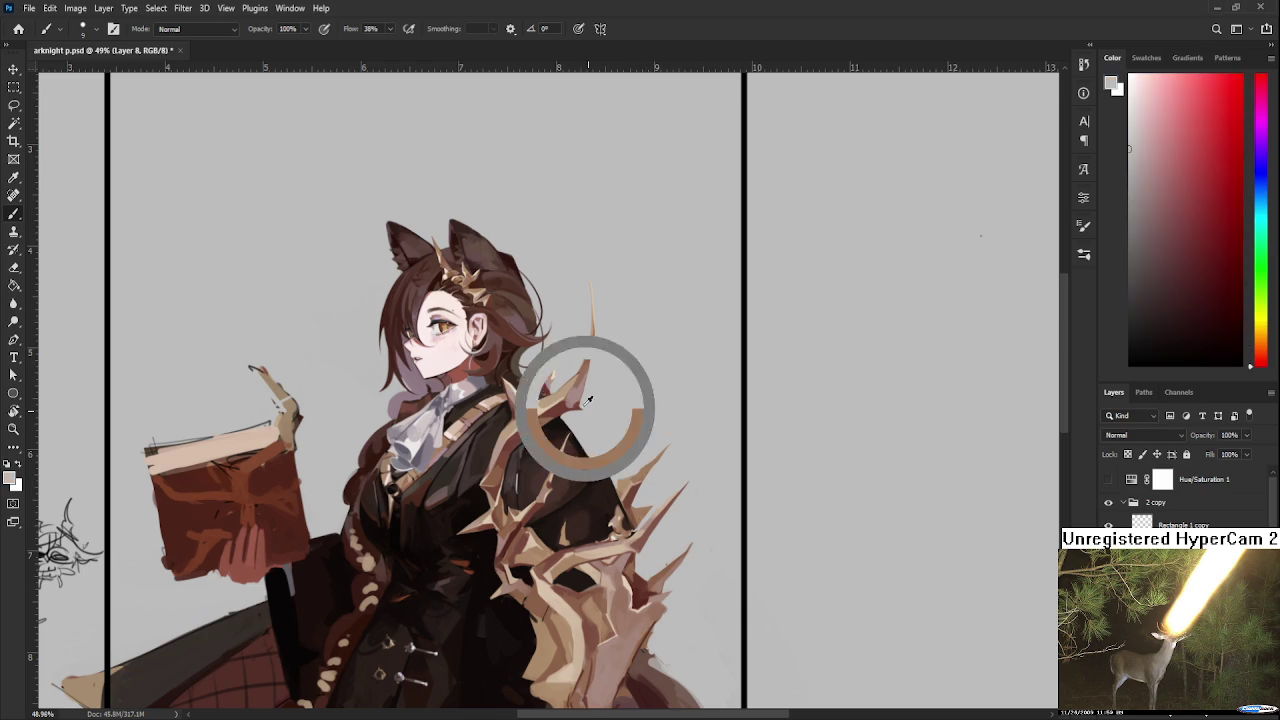
{"action": "key", "text": "]"}
{"action": "key", "text": "]"}
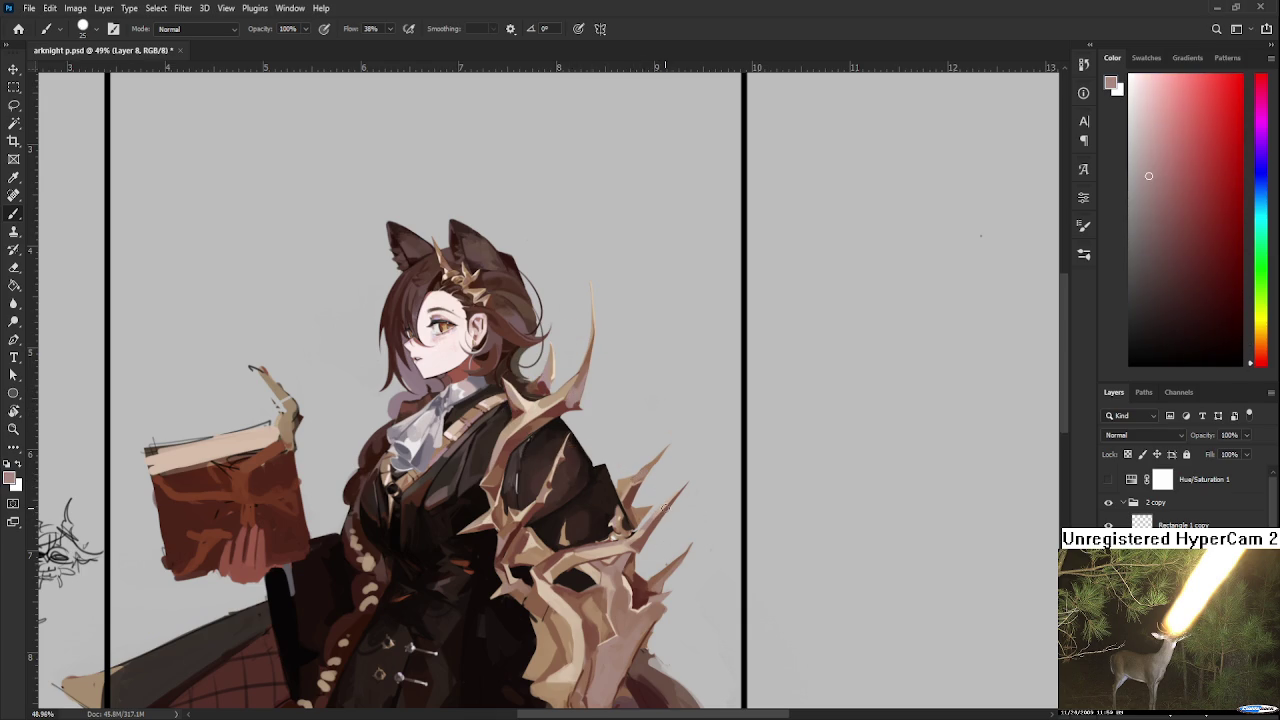
{"action": "scroll", "coordinate": [685, 533], "scroll_direction": "down", "scroll_amount": 1}
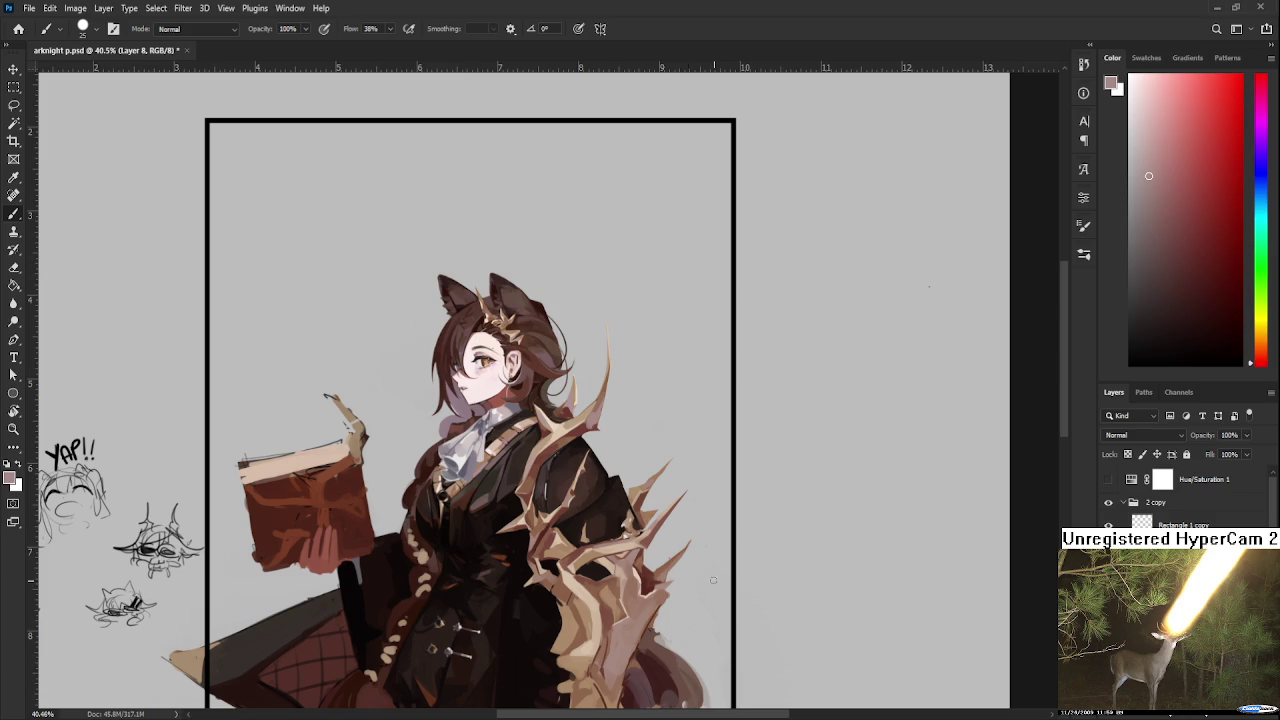
Step: Zoom back in on the thorn armor spikes beside the coat
{"action": "scroll", "coordinate": [676, 524], "scroll_direction": "up", "scroll_amount": 1}
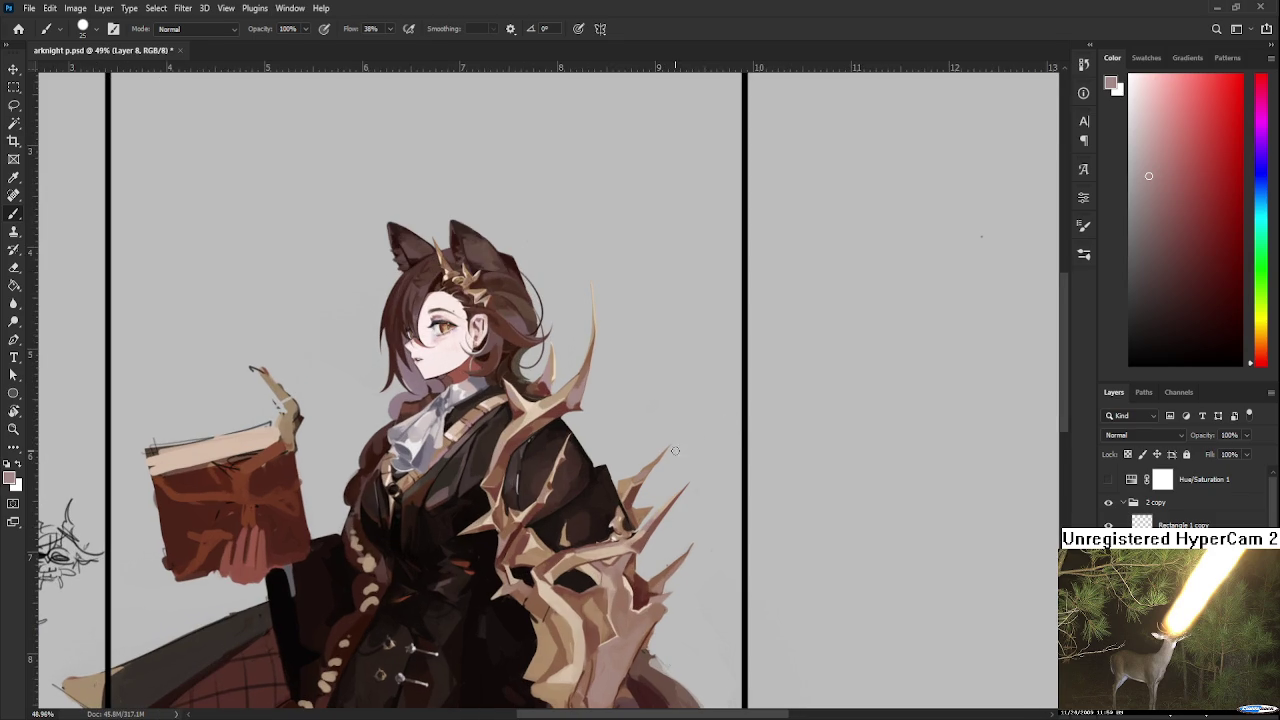
Step: Sample tan and dark red tones from the thorn armor and coat
{"action": "left_click", "coordinate": [648, 466], "text": "alt"}
{"action": "left_click", "coordinate": [631, 472], "text": "alt"}
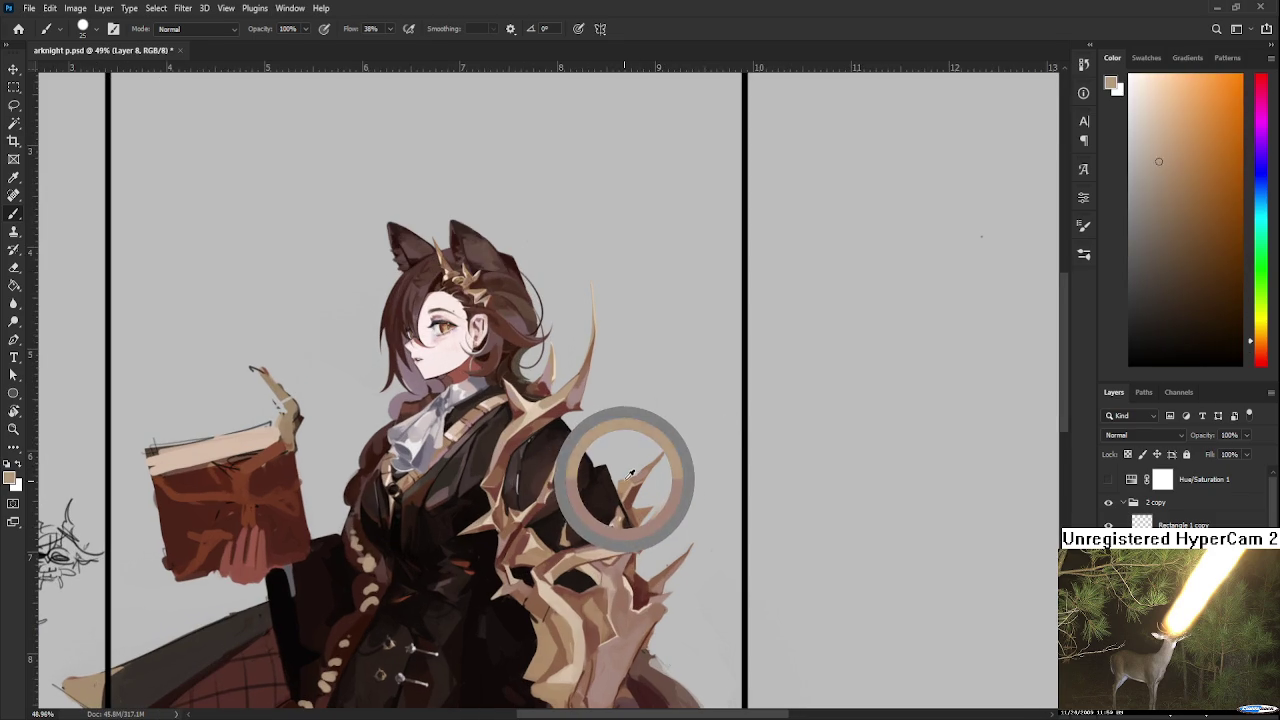
{"action": "left_click", "coordinate": [626, 482], "text": "alt"}
{"action": "left_click", "coordinate": [636, 478], "text": "alt"}
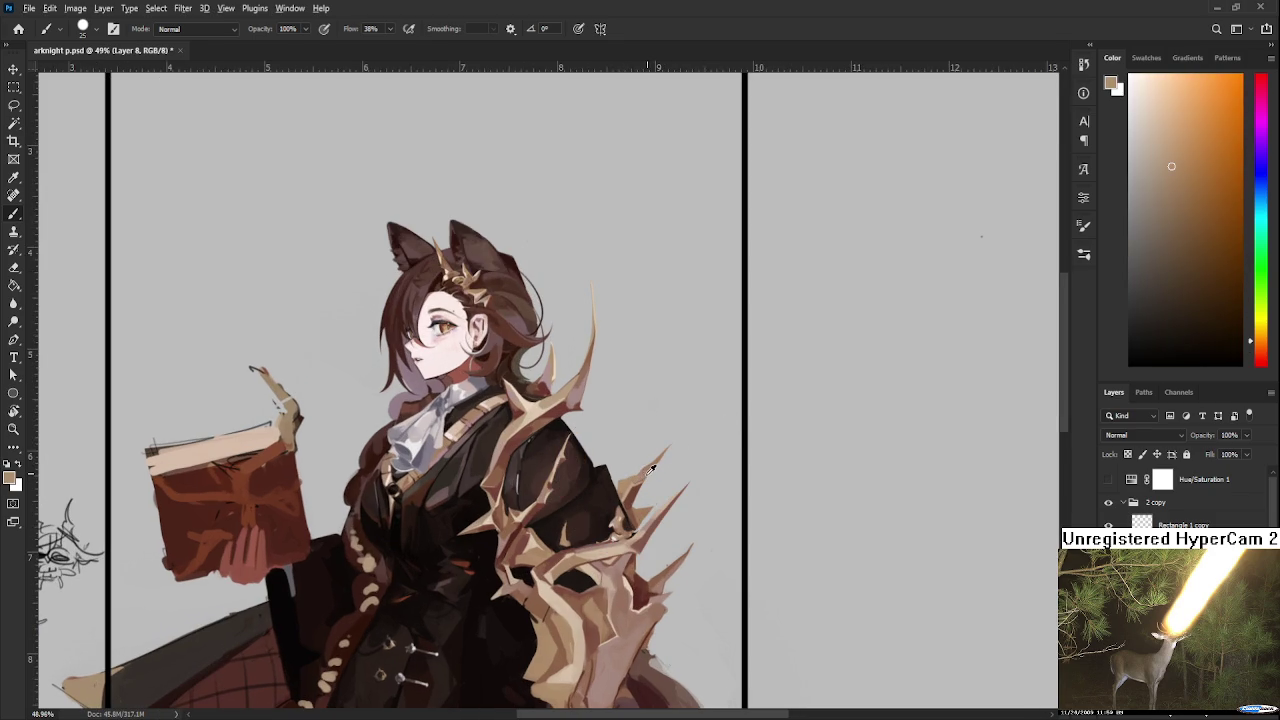
{"action": "left_click", "coordinate": [650, 467], "text": "alt"}
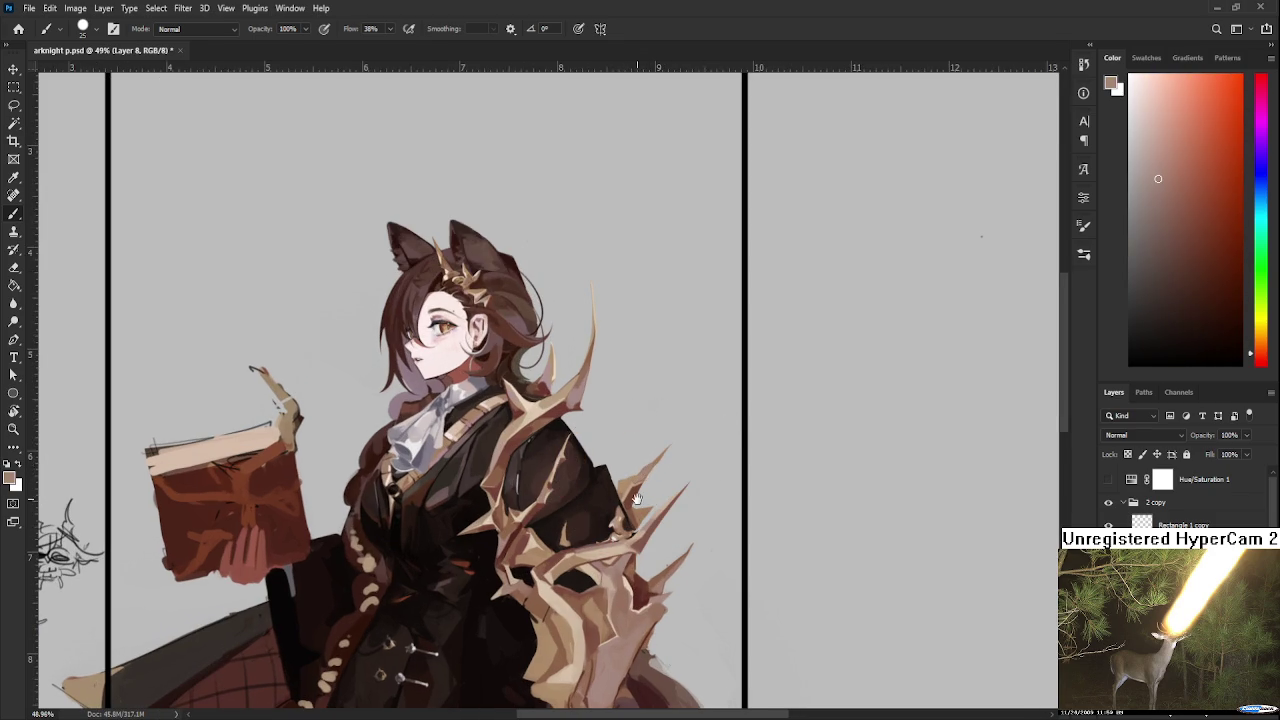
{"action": "left_click_drag", "start_coordinate": [637, 493], "coordinate": [643, 462]}
{"action": "left_click", "coordinate": [643, 462], "text": "alt"}
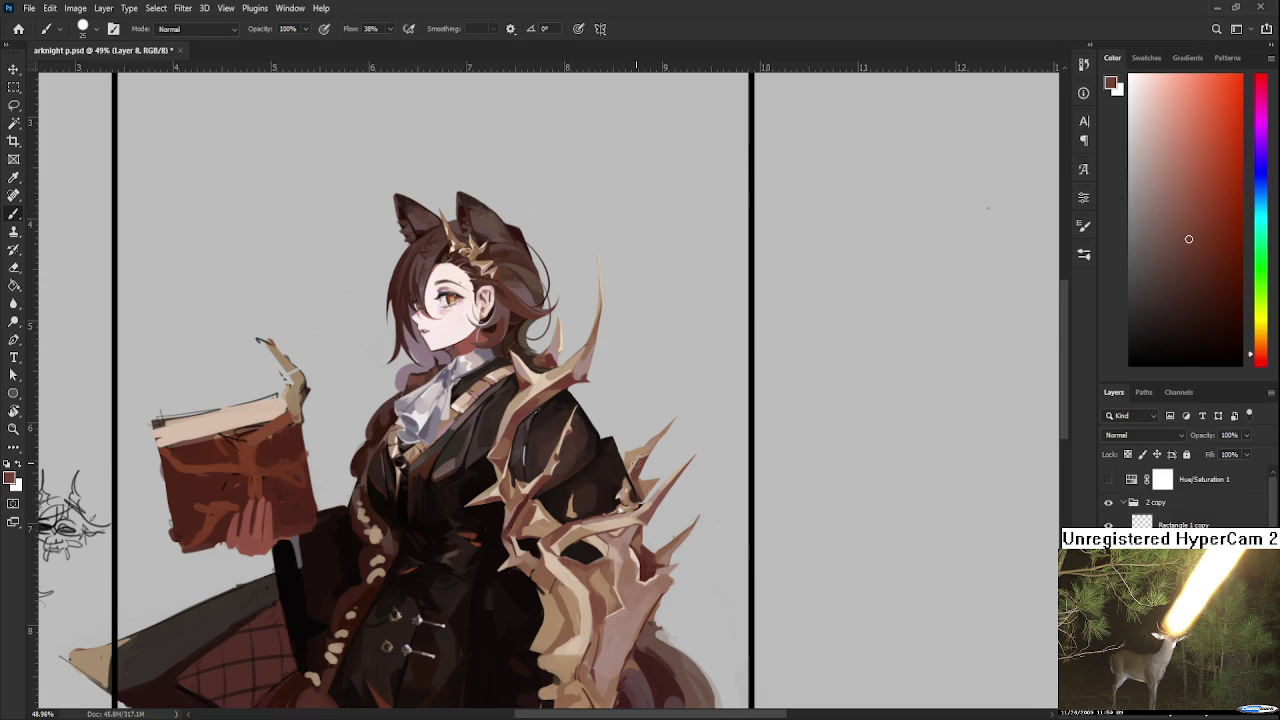
Step: Pick lighter brown thorn tones for new plates and set the brush angle to -1°
{"action": "left_click", "coordinate": [644, 464], "text": "alt"}
{"action": "left_click", "coordinate": [648, 474], "text": "alt"}
{"action": "left_click_drag", "start_coordinate": [641, 519], "coordinate": [643, 505]}
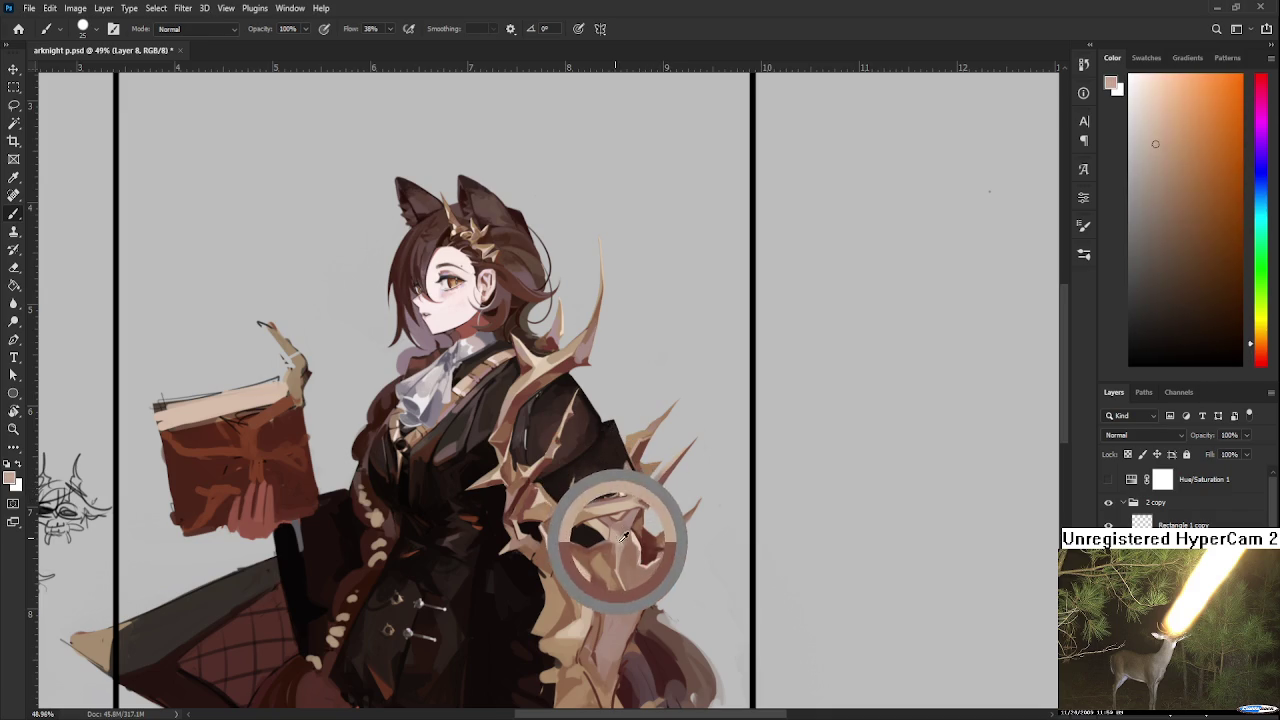
{"action": "left_click_drag", "start_coordinate": [598, 493], "coordinate": [629, 518]}
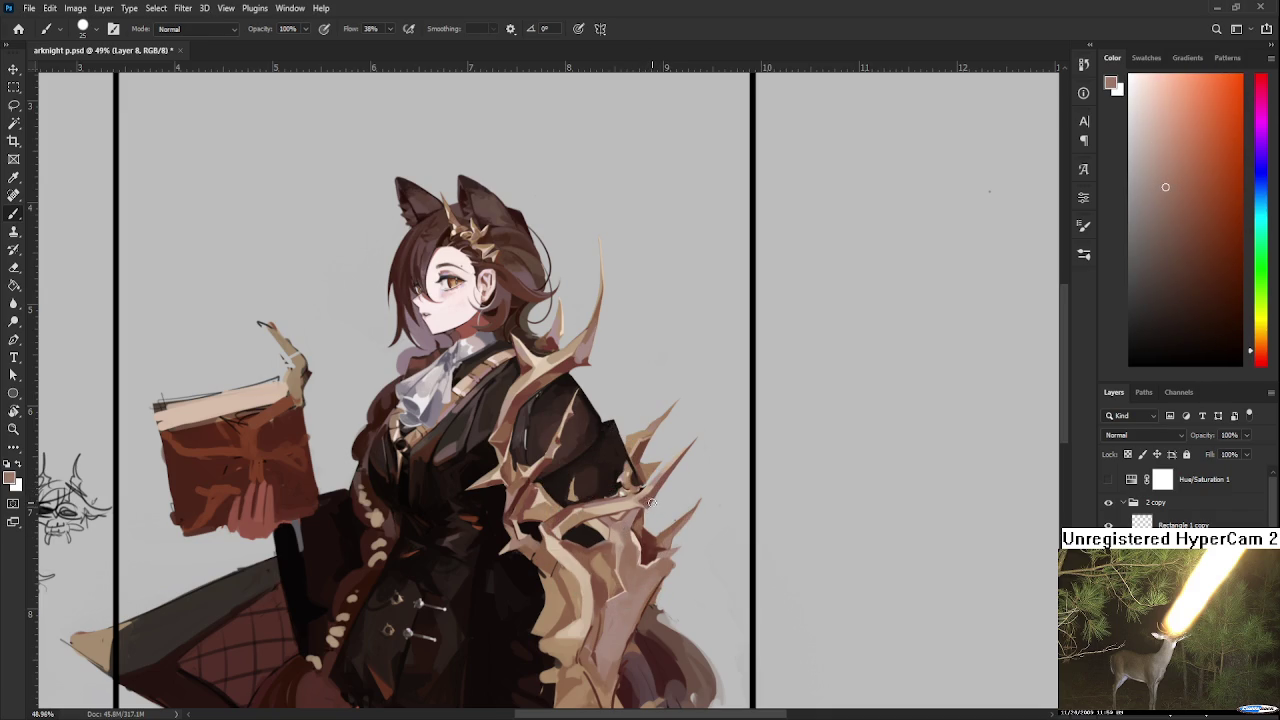
{"action": "left_click", "coordinate": [653, 492], "text": "alt"}
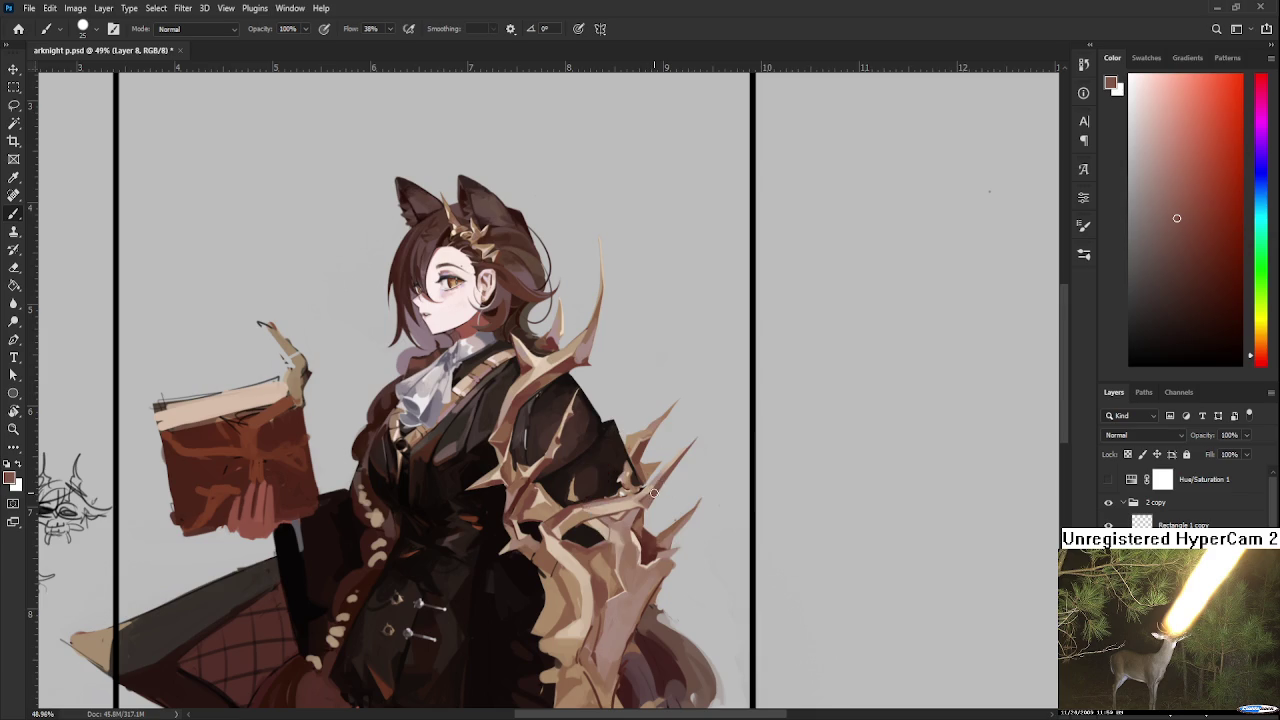
{"action": "left_click", "coordinate": [659, 491], "text": "alt"}
{"action": "key", "text": "Left"}
Step: Zoom in and paint a darker reddish stroke on a lower thorn spike
{"action": "scroll", "coordinate": [713, 563], "scroll_direction": "up", "scroll_amount": 1, "text": "alt"}
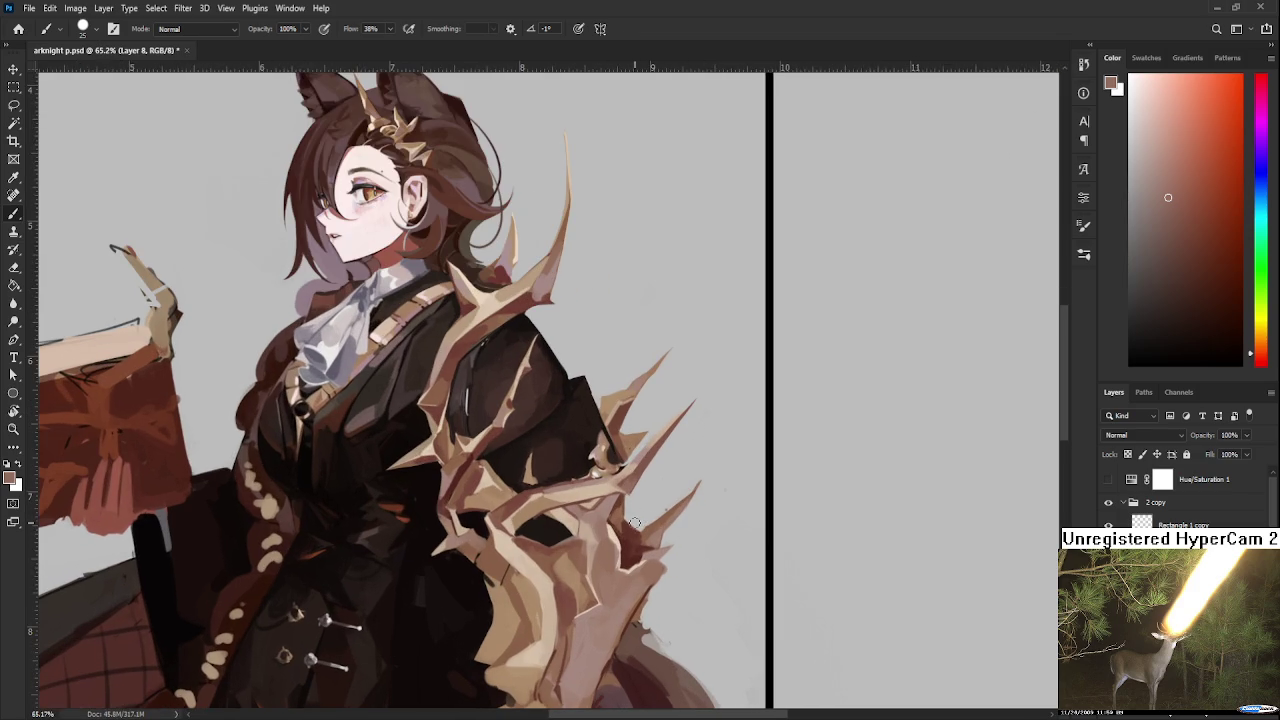
{"action": "left_click", "coordinate": [623, 537], "text": "alt"}
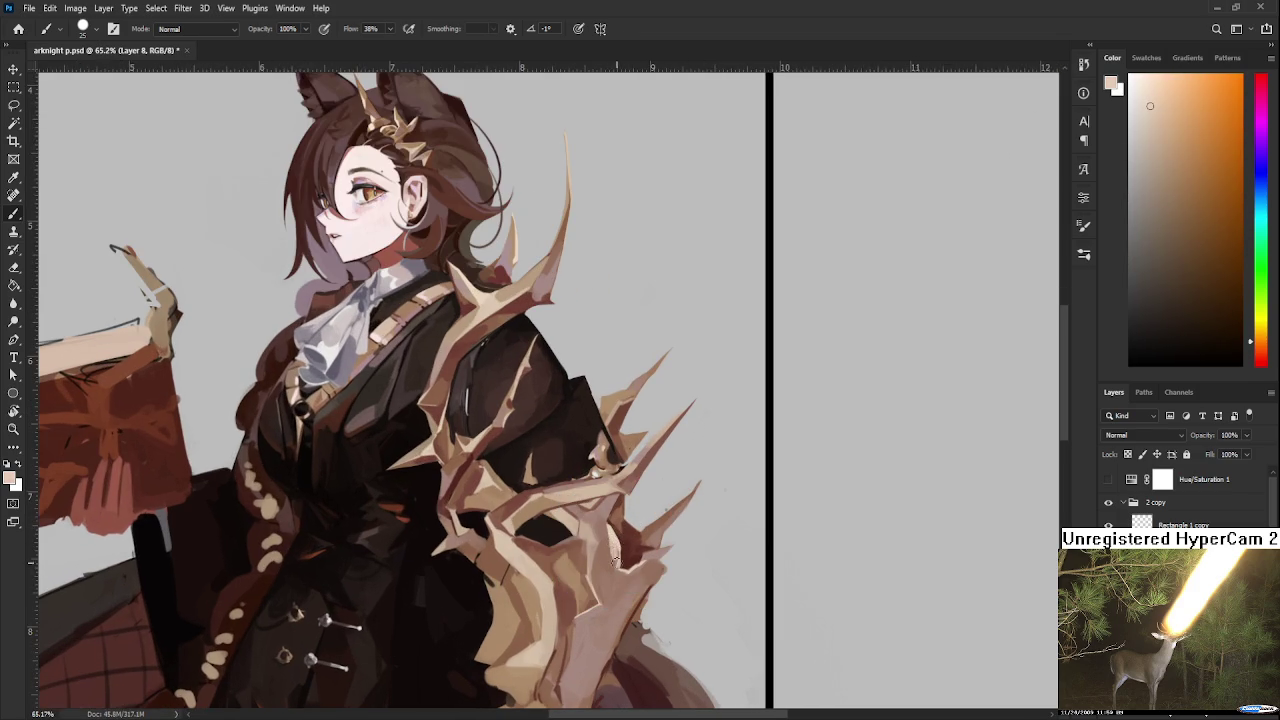
{"action": "left_click", "coordinate": [609, 562], "text": "alt"}
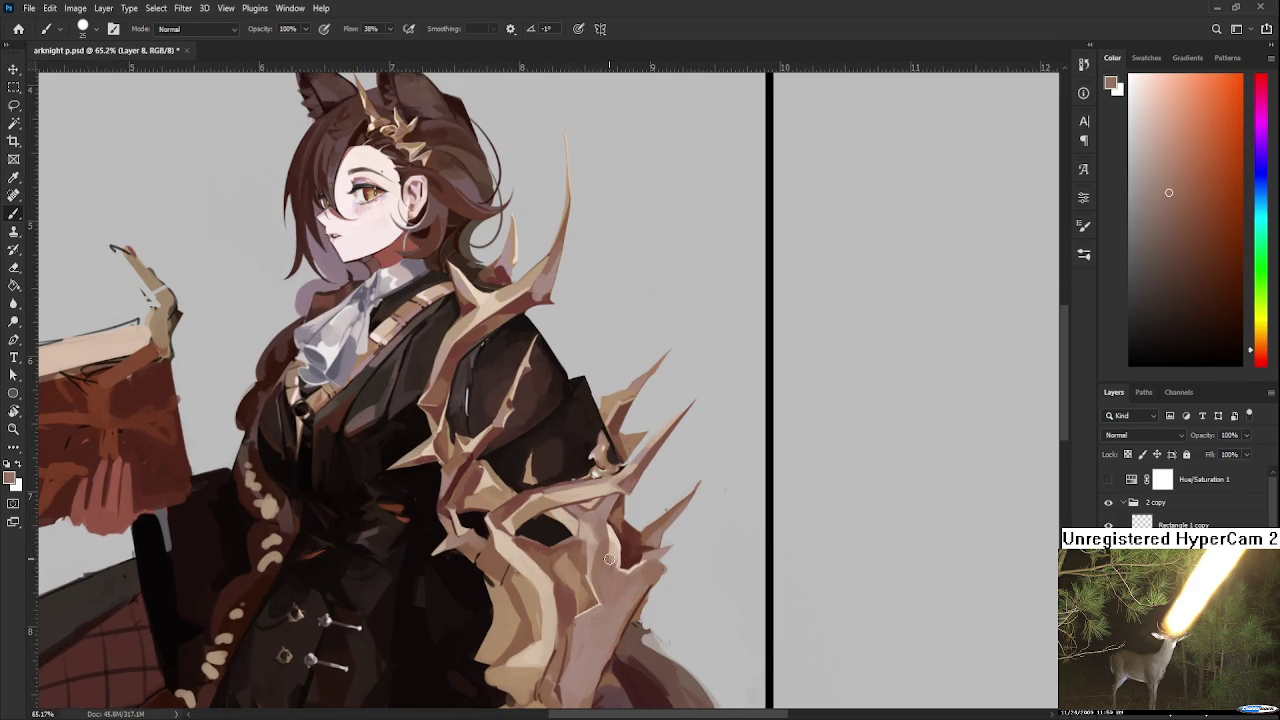
{"action": "left_click", "coordinate": [612, 566], "text": "alt"}
{"action": "left_click_drag", "start_coordinate": [610, 545], "coordinate": [626, 571]}
Step: Paint dark red accents on the spike tips with a size-7 brush
{"action": "left_click", "coordinate": [625, 568], "text": "alt"}
{"action": "left_click", "coordinate": [618, 550], "text": "alt"}
{"action": "left_click", "coordinate": [618, 541], "text": "alt"}
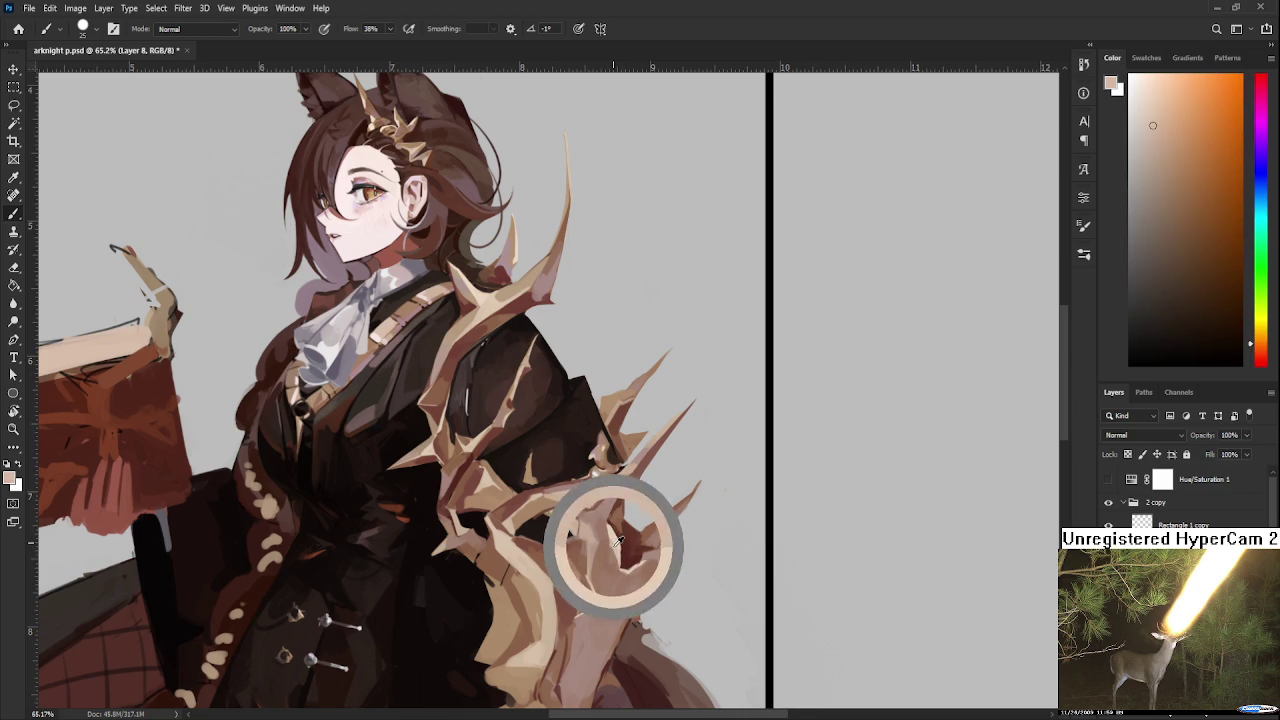
{"action": "left_click", "coordinate": [616, 556], "text": "alt"}
{"action": "left_click", "coordinate": [610, 571], "text": "alt"}
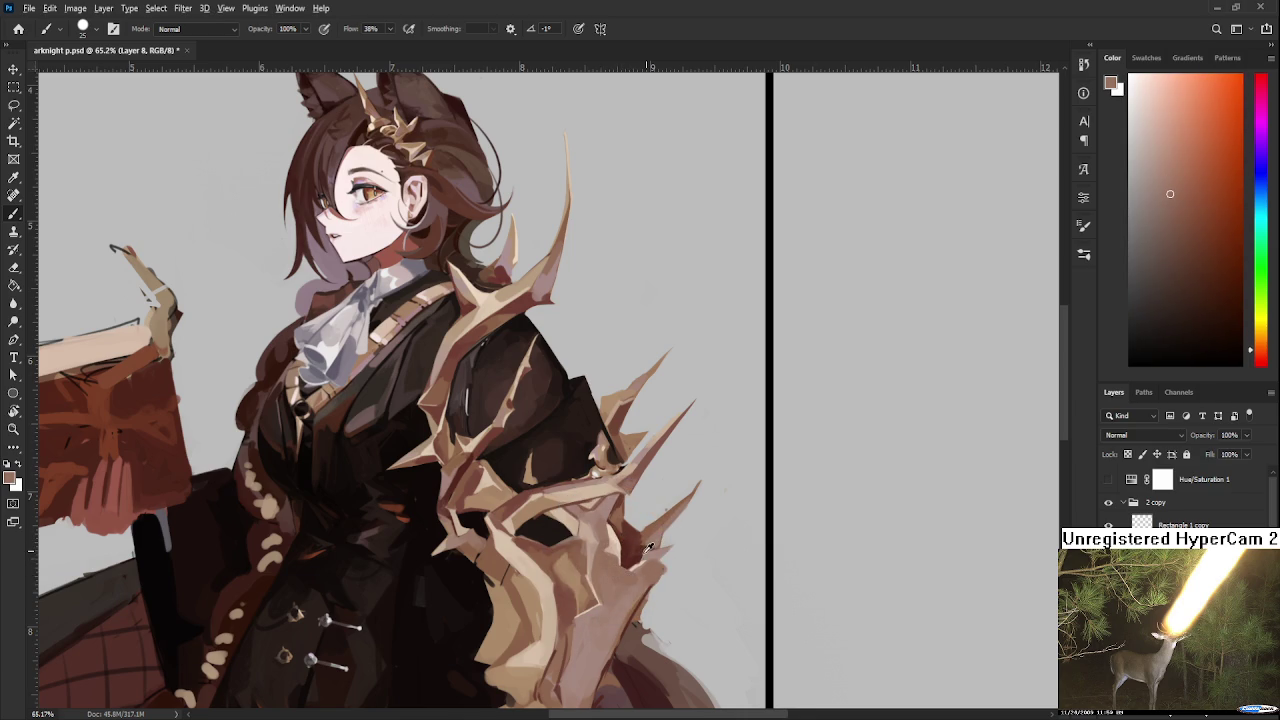
{"action": "left_click", "coordinate": [646, 546], "text": "alt"}
{"action": "left_click", "coordinate": [652, 535], "text": "alt"}
{"action": "left_click", "coordinate": [657, 538], "text": "alt"}
{"action": "left_click", "coordinate": [634, 560], "text": "alt"}
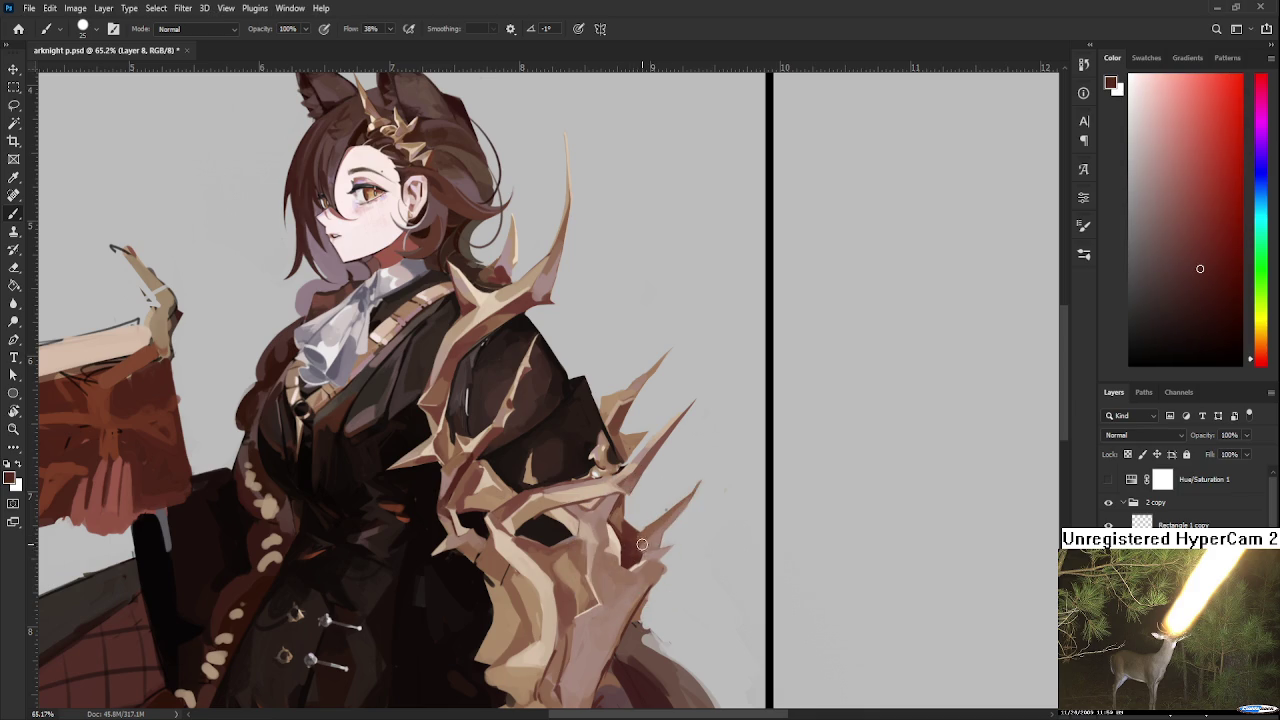
{"action": "key", "text": "bracketleft"}
{"action": "key", "text": "bracketleft"}
{"action": "mouse_move", "coordinate": [635, 553]}
{"action": "left_mouse_down"}
{"action": "mouse_move", "coordinate": [665, 560]}
{"action": "mouse_move", "coordinate": [660, 535]}
{"action": "left_mouse_up"}
{"action": "scroll", "coordinate": [700, 607], "scroll_direction": "up", "scroll_amount": 1}
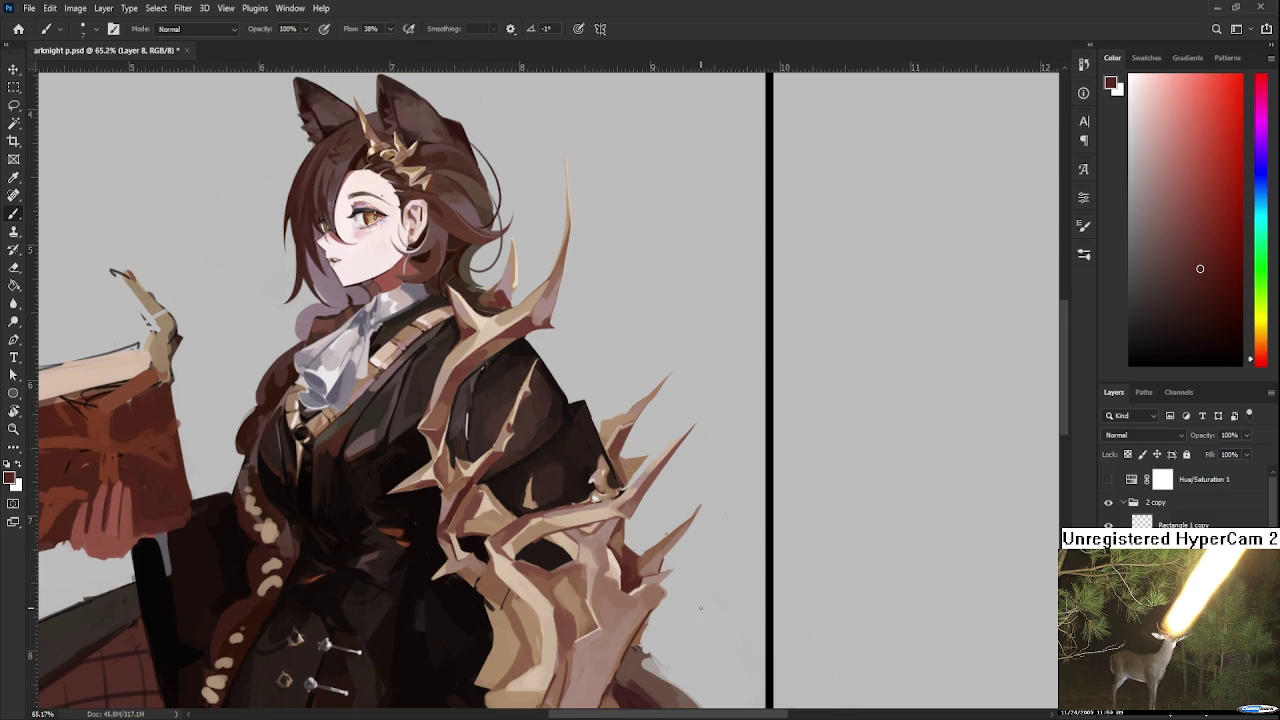
{"action": "scroll", "coordinate": [700, 607], "scroll_direction": "down", "scroll_amount": 2}
{"action": "scroll", "coordinate": [700, 607], "scroll_direction": "down", "scroll_amount": 2}
{"action": "scroll", "coordinate": [640, 520], "scroll_direction": "up", "scroll_amount": 3}
{"action": "scroll", "coordinate": [626, 501], "scroll_direction": "up", "scroll_amount": 2}
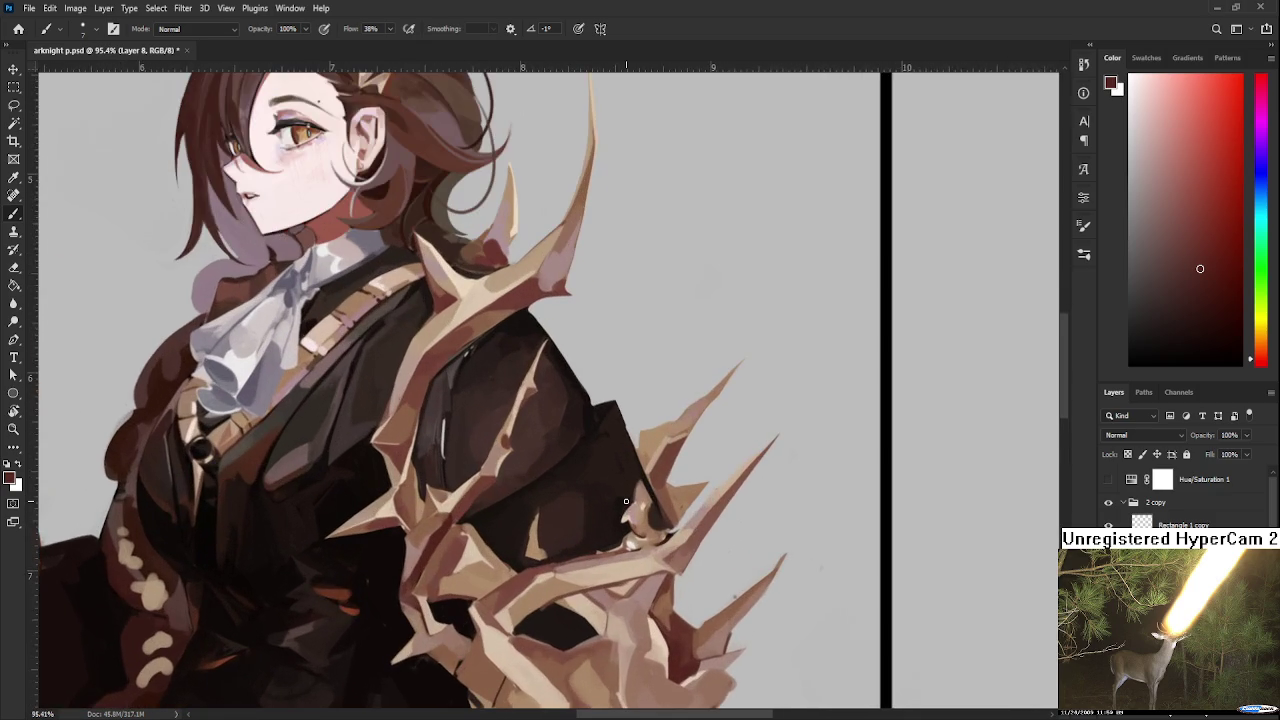
{"action": "scroll", "coordinate": [626, 501], "scroll_direction": "up", "scroll_amount": 1}
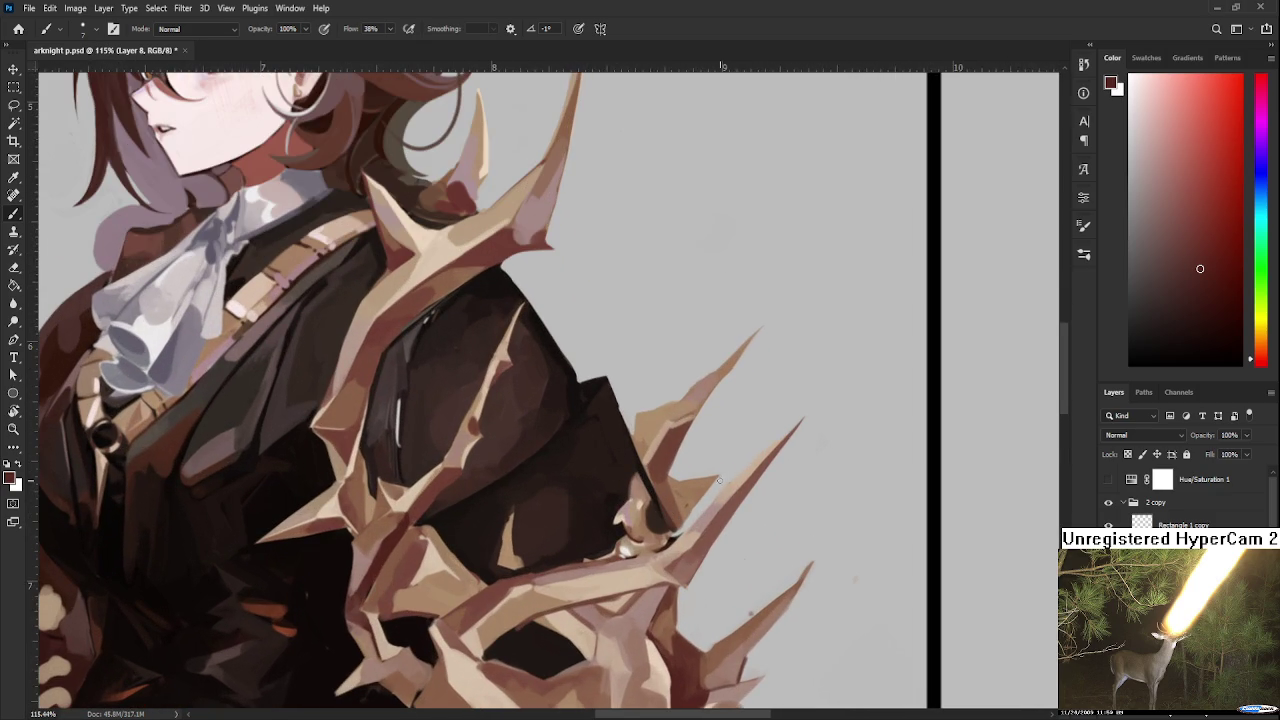
{"action": "left_click_drag", "start_coordinate": [731, 481], "coordinate": [678, 530]}
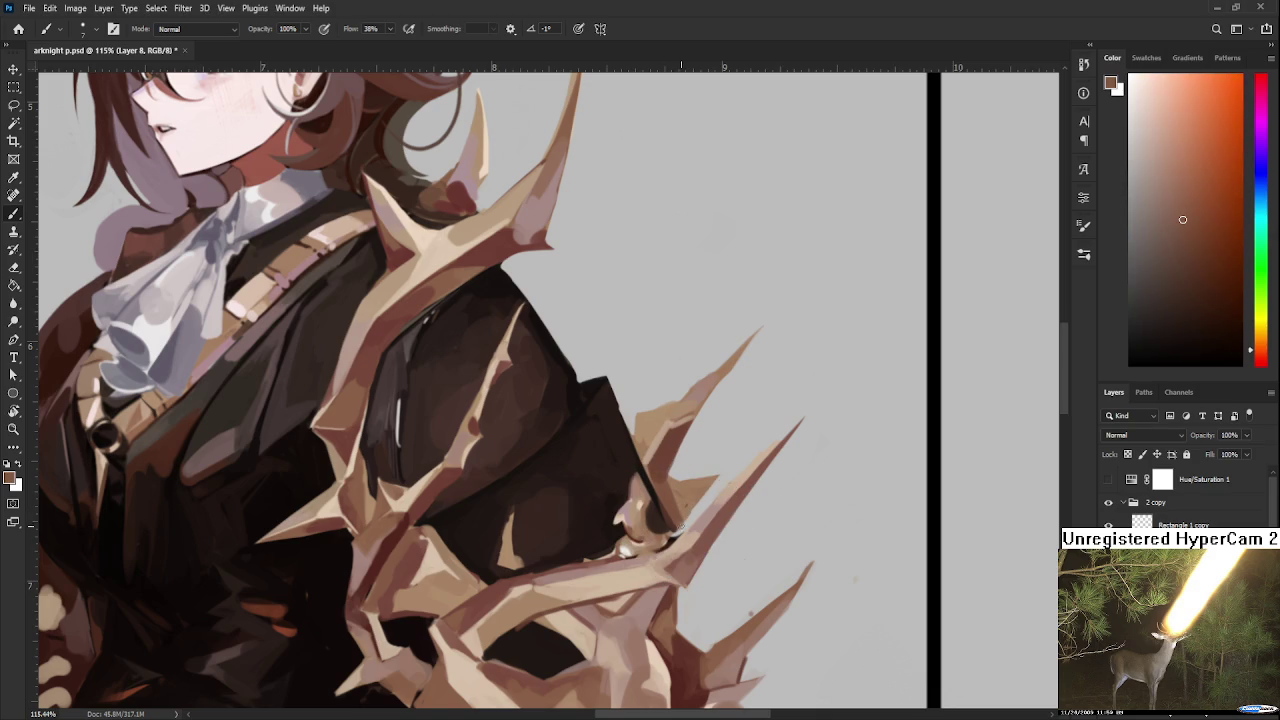
{"action": "left_click", "coordinate": [676, 532], "text": "alt"}
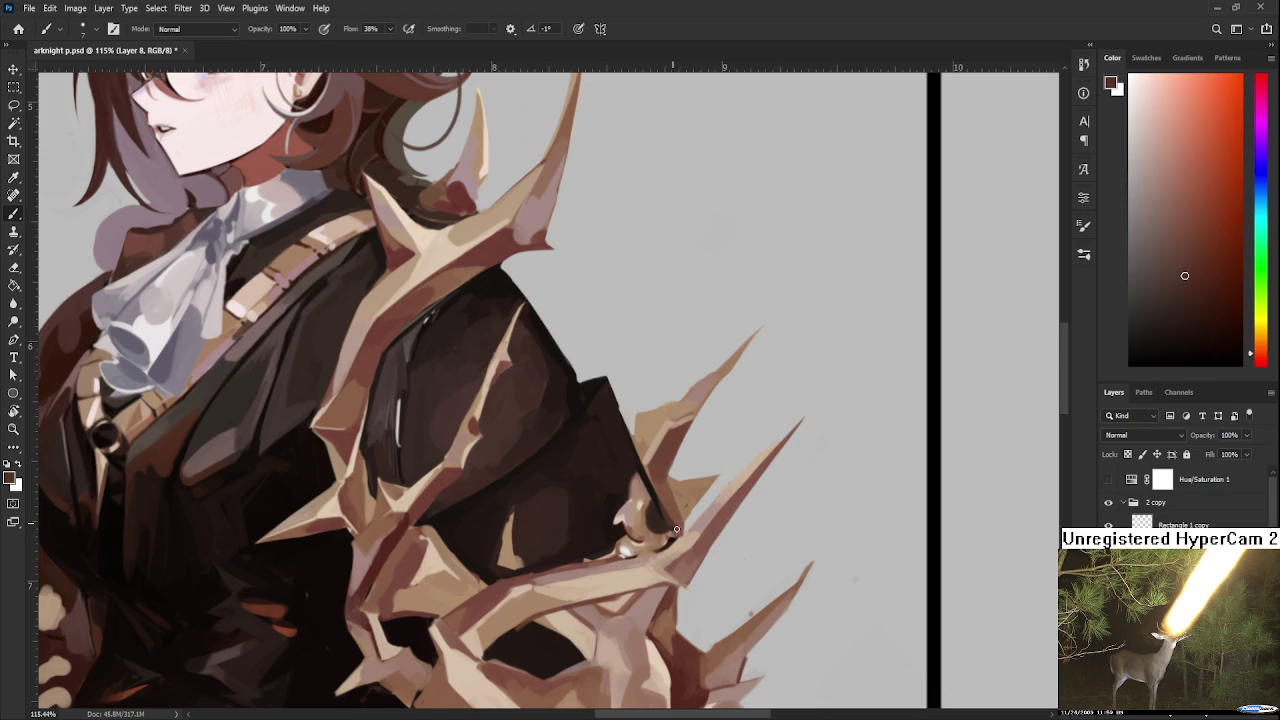
{"action": "left_click", "coordinate": [678, 530], "text": "alt"}
{"action": "left_click", "coordinate": [680, 520], "text": "alt"}
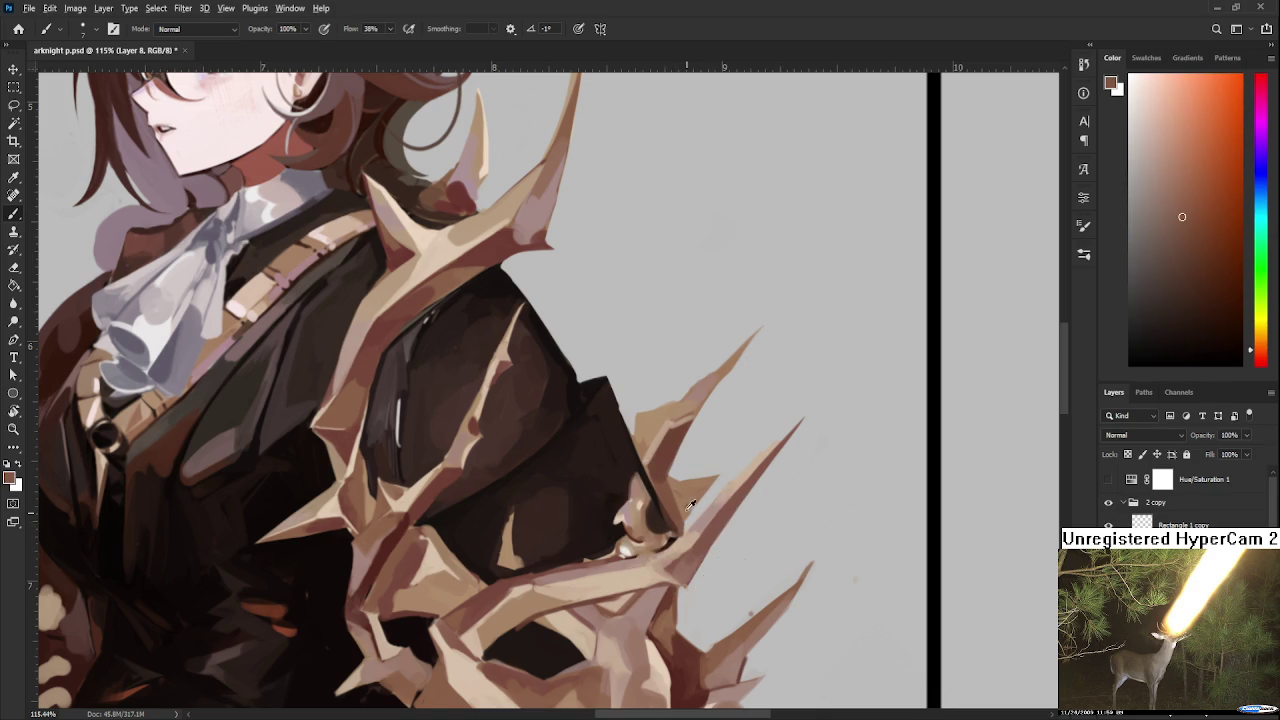
{"action": "left_click", "coordinate": [682, 506], "text": "alt"}
{"action": "left_click_drag", "start_coordinate": [704, 492], "coordinate": [686, 500]}
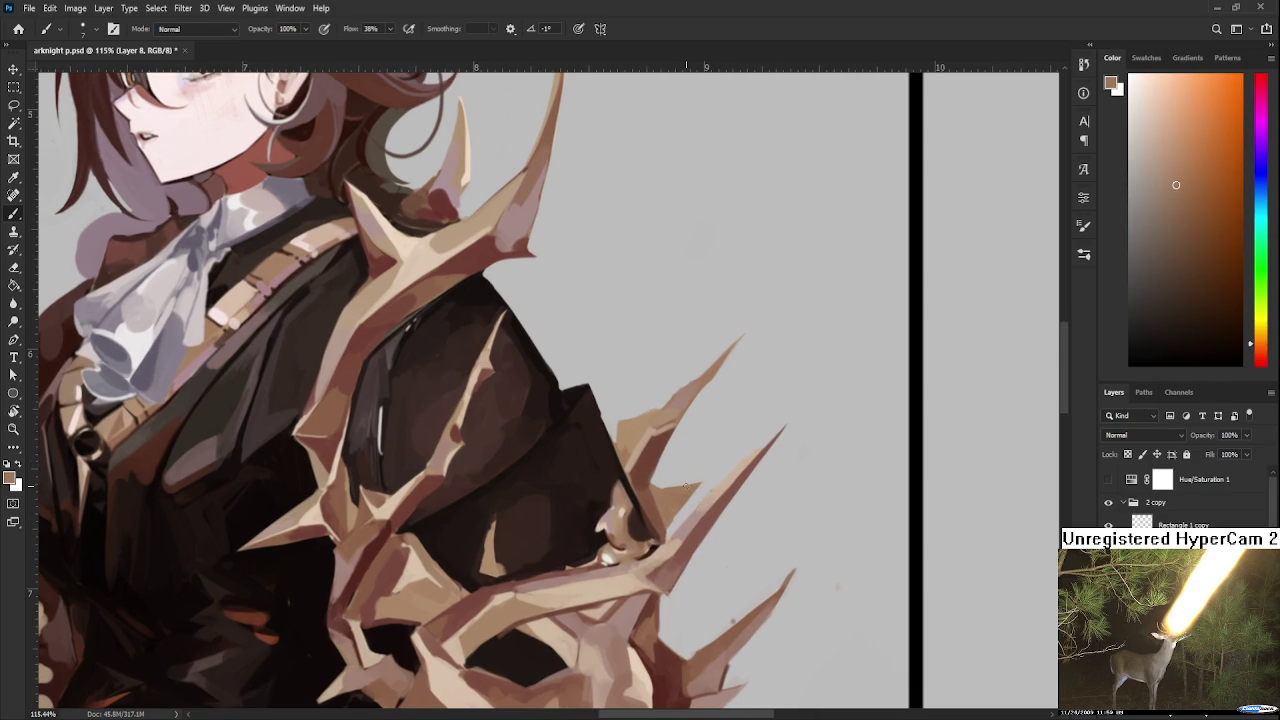
{"action": "scroll", "coordinate": [688, 485], "scroll_direction": "down", "scroll_amount": 2}
{"action": "scroll", "coordinate": [670, 470], "scroll_direction": "down", "scroll_amount": 2}
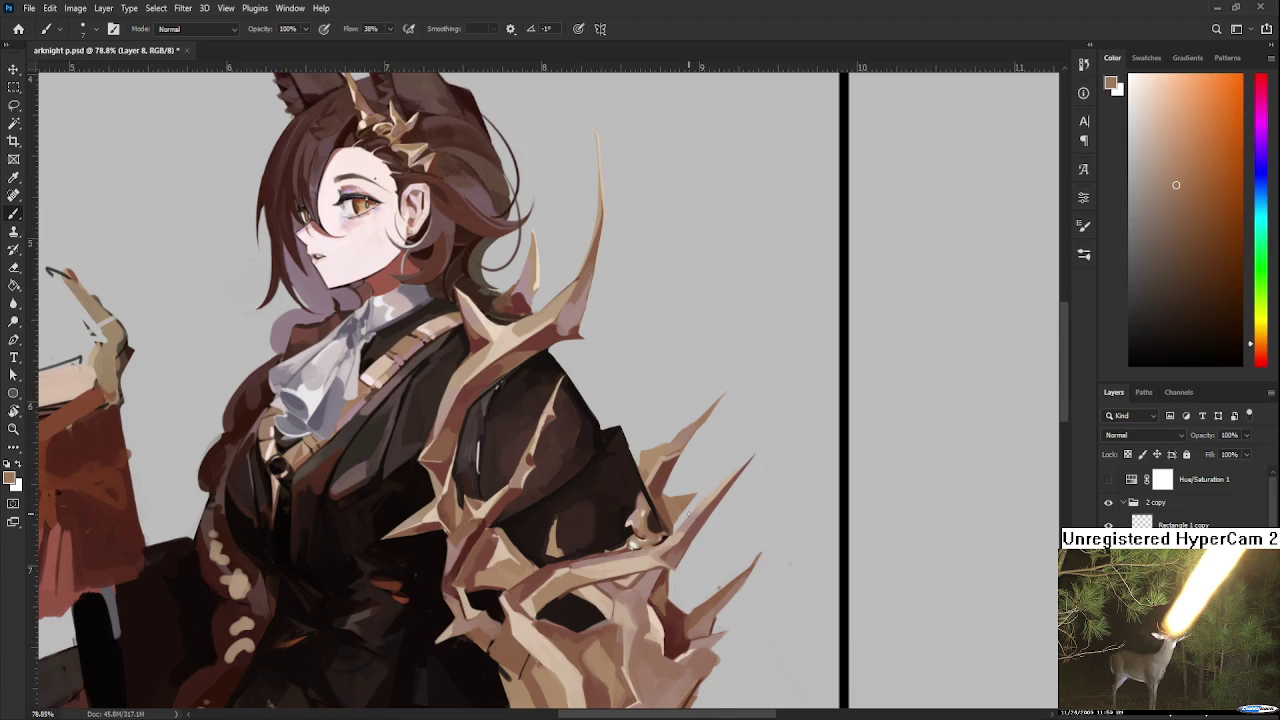
{"action": "scroll", "coordinate": [650, 455], "scroll_direction": "down", "scroll_amount": 1}
{"action": "left_click", "coordinate": [634, 453], "text": "alt"}
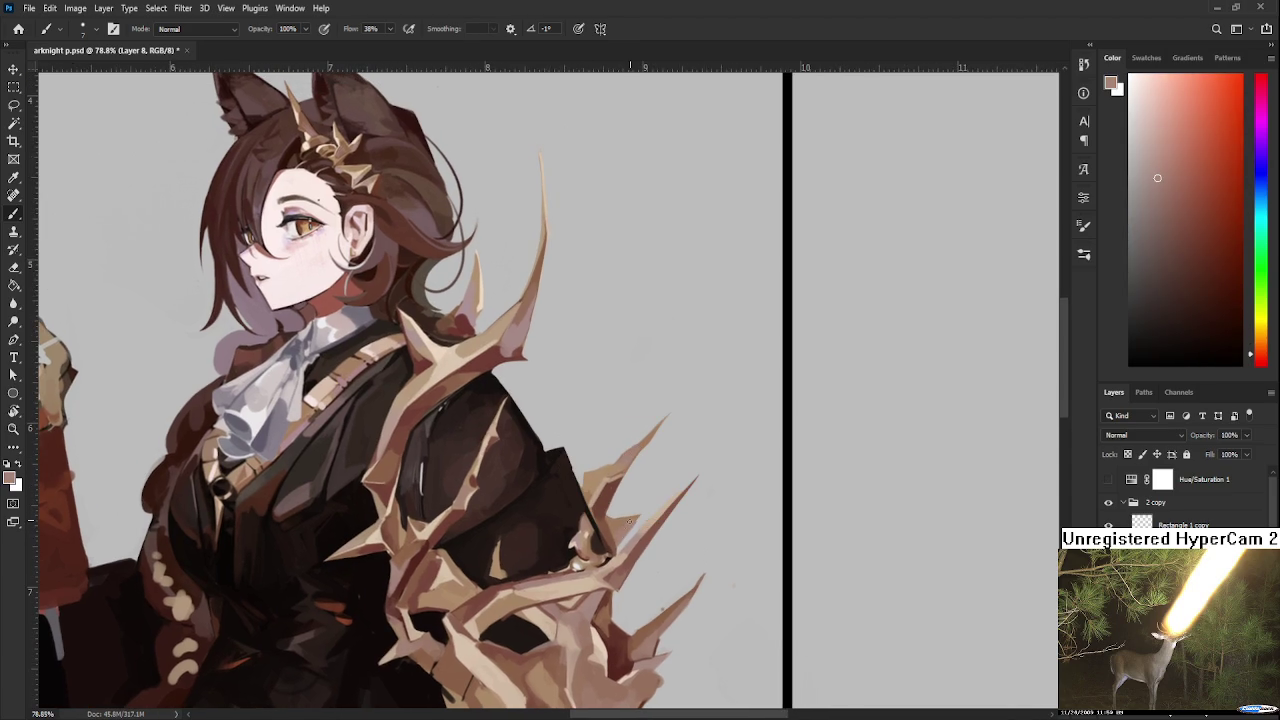
{"action": "key", "text": "e"}
{"action": "key", "text": "b"}
{"action": "left_click", "coordinate": [655, 529], "text": "alt"}
{"action": "left_click", "coordinate": [655, 529], "text": "alt"}
{"action": "key", "text": "e"}
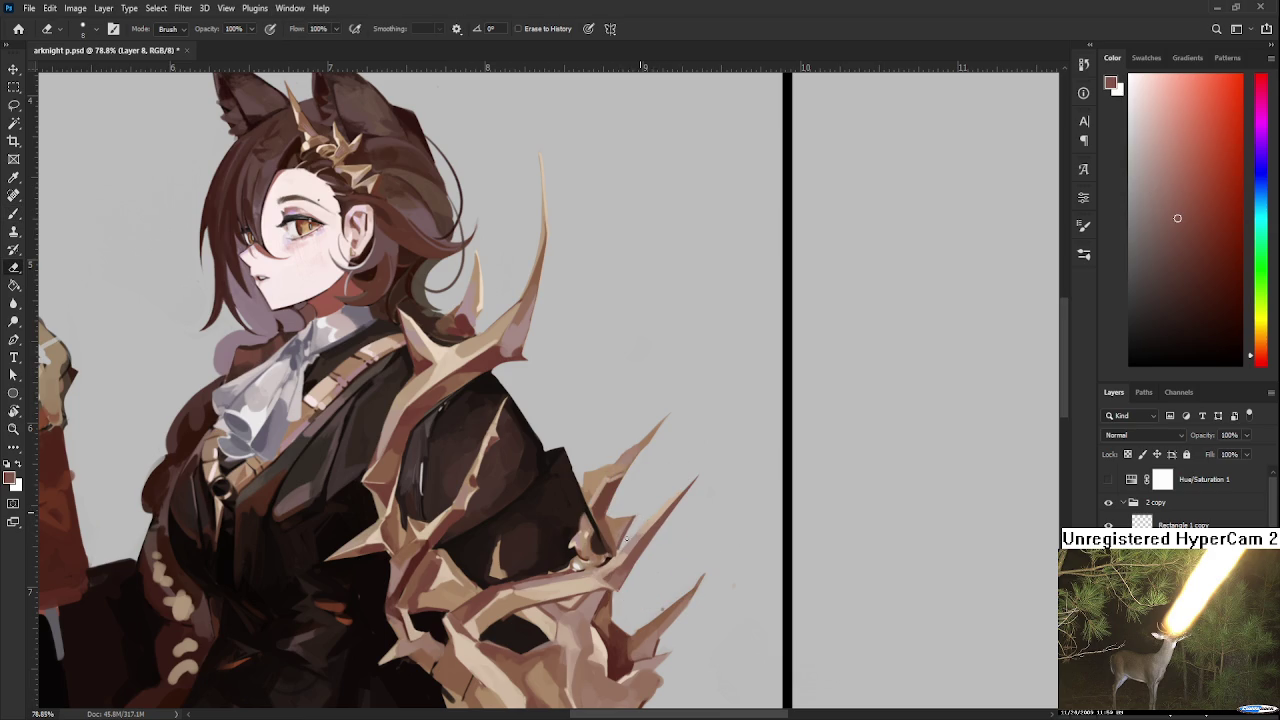
{"action": "key", "text": "b"}
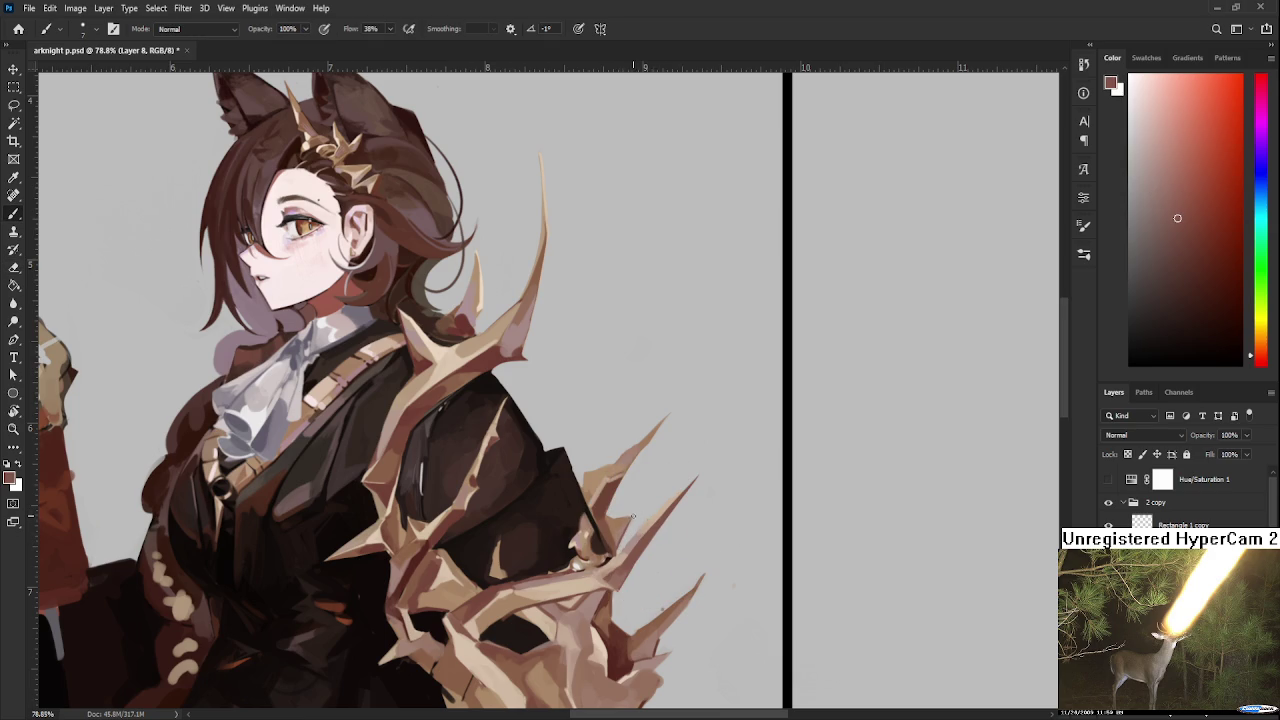
{"action": "key", "text": "e"}
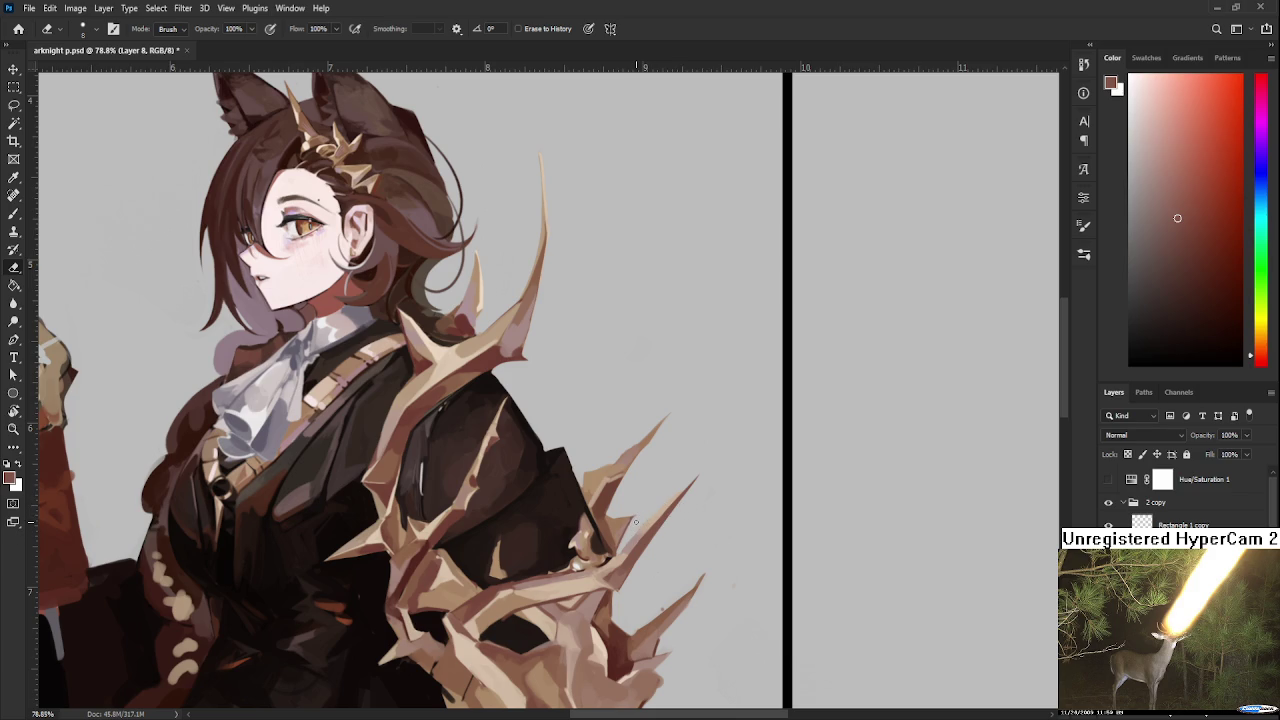
{"action": "scroll", "coordinate": [635, 521], "scroll_direction": "down", "scroll_amount": 5}
{"action": "scroll", "coordinate": [660, 622], "scroll_direction": "up", "scroll_amount": 1}
{"action": "scroll", "coordinate": [672, 502], "scroll_direction": "down", "scroll_amount": 1}
{"action": "scroll", "coordinate": [641, 517], "scroll_direction": "up", "scroll_amount": 3}
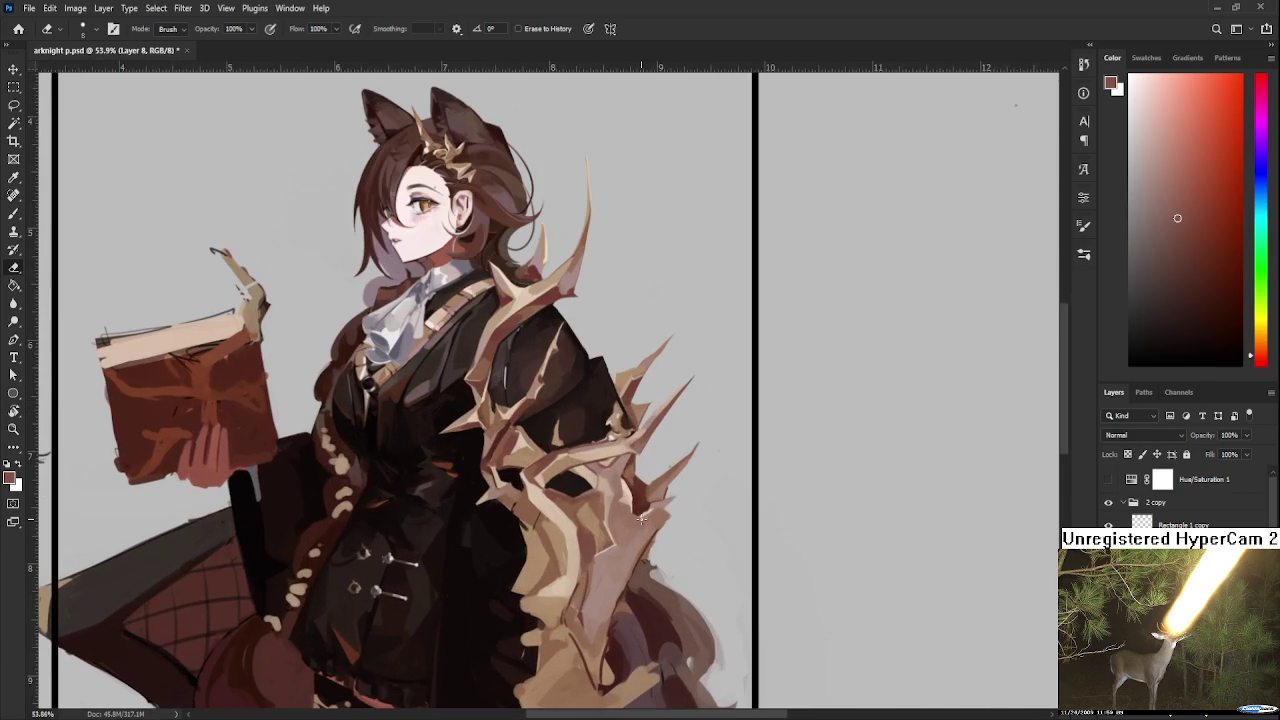
{"action": "key", "text": "b"}
{"action": "left_click", "coordinate": [614, 540], "text": "alt"}
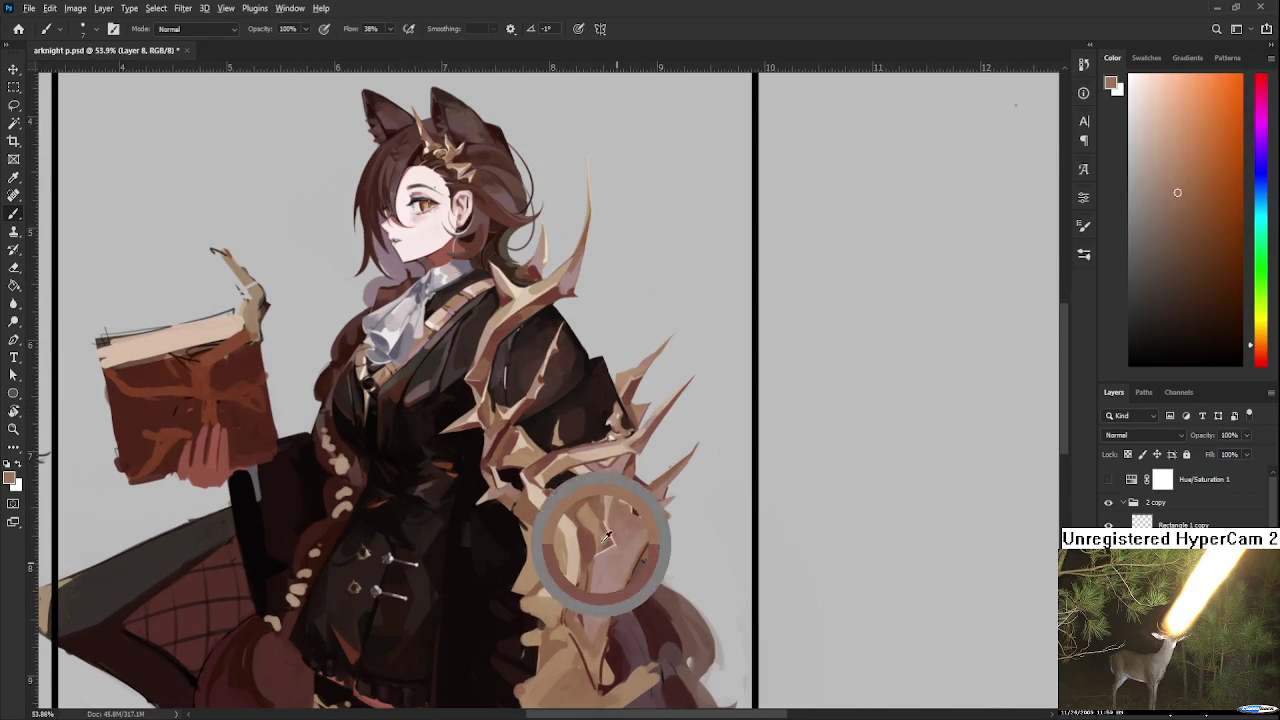
{"action": "left_click_drag", "start_coordinate": [614, 540], "coordinate": [597, 522]}
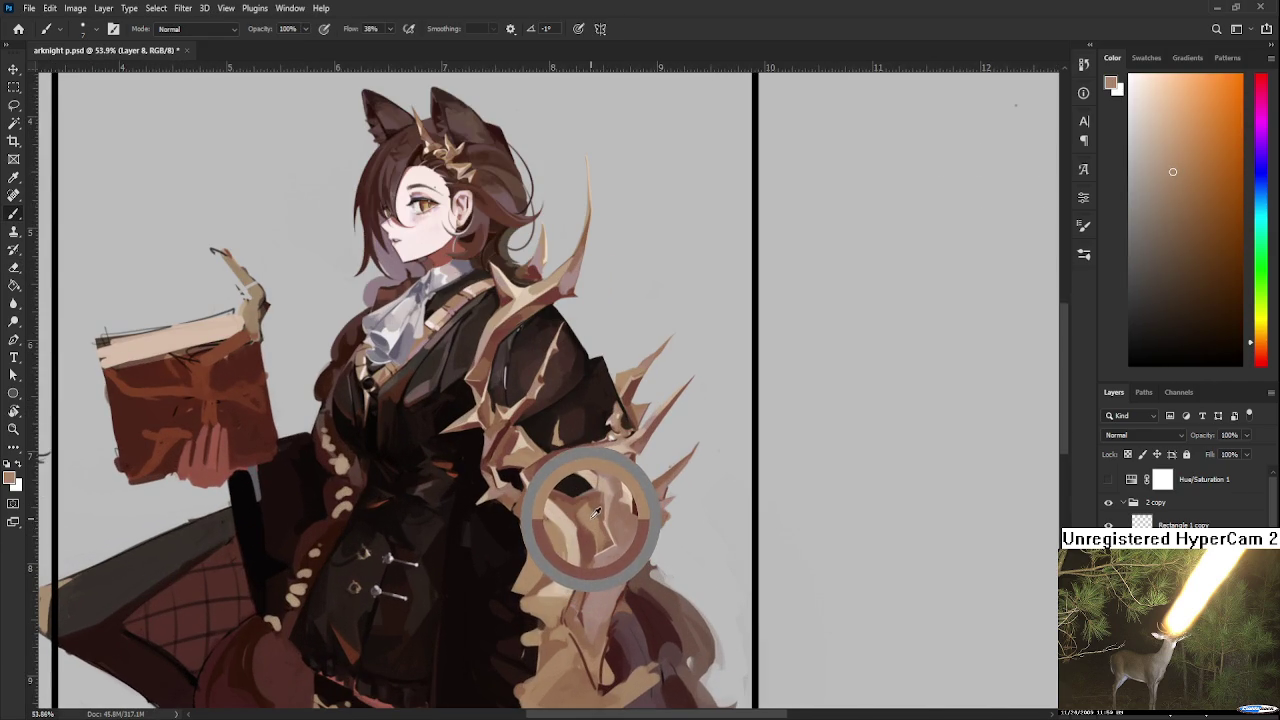
{"action": "key", "text": "bracketright"}
{"action": "key", "text": "bracketright"}
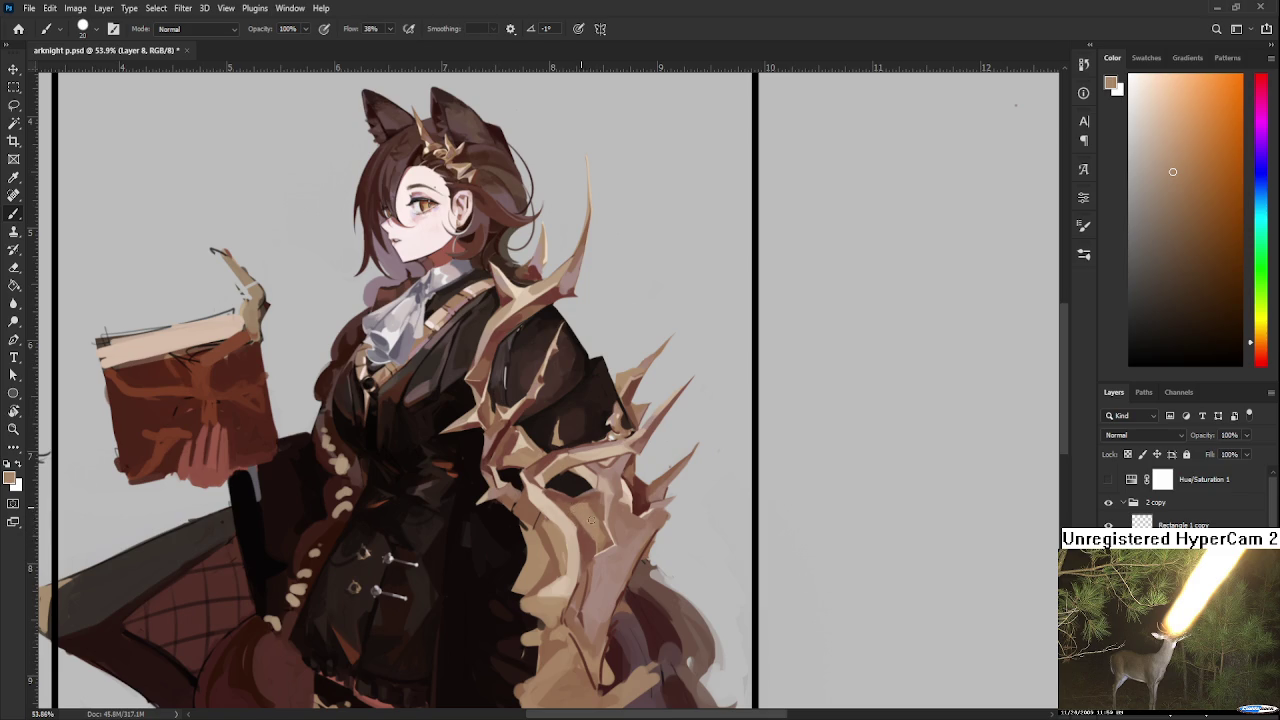
{"action": "left_click", "coordinate": [627, 494], "text": "alt"}
{"action": "left_click", "coordinate": [589, 512], "text": "alt"}
{"action": "left_click", "coordinate": [590, 514], "text": "alt"}
{"action": "left_click", "coordinate": [581, 508], "text": "alt"}
{"action": "left_click", "coordinate": [583, 514], "text": "alt"}
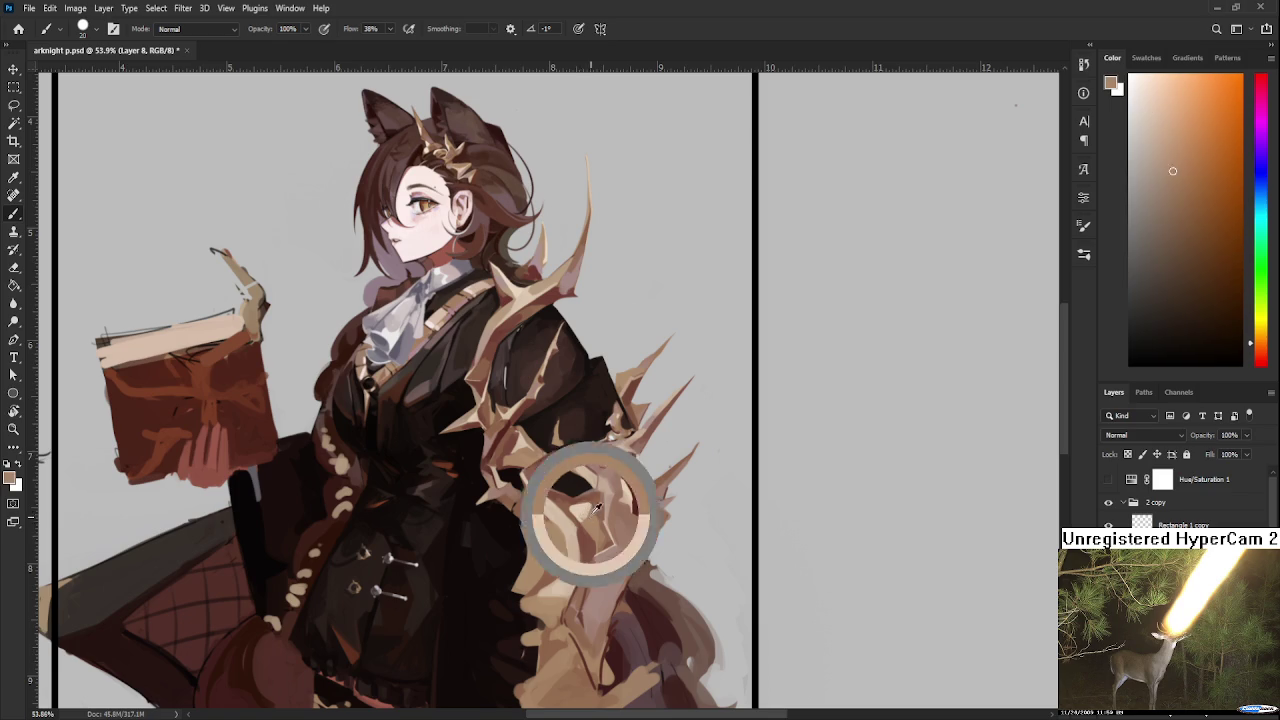
{"action": "left_click", "coordinate": [594, 498], "text": "alt"}
{"action": "left_click", "coordinate": [588, 503], "text": "alt"}
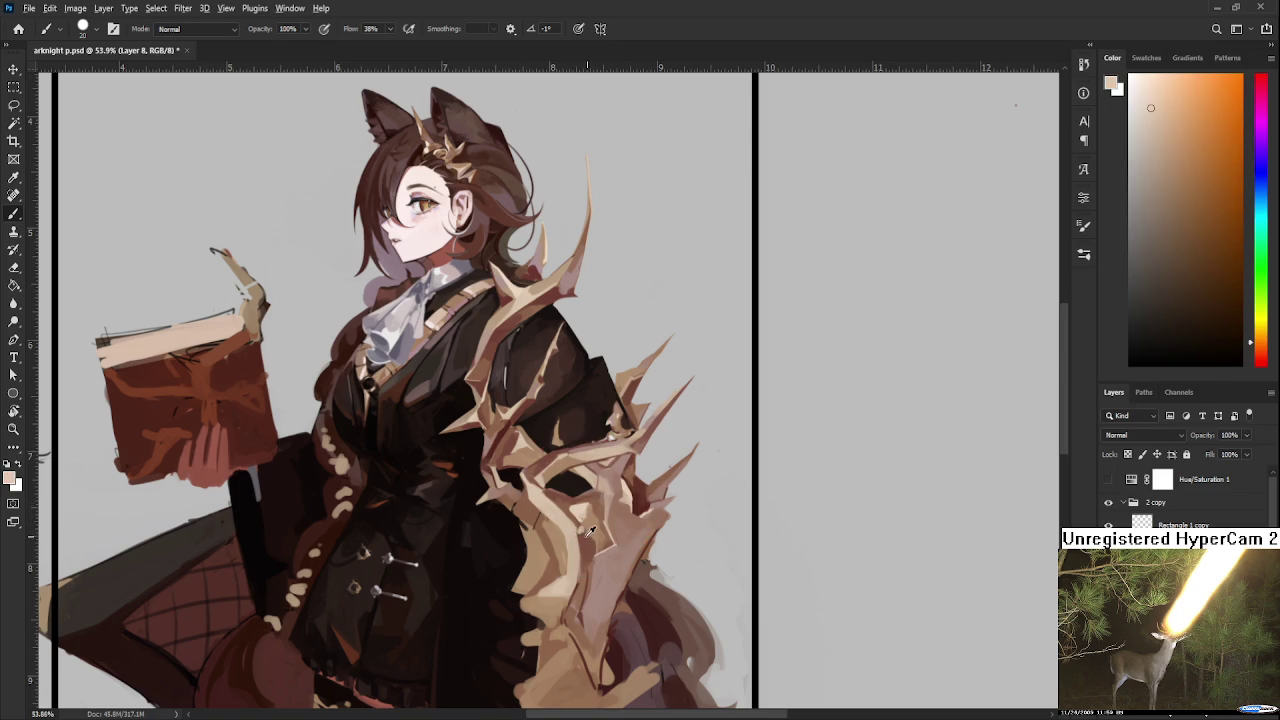
{"action": "left_click", "coordinate": [578, 531], "text": "alt"}
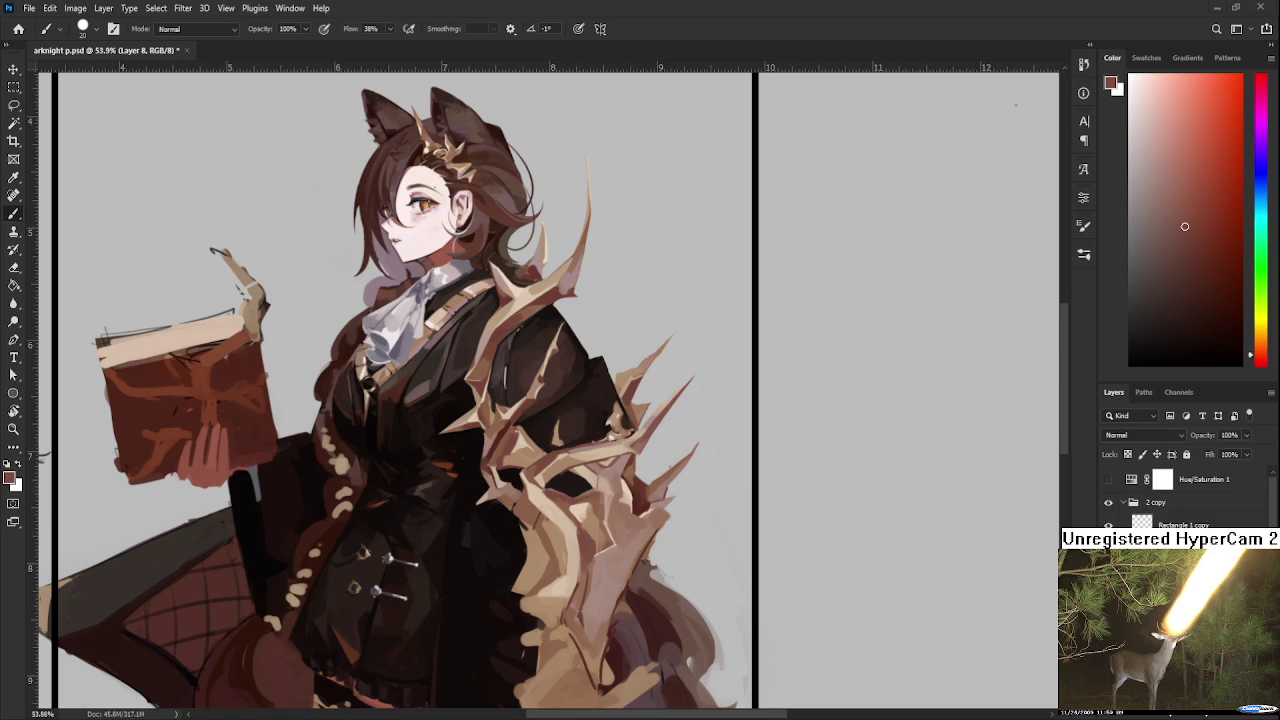
{"action": "left_click", "coordinate": [592, 513], "text": "alt"}
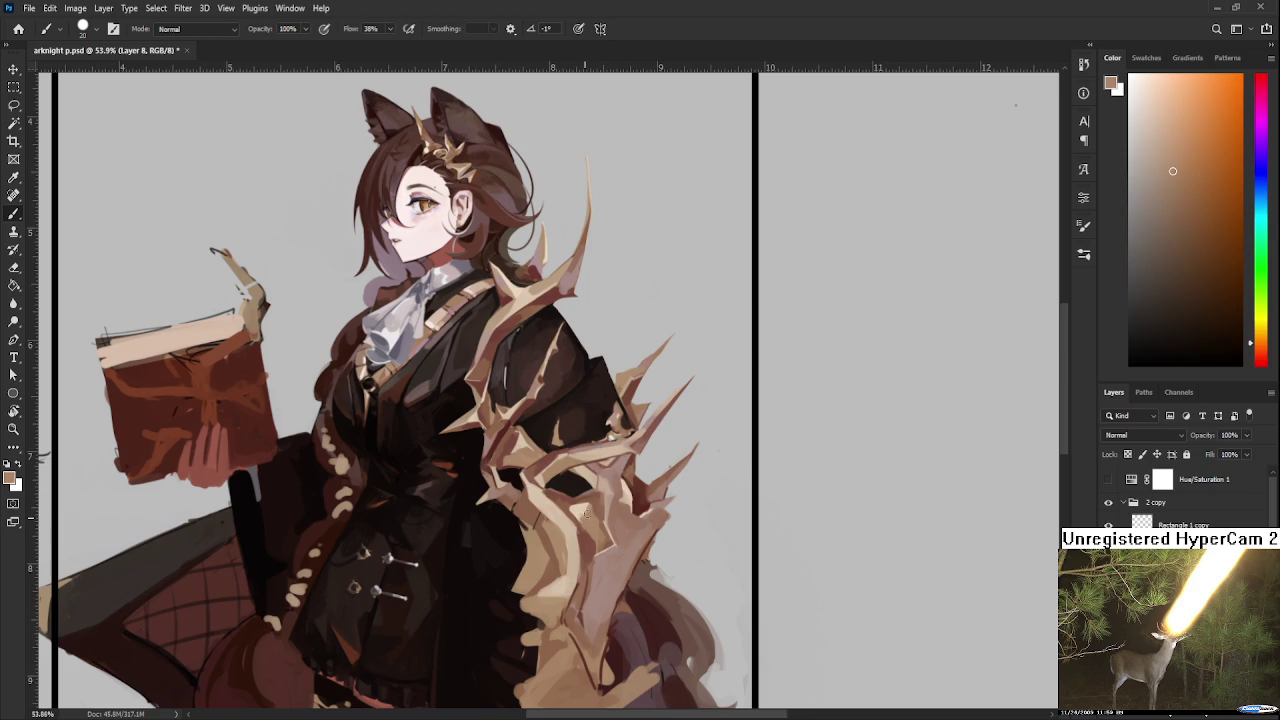
{"action": "left_click", "coordinate": [591, 515], "text": "alt"}
{"action": "left_click", "coordinate": [598, 516], "text": "alt"}
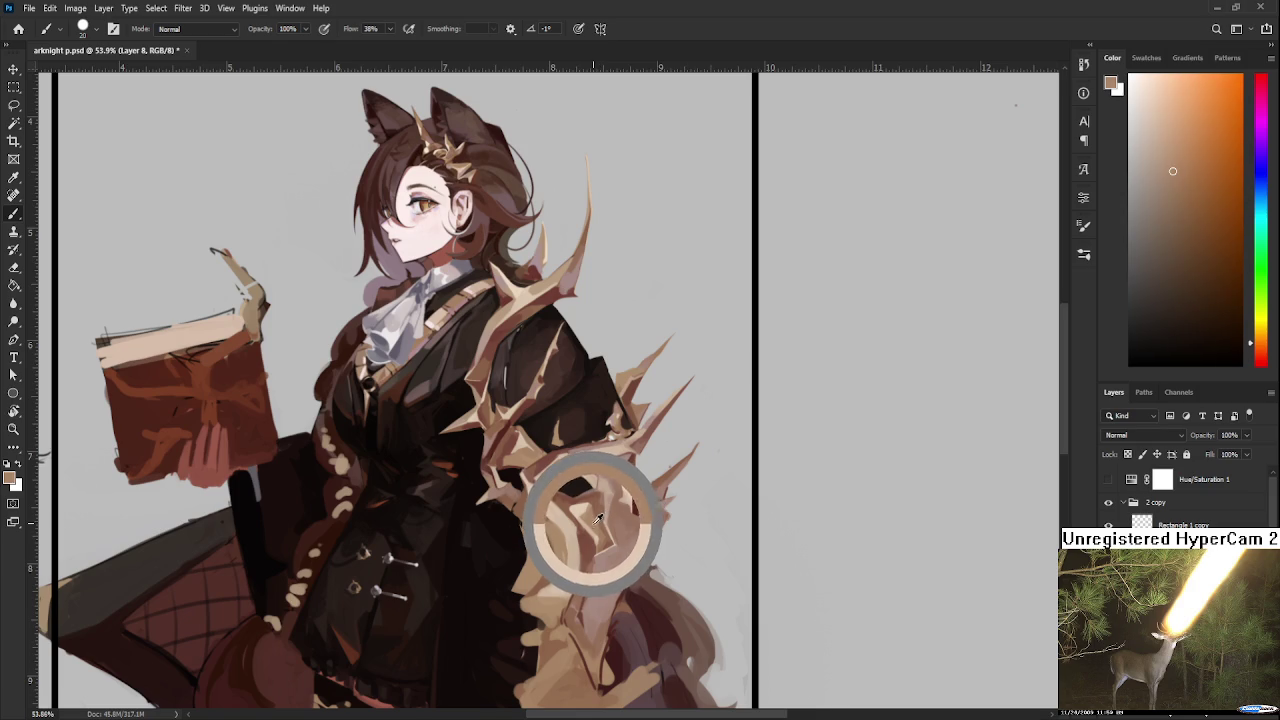
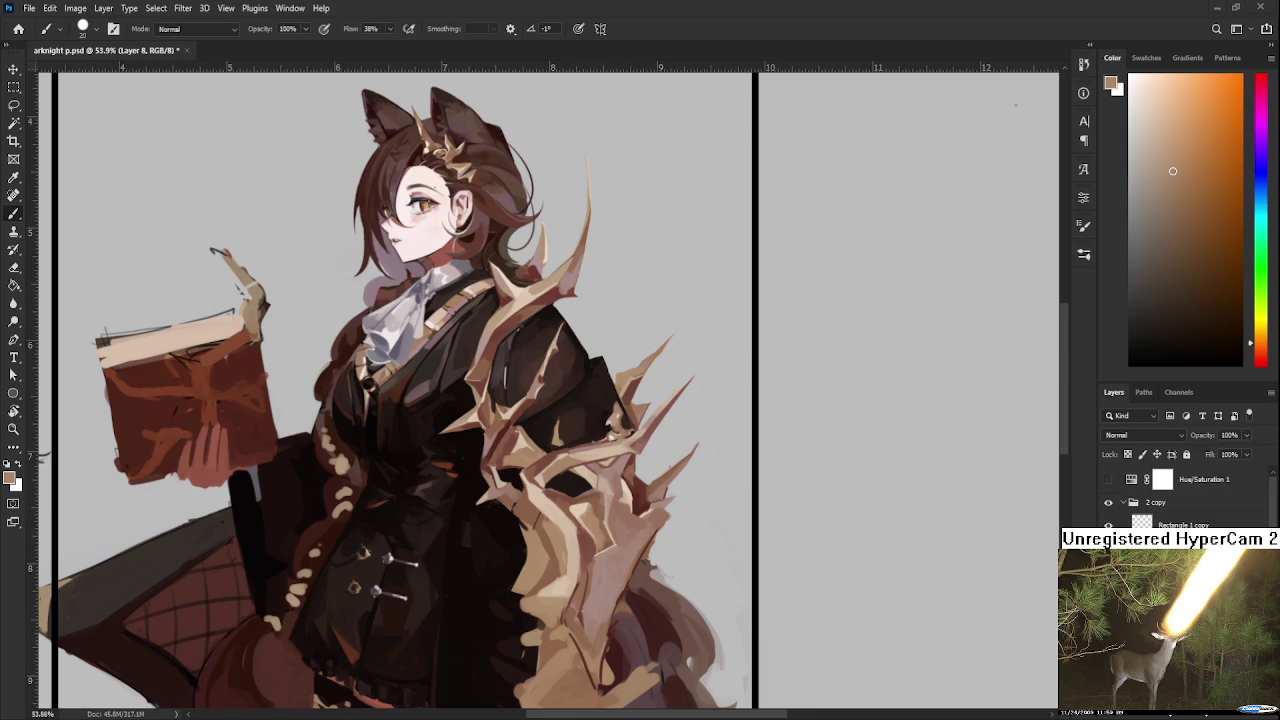
Step: Shade the lower thorns with sampled dark red-brown and light tan tones
{"action": "left_click", "coordinate": [576, 496], "text": "alt"}
{"action": "mouse_move", "coordinate": [576, 496]}
{"action": "left_mouse_down"}
{"action": "mouse_move", "coordinate": [528, 514]}
{"action": "mouse_move", "coordinate": [592, 537]}
{"action": "mouse_move", "coordinate": [576, 538]}
{"action": "left_mouse_up"}
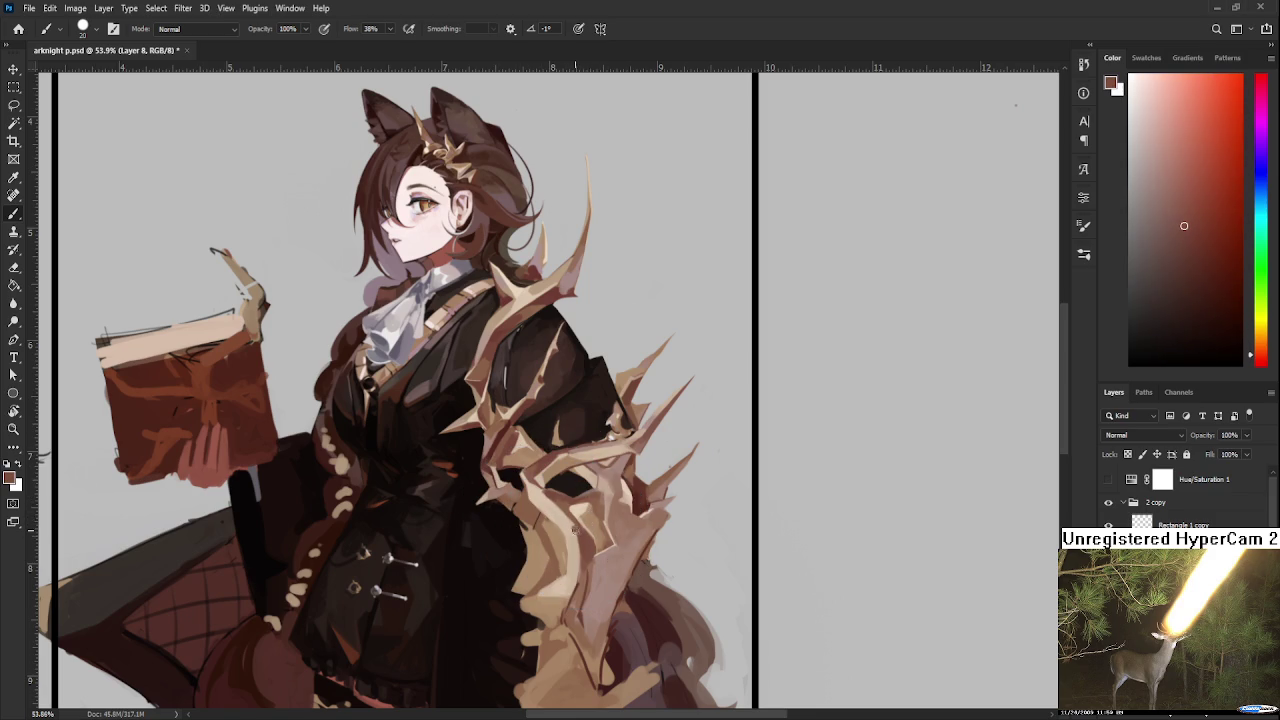
{"action": "left_click", "coordinate": [570, 540], "text": "alt"}
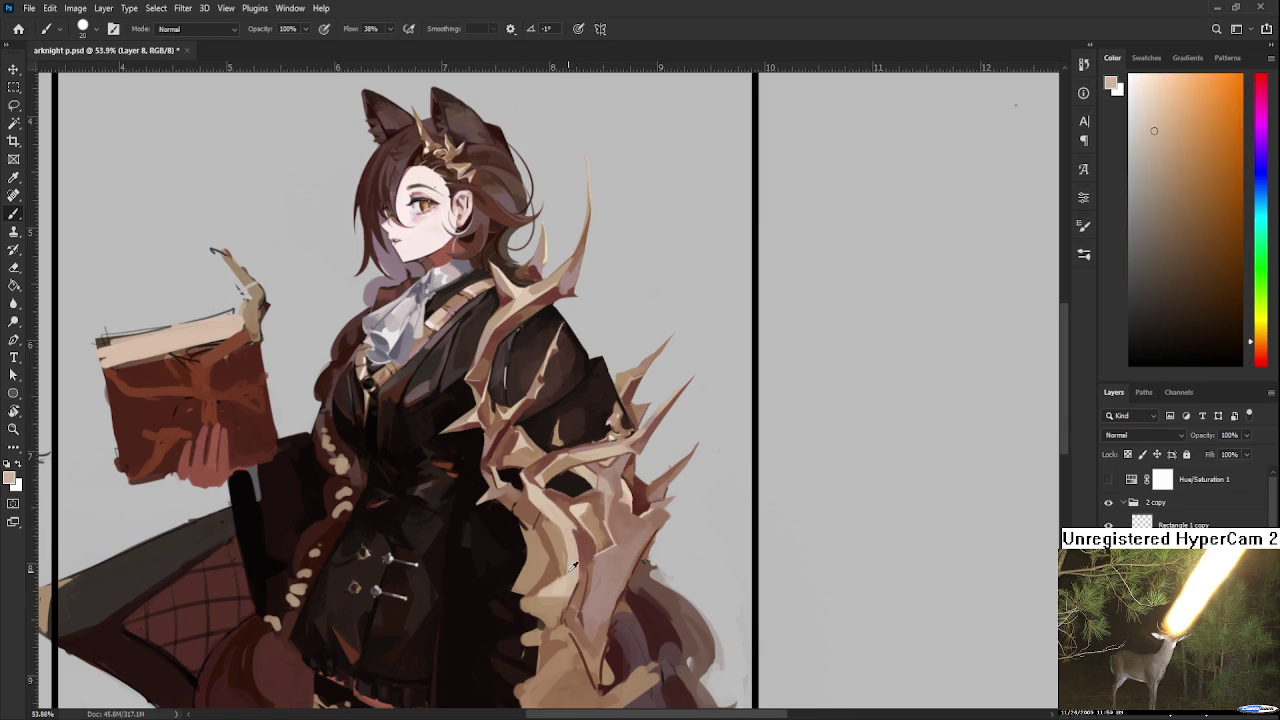
{"action": "left_click", "coordinate": [577, 533], "text": "alt"}
{"action": "left_click", "coordinate": [575, 528], "text": "alt"}
{"action": "left_click", "coordinate": [578, 532], "text": "alt"}
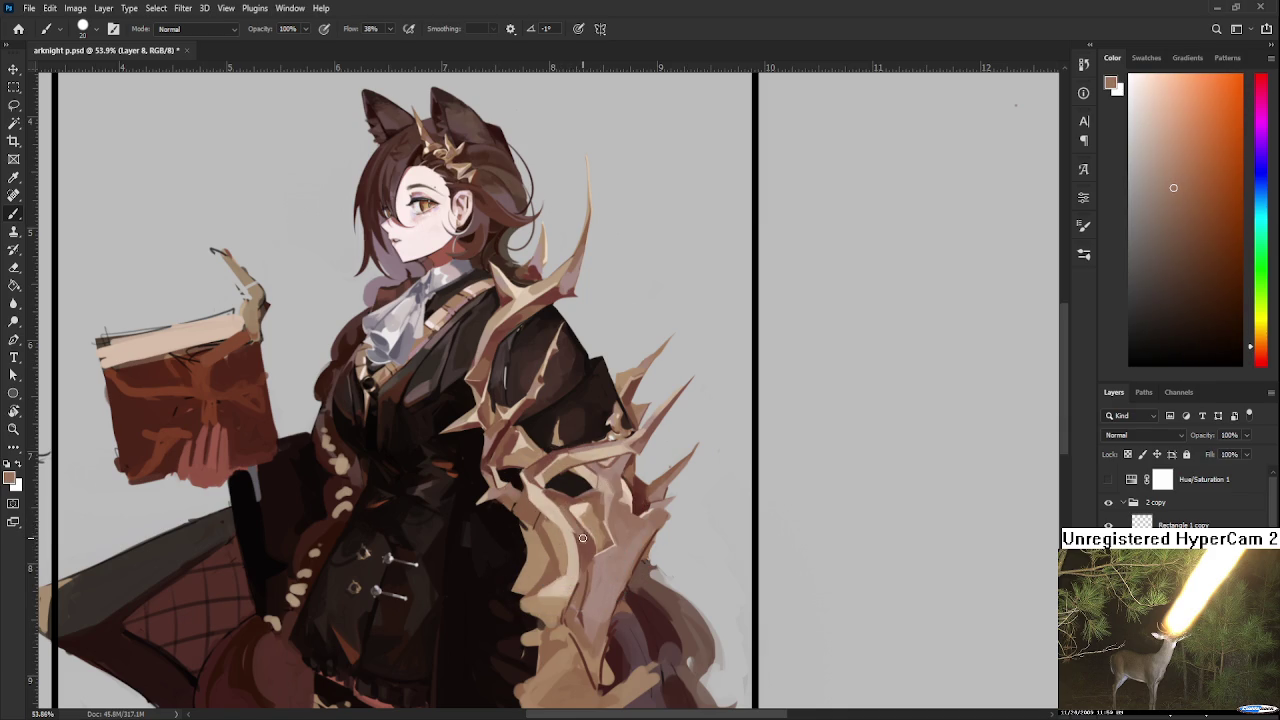
{"action": "left_click", "coordinate": [580, 534], "text": "alt"}
{"action": "left_click", "coordinate": [580, 535], "text": "alt"}
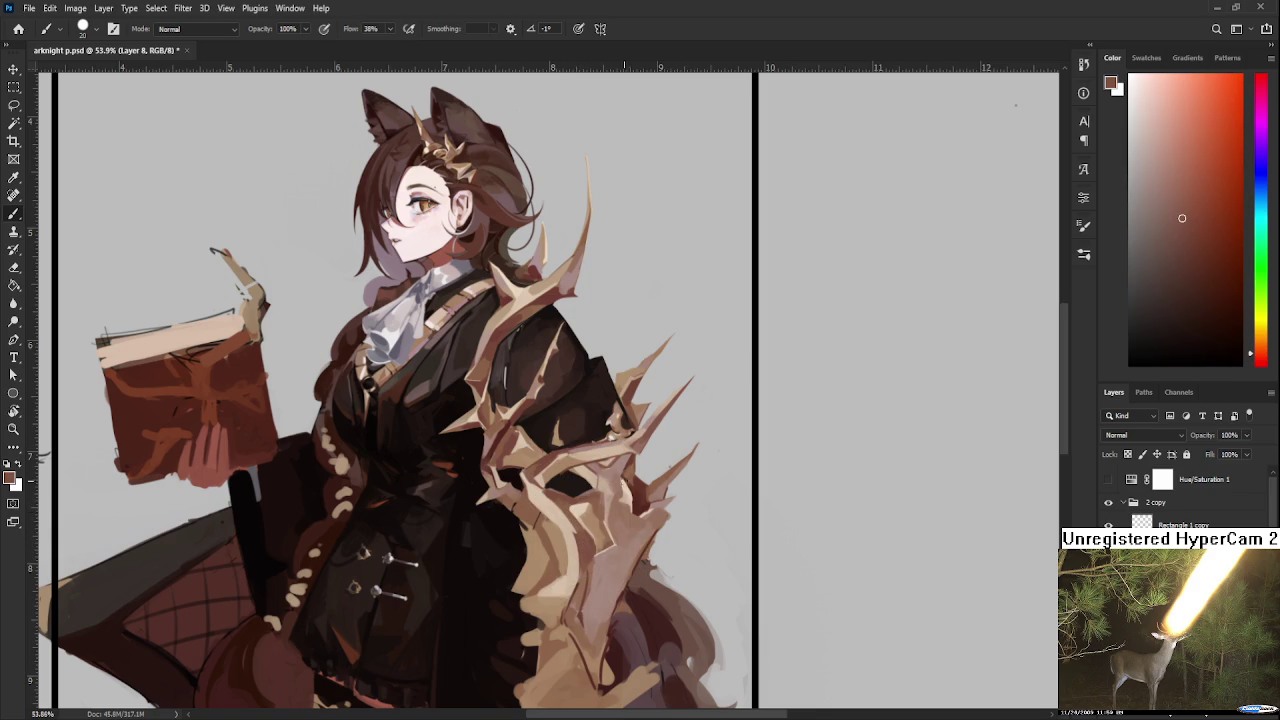
Step: Rework the upper thorn highlights with light tan, reddish-brown, coat near-black and light beige
{"action": "left_click", "coordinate": [580, 510], "text": "alt"}
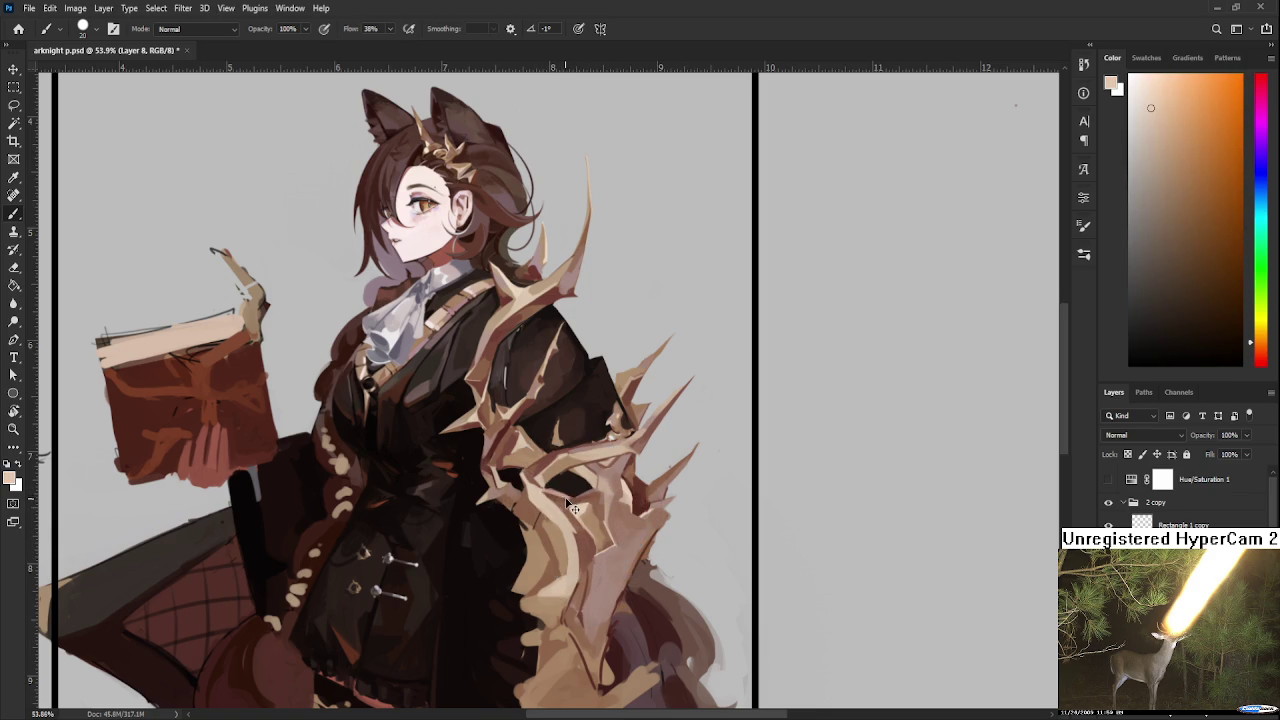
{"action": "left_click", "coordinate": [557, 492], "text": "alt"}
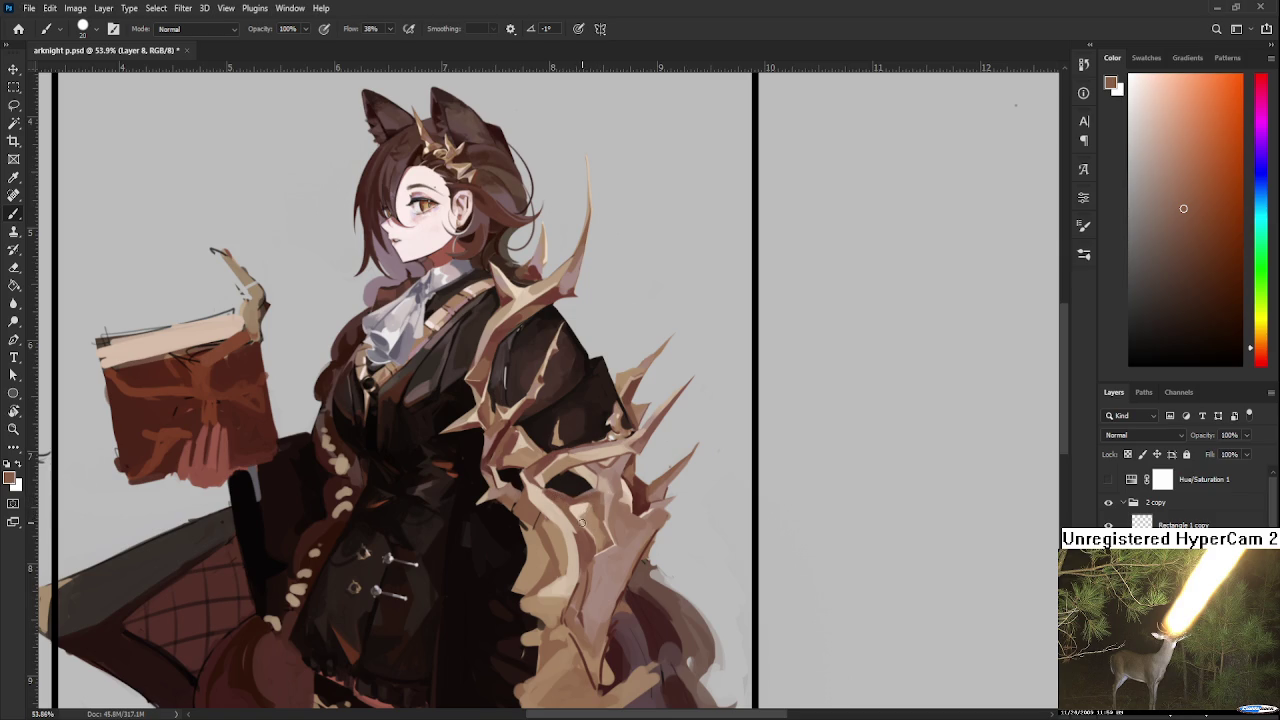
{"action": "left_click", "coordinate": [560, 483], "text": "alt"}
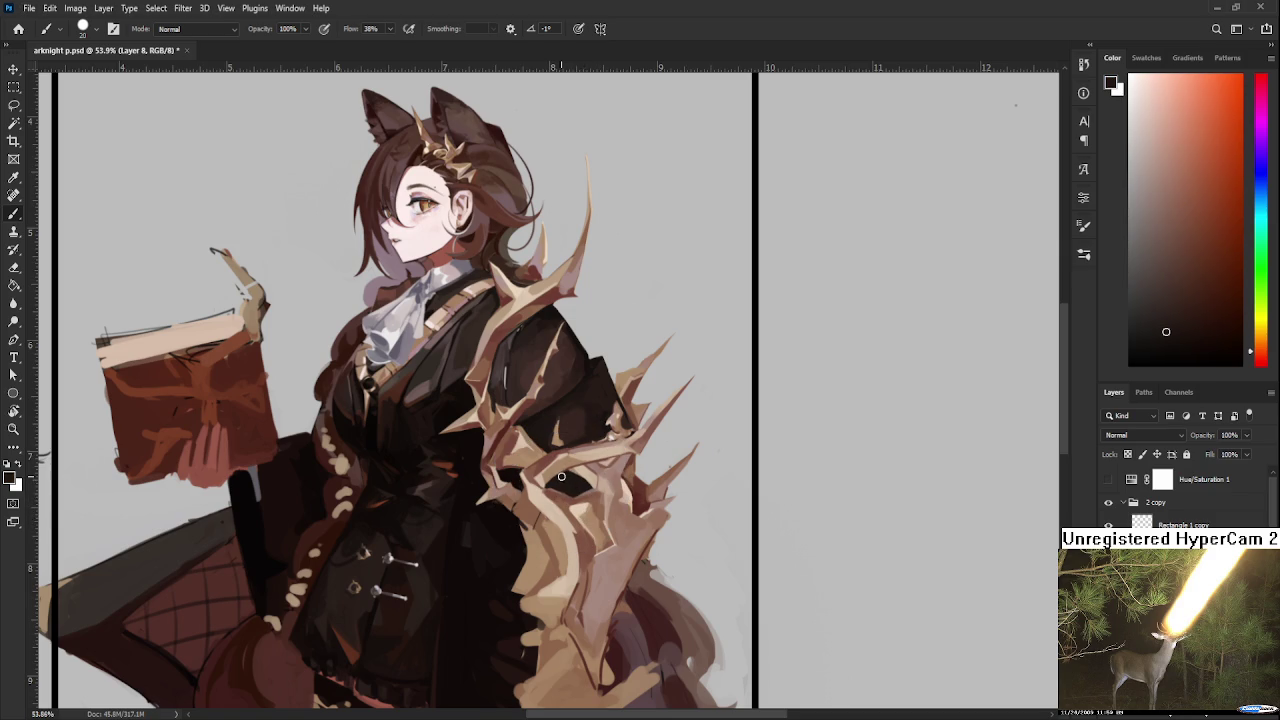
{"action": "left_click", "coordinate": [570, 483], "text": "alt"}
{"action": "left_click_drag", "start_coordinate": [587, 487], "coordinate": [606, 458]}
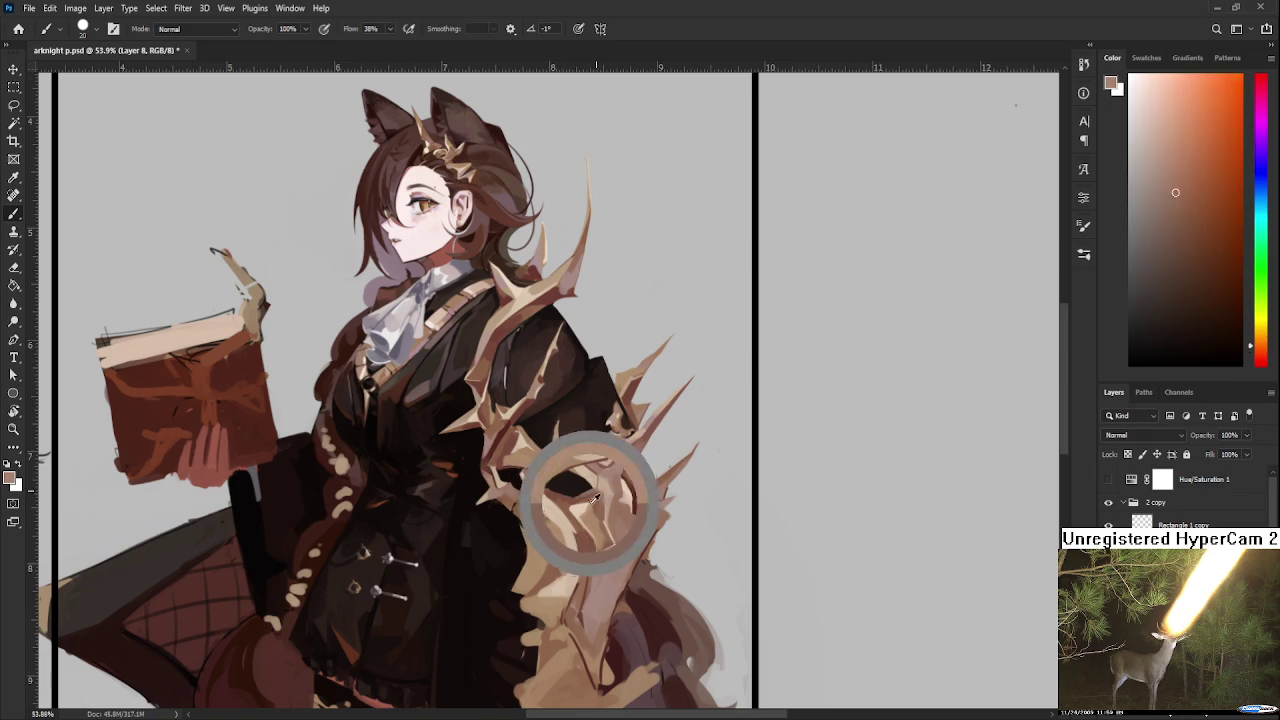
{"action": "left_click", "coordinate": [586, 486], "text": "alt"}
{"action": "left_click_drag", "start_coordinate": [587, 501], "coordinate": [592, 487]}
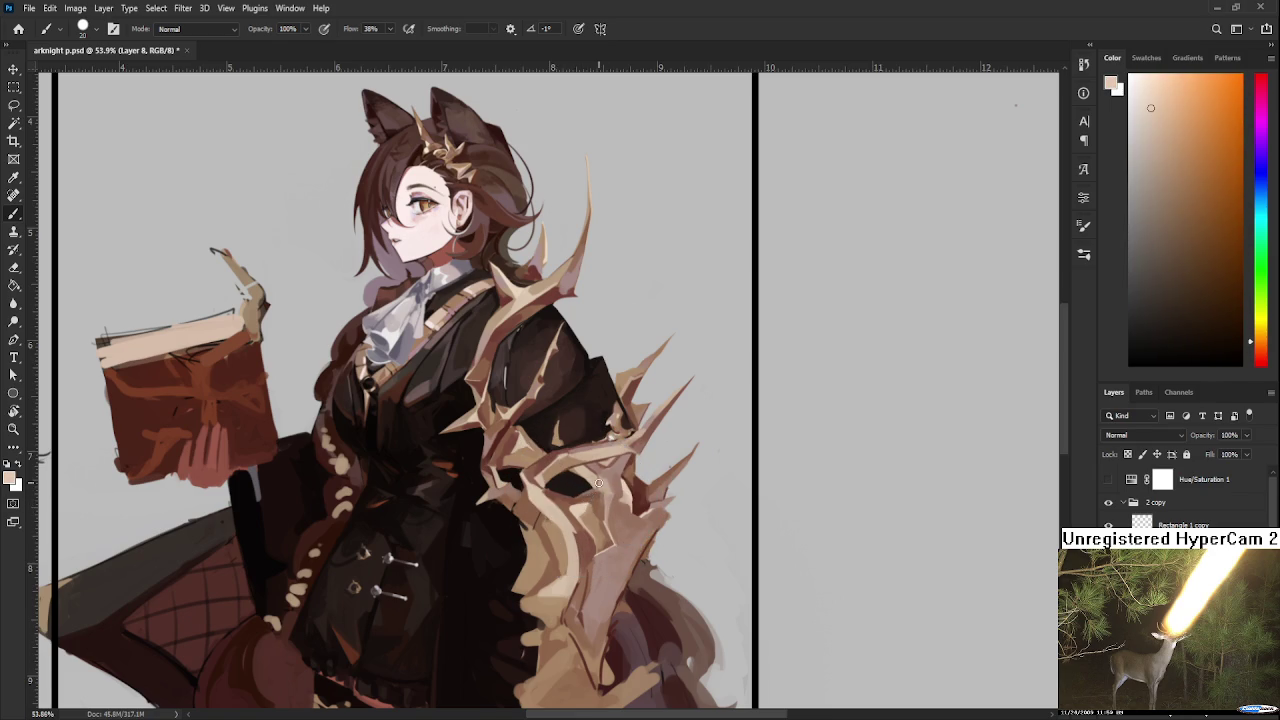
Step: Touch up the thorns with reddish-brown and lighter peach tones, then shift the view down
{"action": "left_click", "coordinate": [574, 500], "text": "alt"}
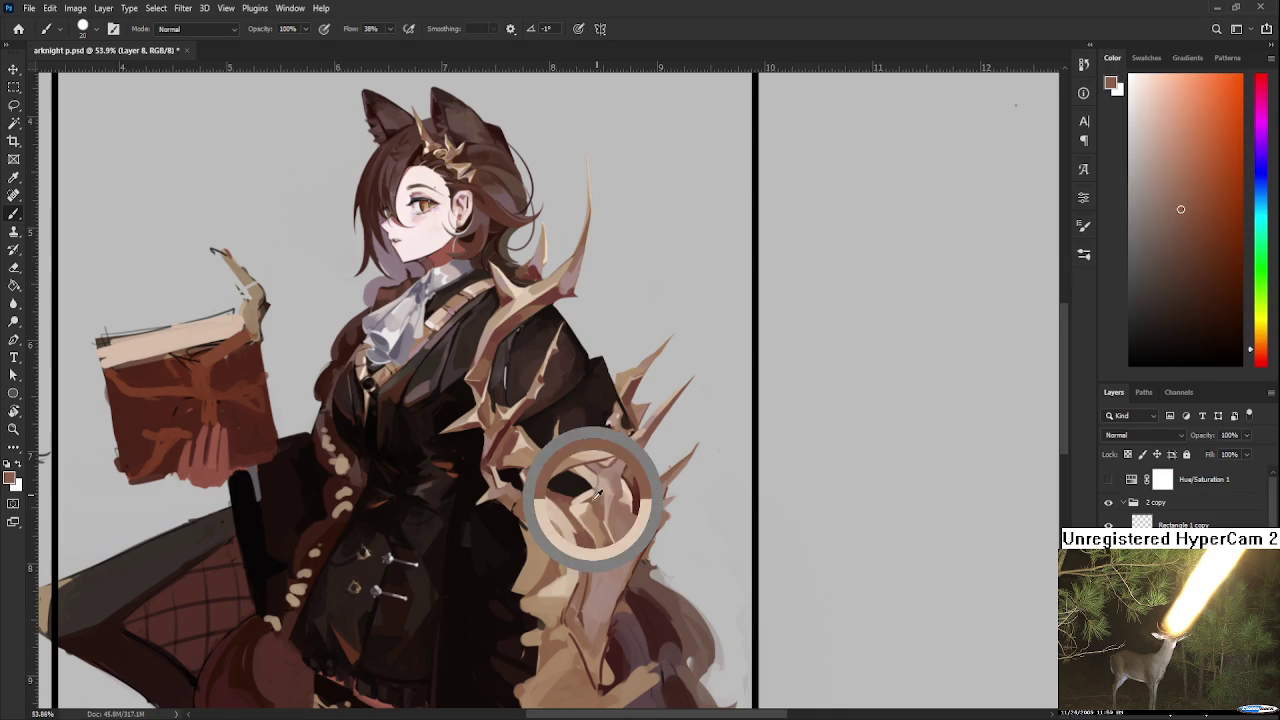
{"action": "left_click", "coordinate": [576, 505], "text": "alt"}
{"action": "left_click", "coordinate": [585, 500], "text": "alt"}
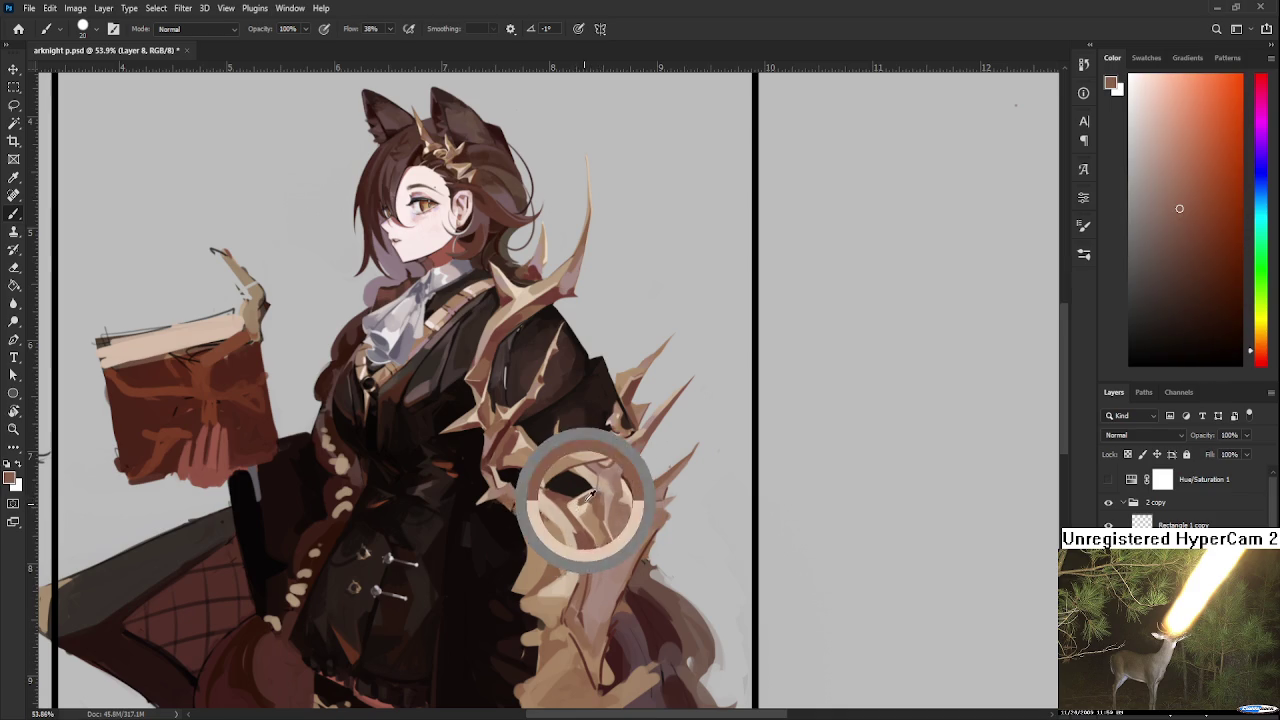
{"action": "left_click", "coordinate": [592, 496], "text": "alt"}
{"action": "left_click", "coordinate": [608, 491], "text": "alt"}
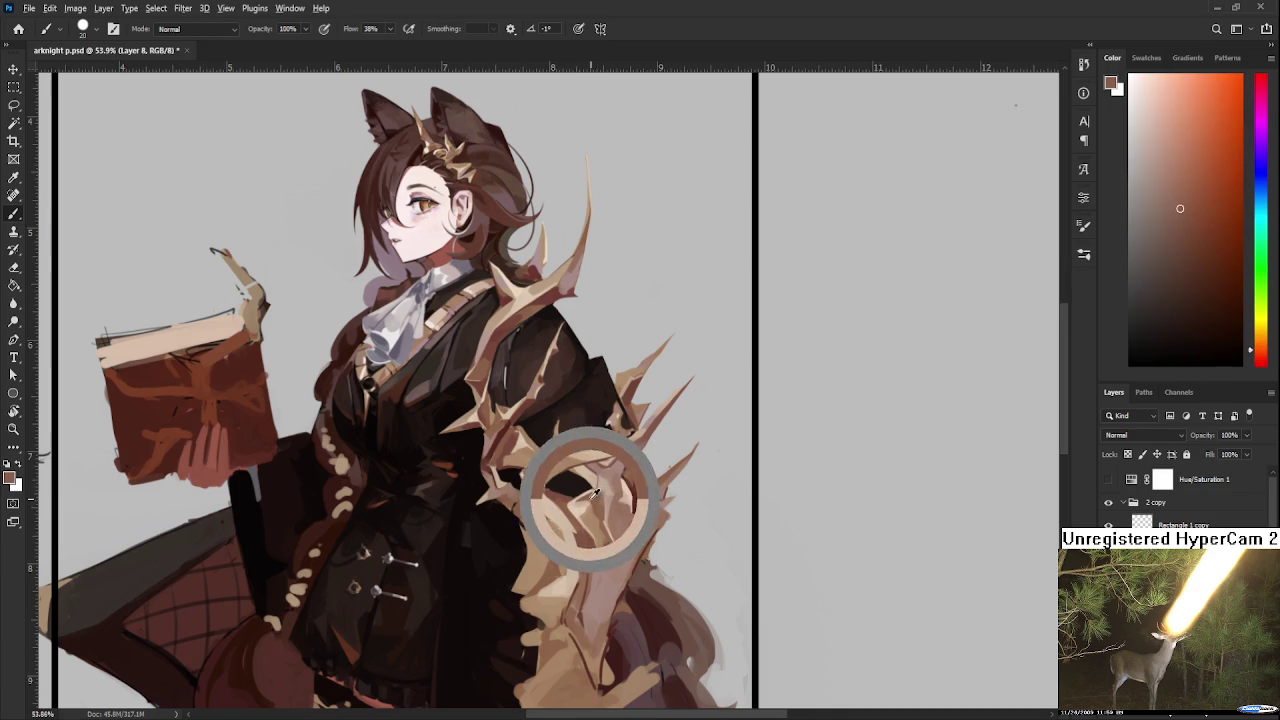
{"action": "left_click", "coordinate": [603, 468], "text": "alt"}
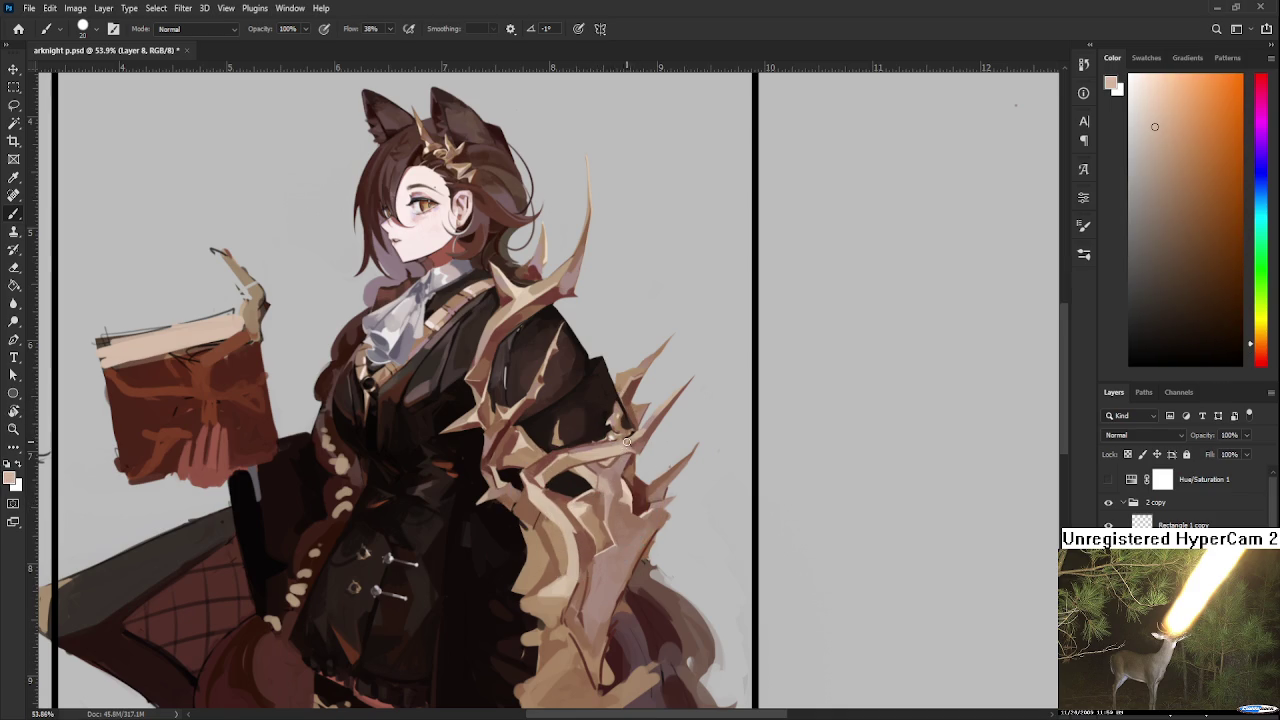
{"action": "left_click_drag", "start_coordinate": [612, 465], "coordinate": [612, 470]}
{"action": "scroll", "coordinate": [612, 470], "scroll_direction": "down", "scroll_amount": 1}
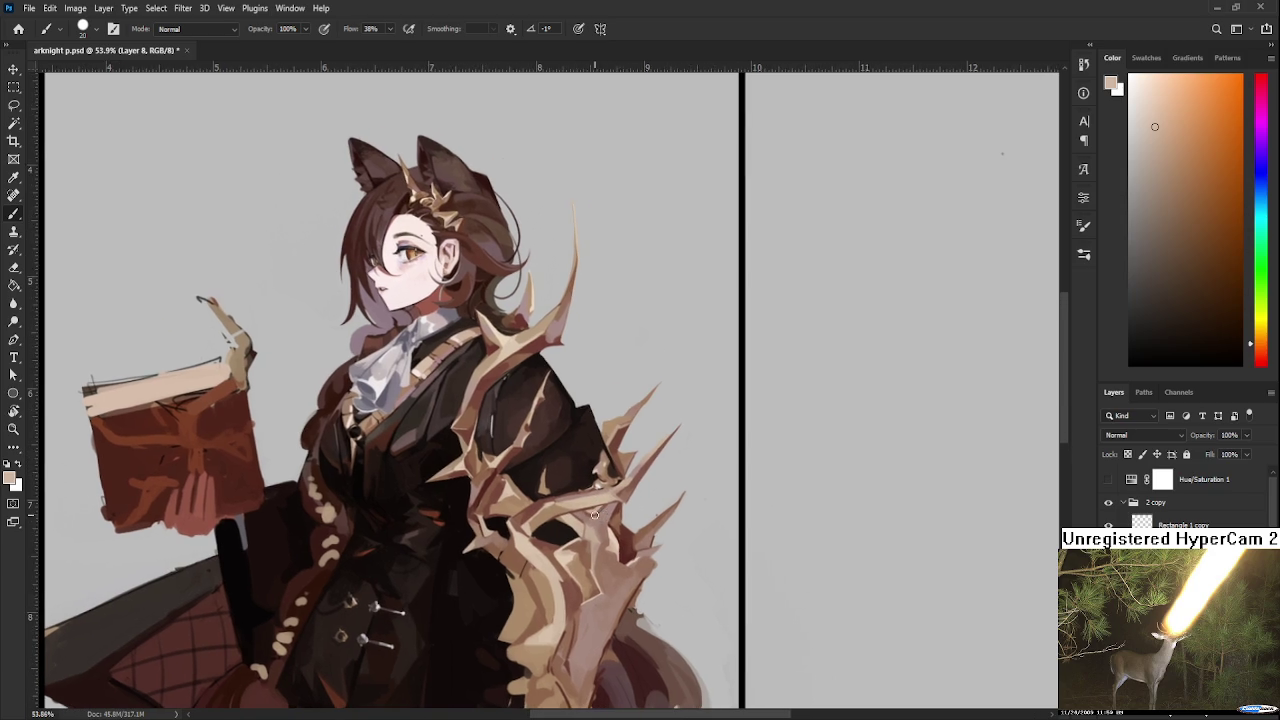
Step: Zoom out to check the whole artboard, then zoom back in on the figure
{"action": "scroll", "coordinate": [595, 515], "scroll_direction": "down", "scroll_amount": 1}
{"action": "scroll", "coordinate": [590, 515], "scroll_direction": "down", "scroll_amount": 2}
{"action": "scroll", "coordinate": [590, 515], "scroll_direction": "down", "scroll_amount": 1}
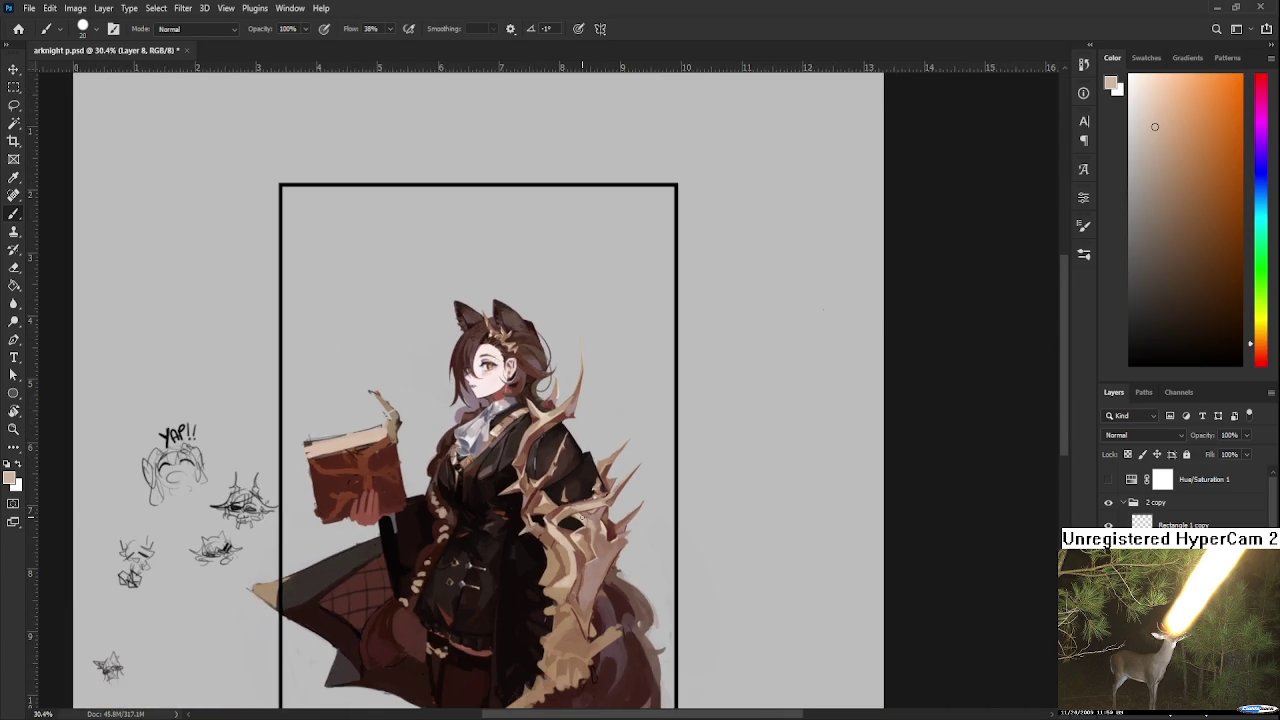
{"action": "scroll", "coordinate": [590, 515], "scroll_direction": "up", "scroll_amount": 2}
{"action": "scroll", "coordinate": [588, 515], "scroll_direction": "down", "scroll_amount": 2}
{"action": "scroll", "coordinate": [590, 515], "scroll_direction": "down", "scroll_amount": 1}
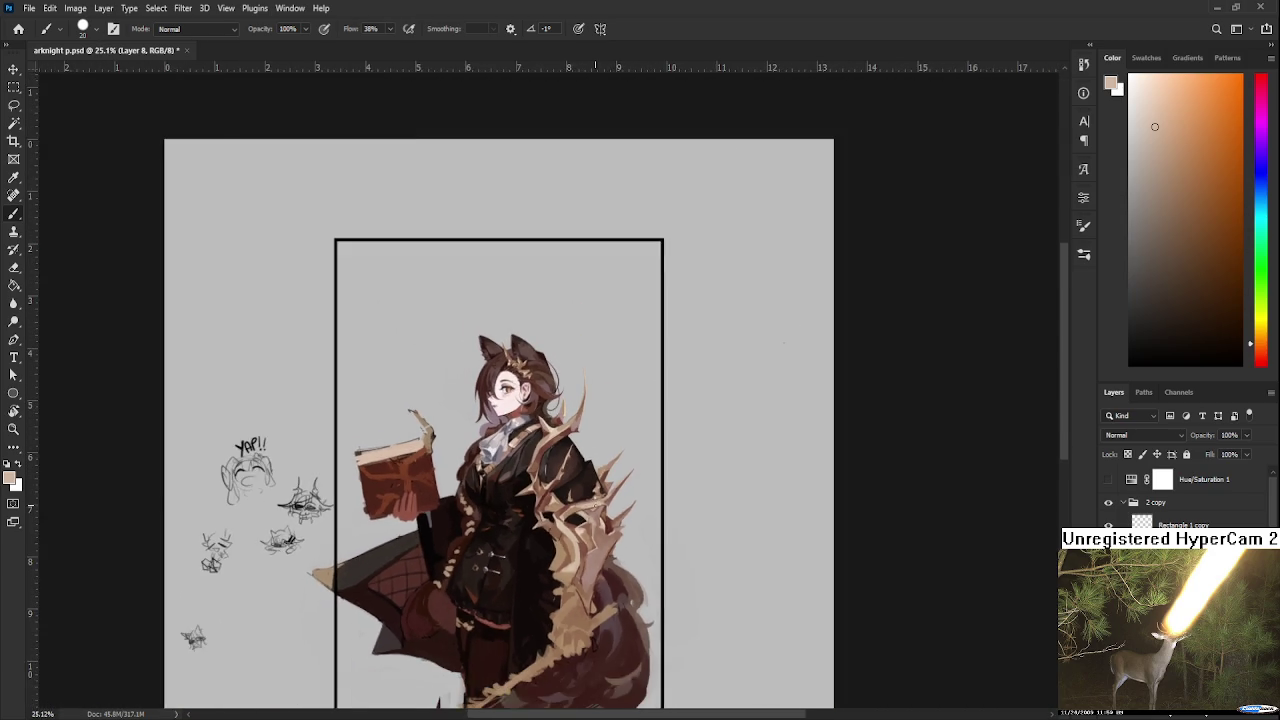
{"action": "scroll", "coordinate": [600, 500], "scroll_direction": "down", "scroll_amount": 1}
{"action": "scroll", "coordinate": [624, 466], "scroll_direction": "up", "scroll_amount": 2}
{"action": "scroll", "coordinate": [625, 446], "scroll_direction": "up", "scroll_amount": 1}
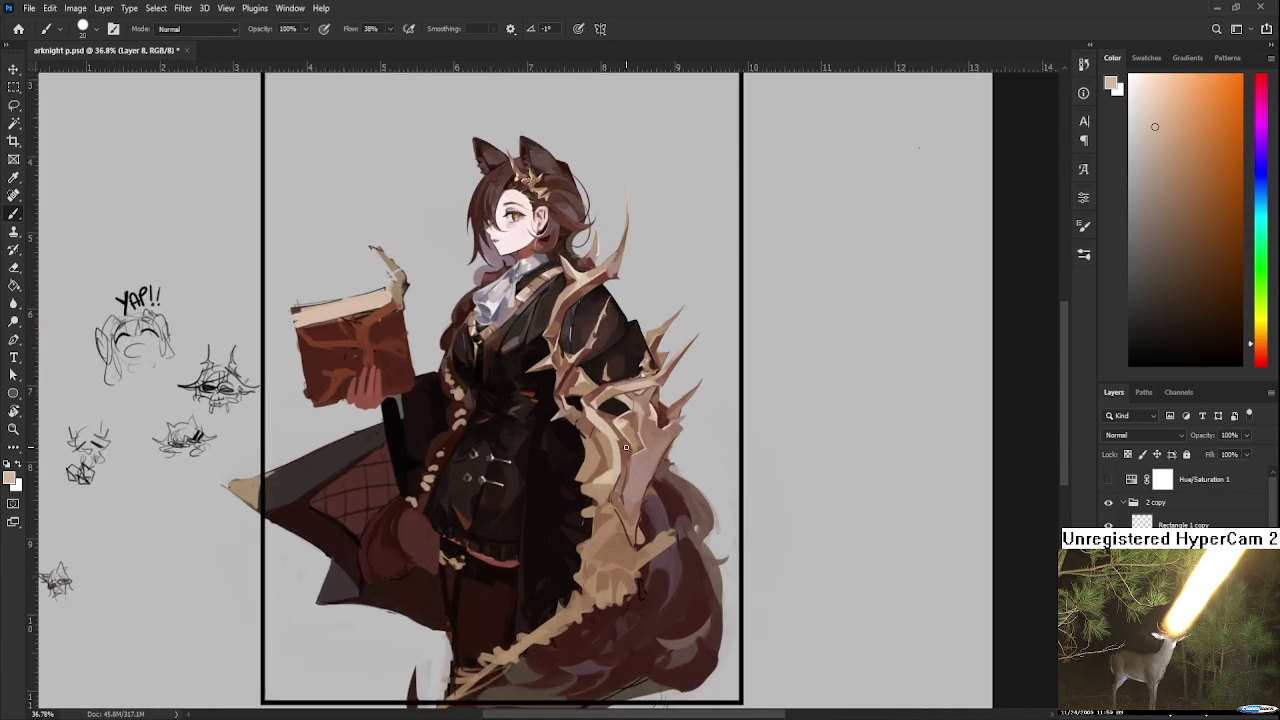
{"action": "scroll", "coordinate": [626, 447], "scroll_direction": "up", "scroll_amount": 1}
{"action": "mouse_move", "coordinate": [625, 447]}
{"action": "left_mouse_down"}
{"action": "mouse_move", "coordinate": [612, 512]}
{"action": "mouse_move", "coordinate": [560, 518]}
{"action": "mouse_move", "coordinate": [568, 510]}
{"action": "left_mouse_up"}
Step: Paint the lower thorns with dark coat colour, light tan and redder brown shadow tones
{"action": "left_click", "coordinate": [570, 514], "text": "alt"}
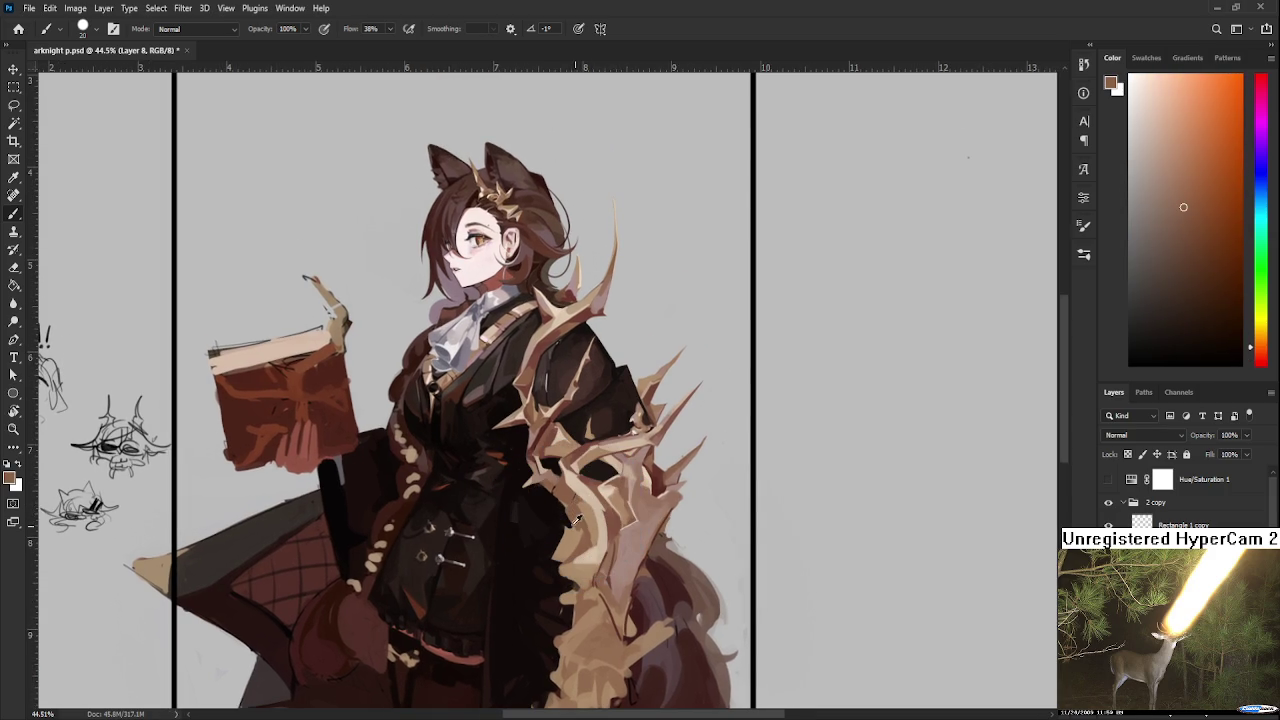
{"action": "left_click", "coordinate": [567, 512], "text": "alt"}
{"action": "left_click_drag", "start_coordinate": [564, 501], "coordinate": [586, 471]}
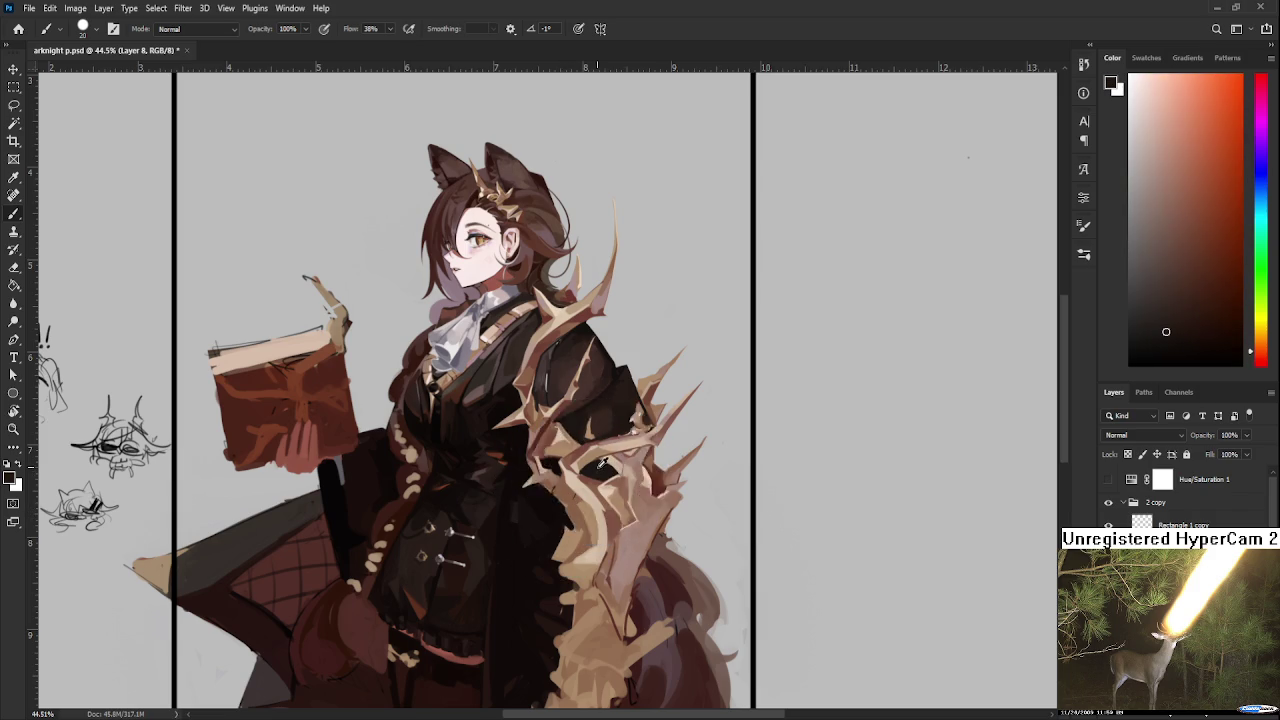
{"action": "left_click", "coordinate": [543, 523], "text": "alt"}
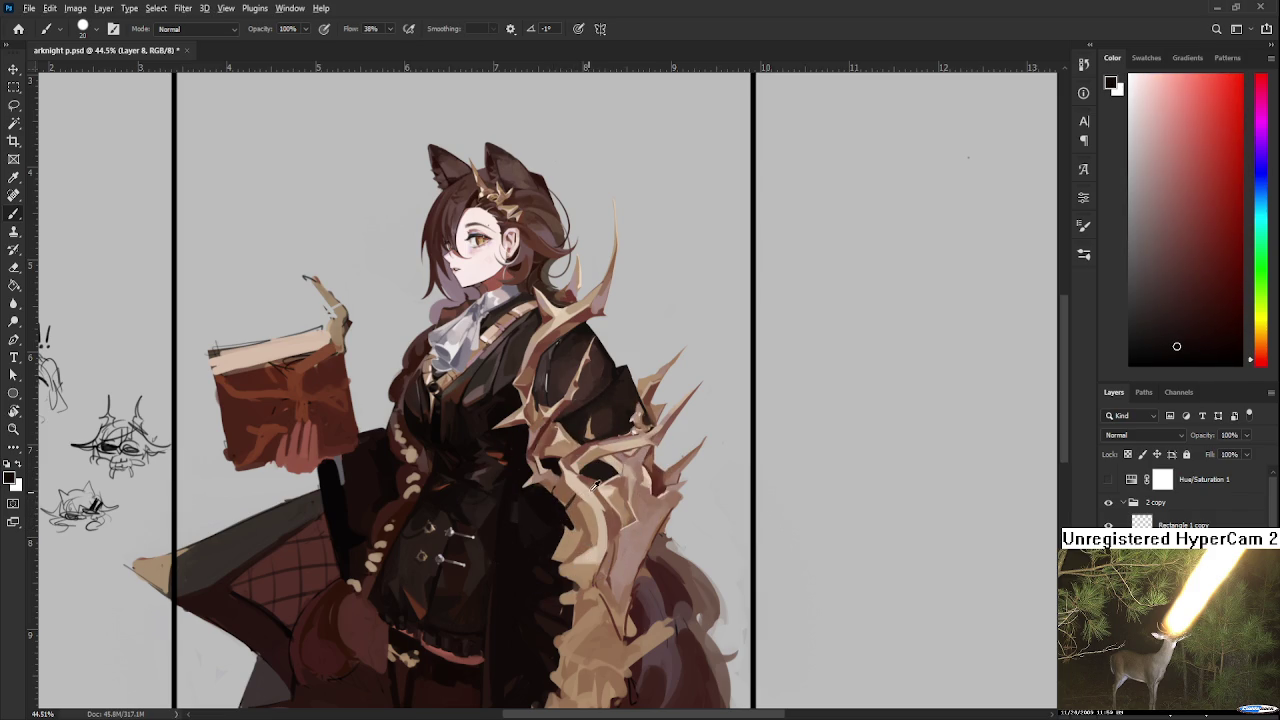
{"action": "left_click", "coordinate": [573, 500], "text": "alt"}
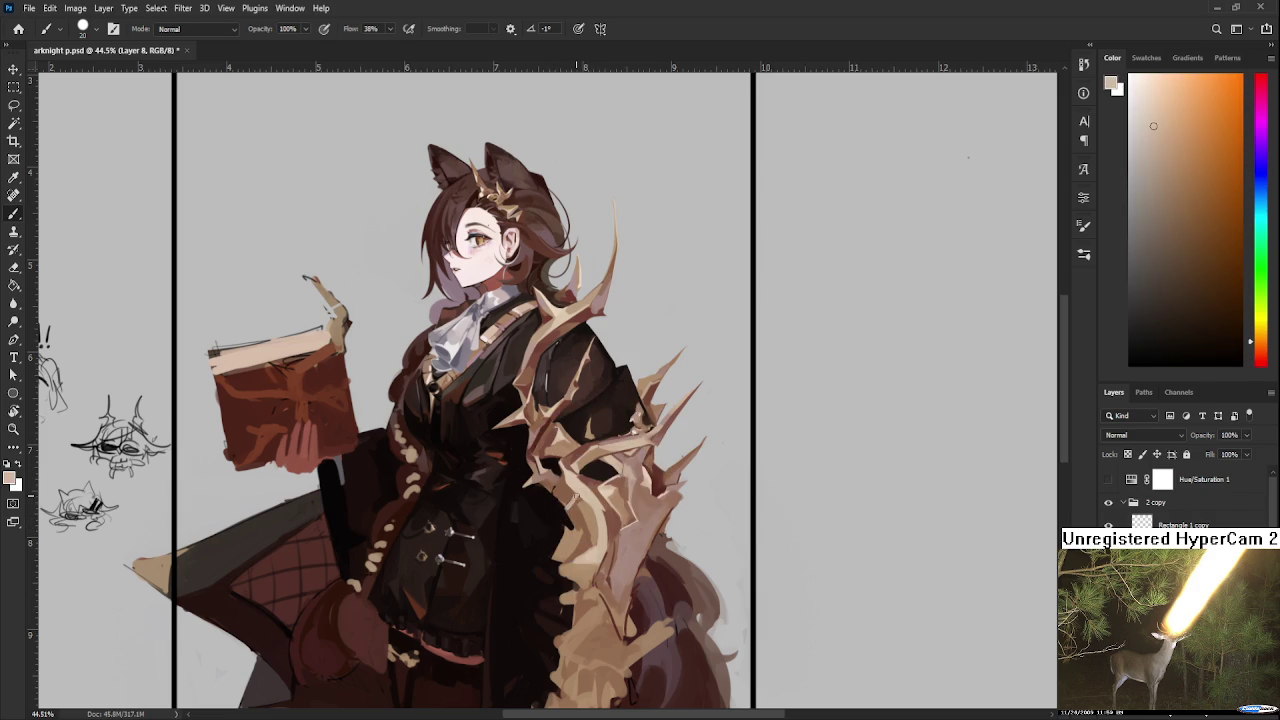
{"action": "left_click", "coordinate": [574, 502], "text": "alt"}
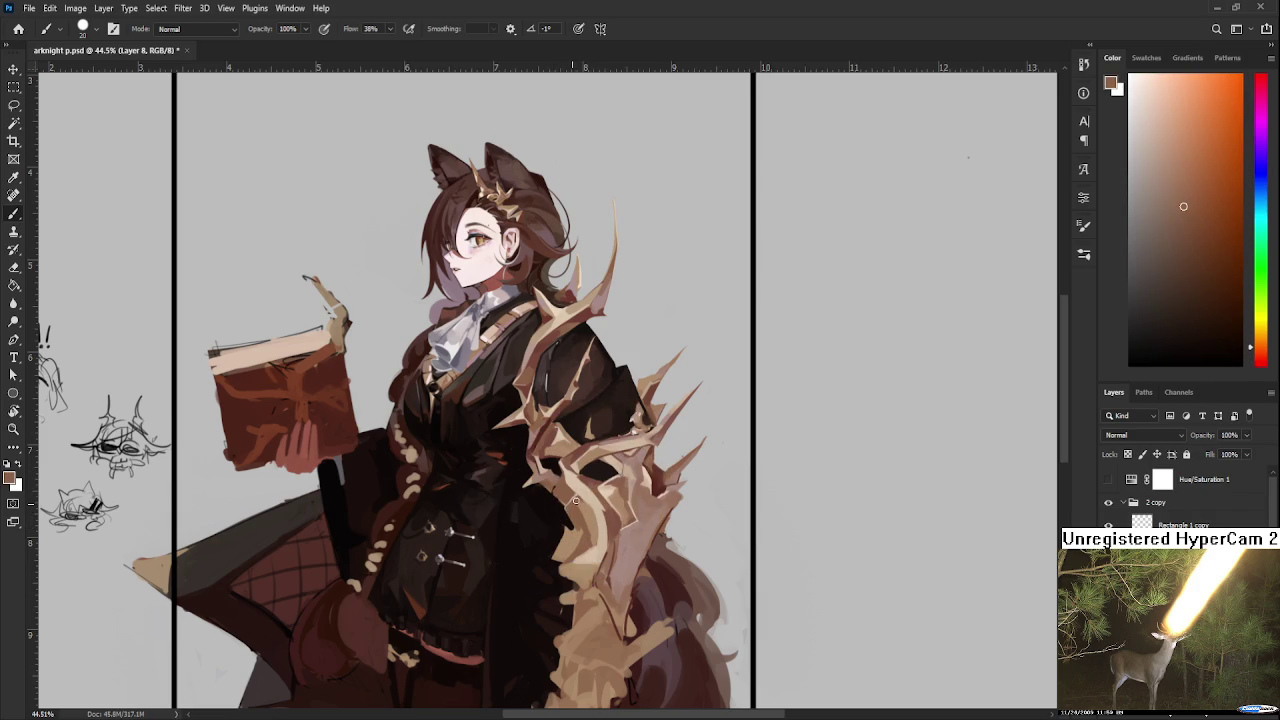
{"action": "left_click_drag", "start_coordinate": [596, 486], "coordinate": [620, 527]}
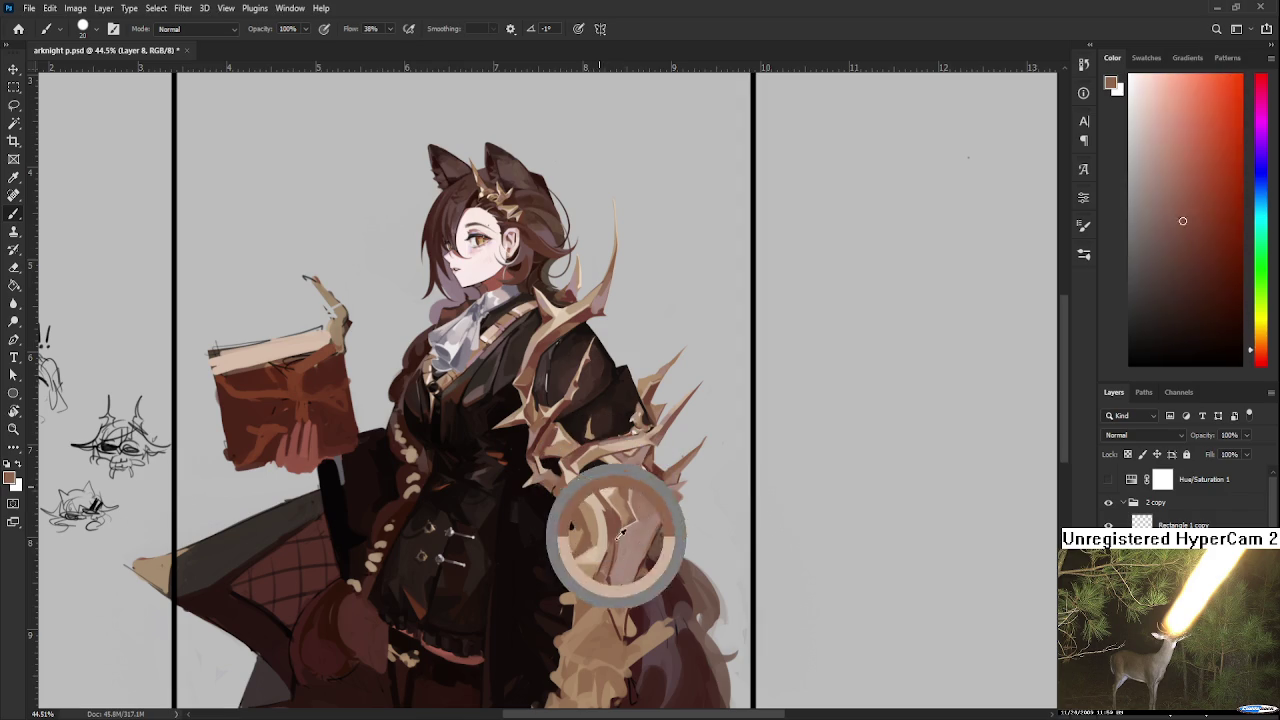
{"action": "left_click_drag", "start_coordinate": [543, 457], "coordinate": [570, 465]}
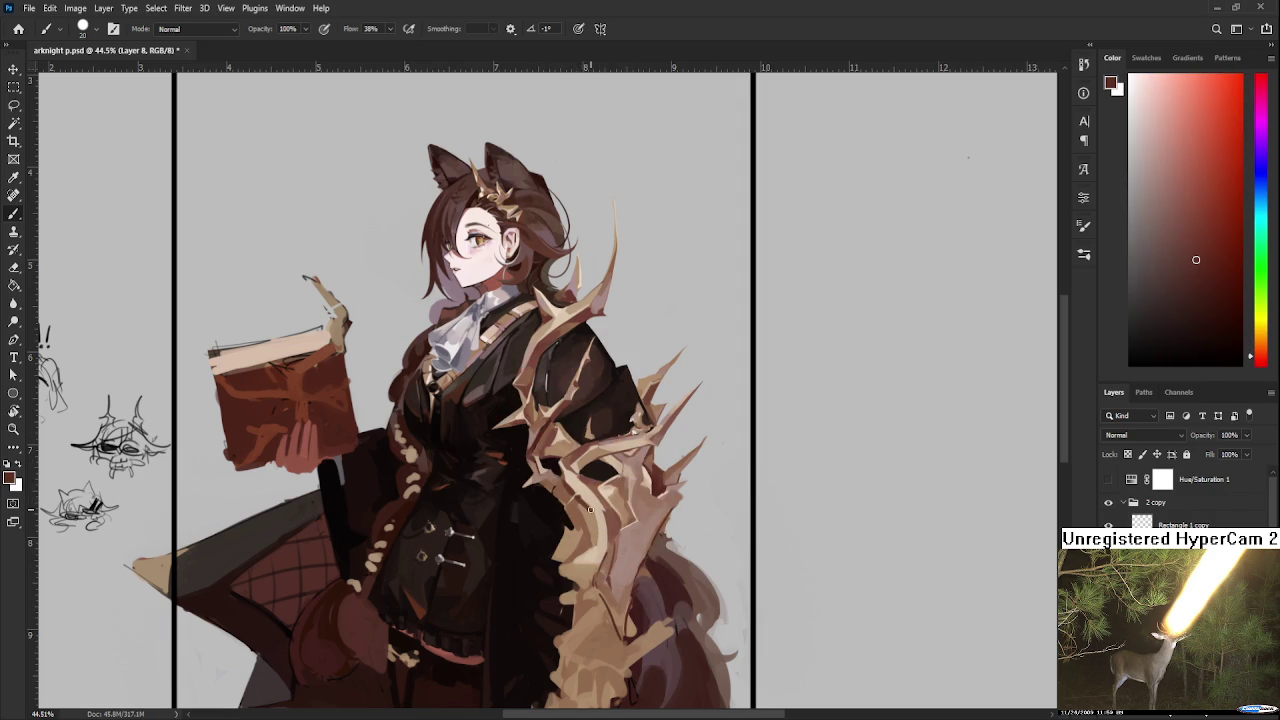
Step: Add tan and darker brown shadow strokes to the lower thorn growth beside the coat
{"action": "left_click", "coordinate": [598, 508], "text": "alt"}
{"action": "left_click", "coordinate": [595, 510], "text": "alt"}
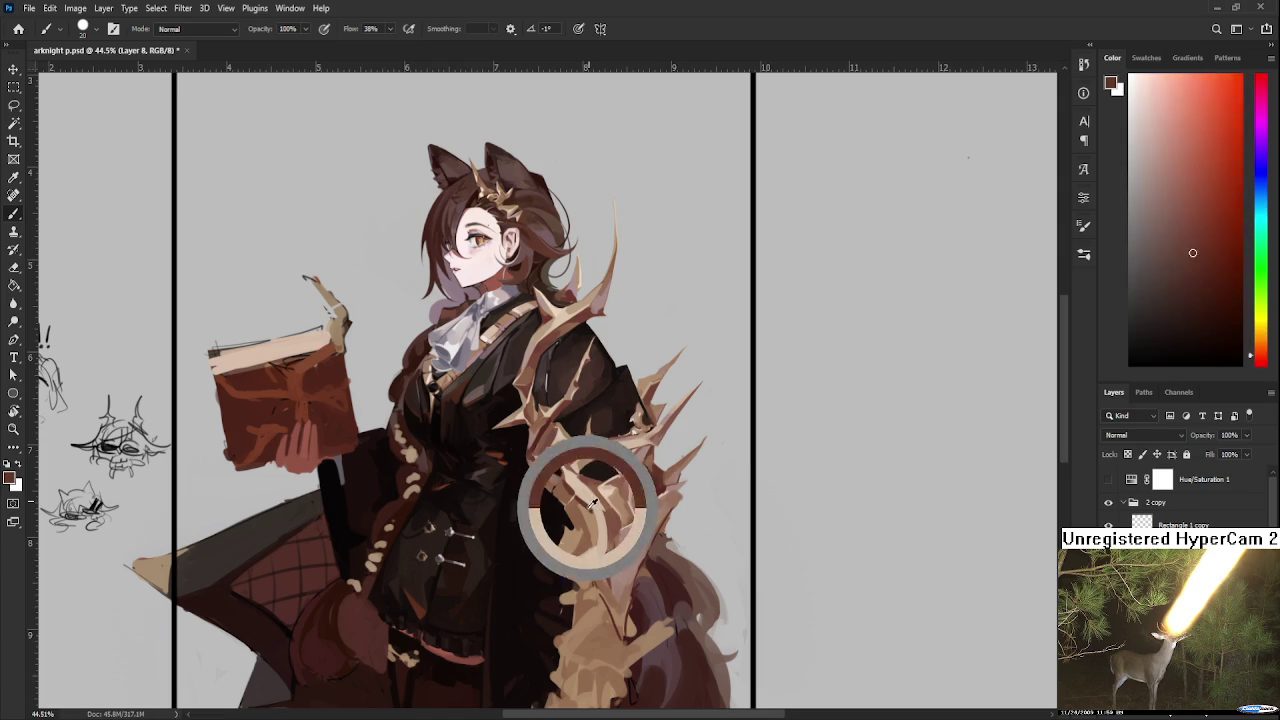
{"action": "left_click", "coordinate": [592, 513], "text": "alt"}
{"action": "left_click", "coordinate": [589, 520], "text": "alt"}
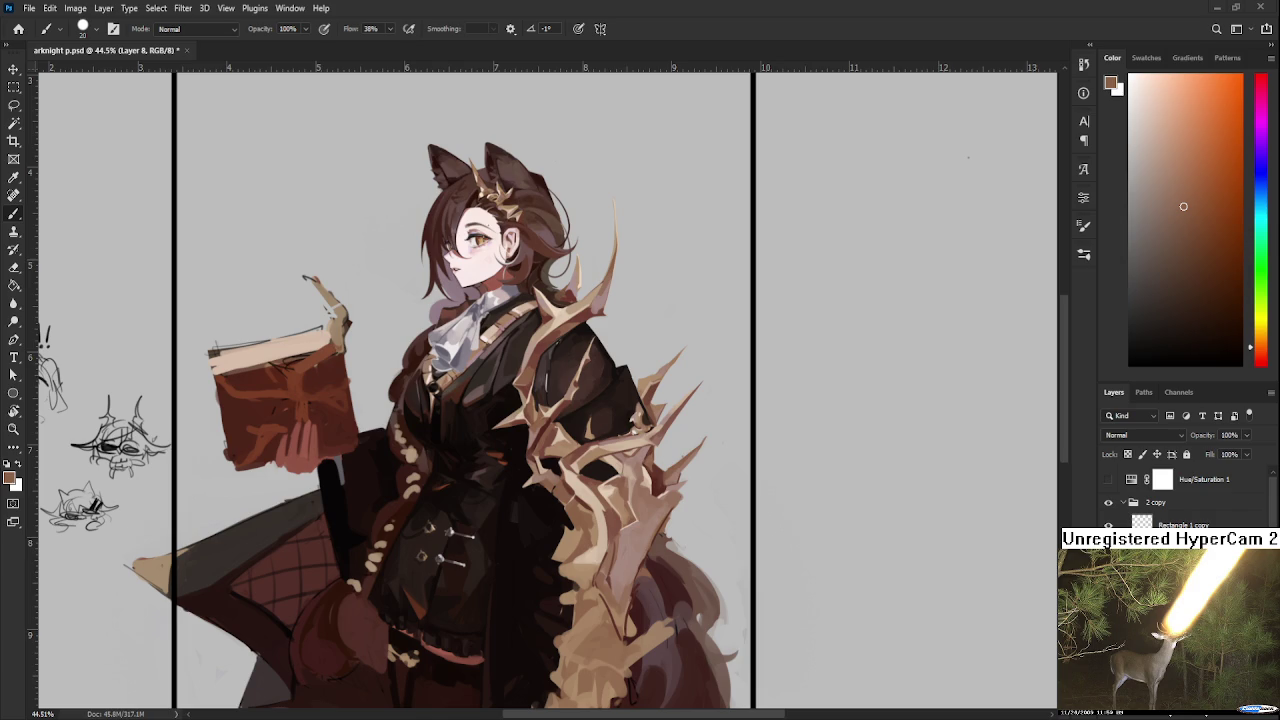
{"action": "left_click", "coordinate": [607, 559], "text": "alt"}
Step: At brush size 9, paint light tan and darker reddish-brown shading near the tail fur
{"action": "key", "text": "bracketleft"}
{"action": "key", "text": "bracketleft"}
{"action": "left_click", "coordinate": [602, 552], "text": "alt"}
{"action": "left_click_drag", "start_coordinate": [602, 552], "coordinate": [593, 575]}
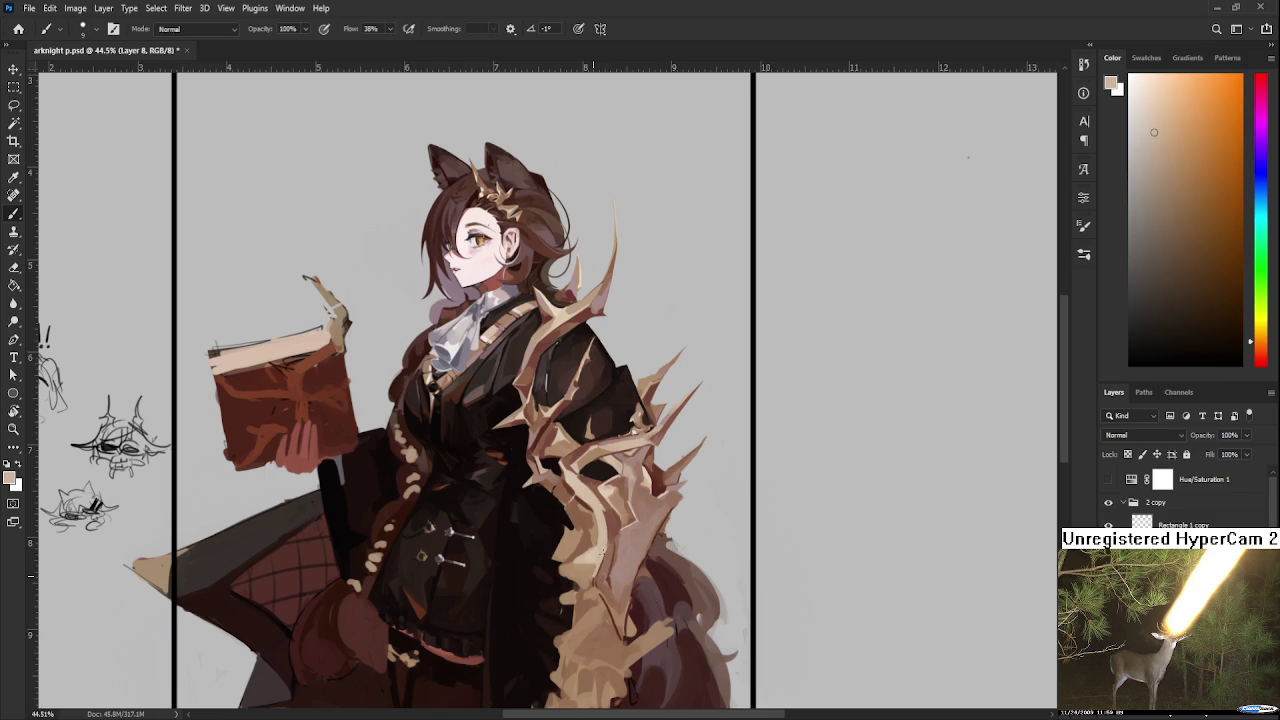
{"action": "left_click", "coordinate": [593, 575], "text": "alt"}
{"action": "left_click", "coordinate": [599, 562], "text": "alt"}
{"action": "left_click", "coordinate": [597, 568], "text": "alt"}
{"action": "left_click", "coordinate": [598, 583], "text": "alt"}
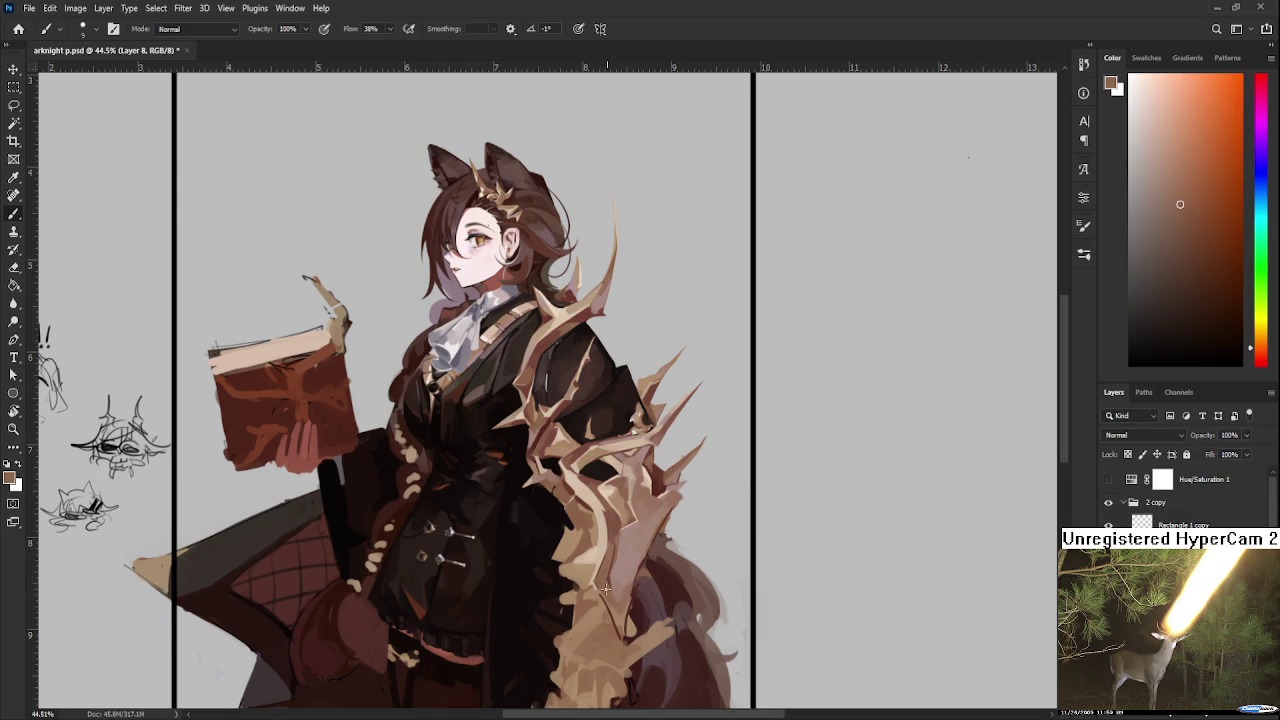
Step: With a larger brush, paint lighter tan tones over the lower thorn branches
{"action": "left_click", "coordinate": [631, 551], "text": "alt"}
{"action": "left_click", "coordinate": [612, 530], "text": "alt"}
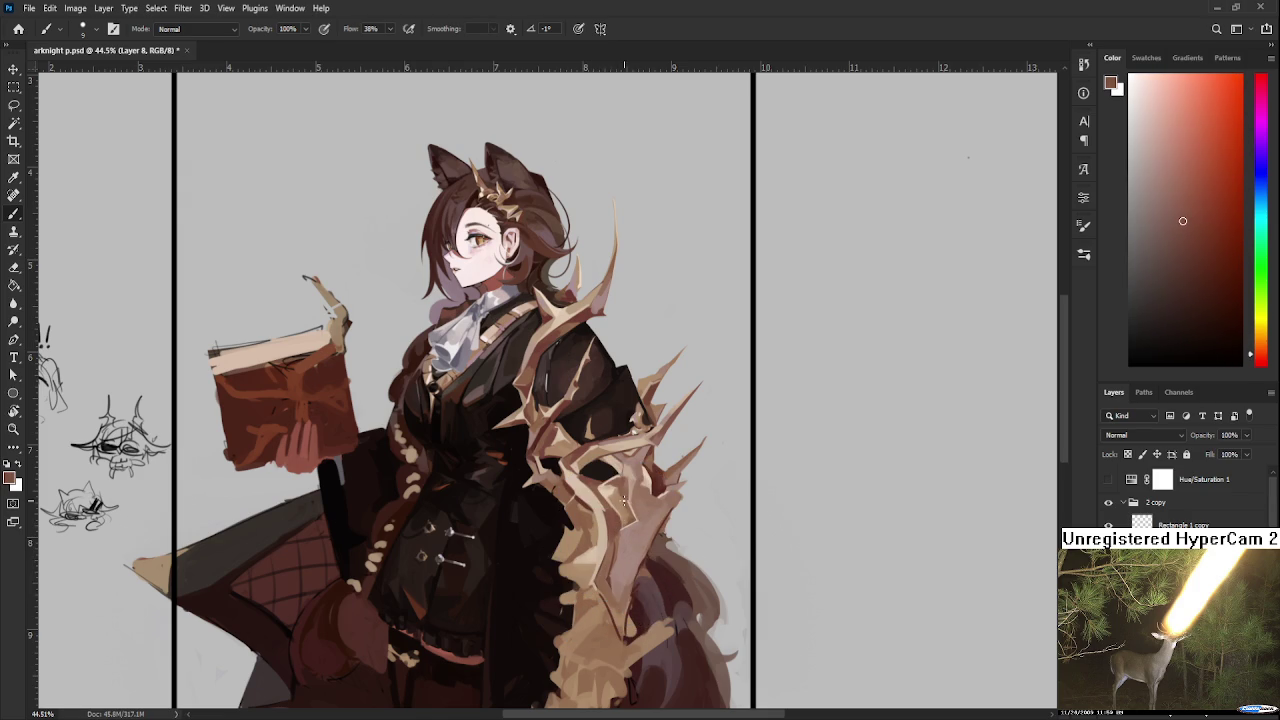
{"action": "key", "text": "bracketright"}
{"action": "key", "text": "bracketright"}
{"action": "key", "text": "bracketright"}
{"action": "left_click", "coordinate": [633, 536], "text": "alt"}
{"action": "left_click", "coordinate": [636, 530], "text": "alt"}
{"action": "left_click", "coordinate": [620, 578], "text": "alt"}
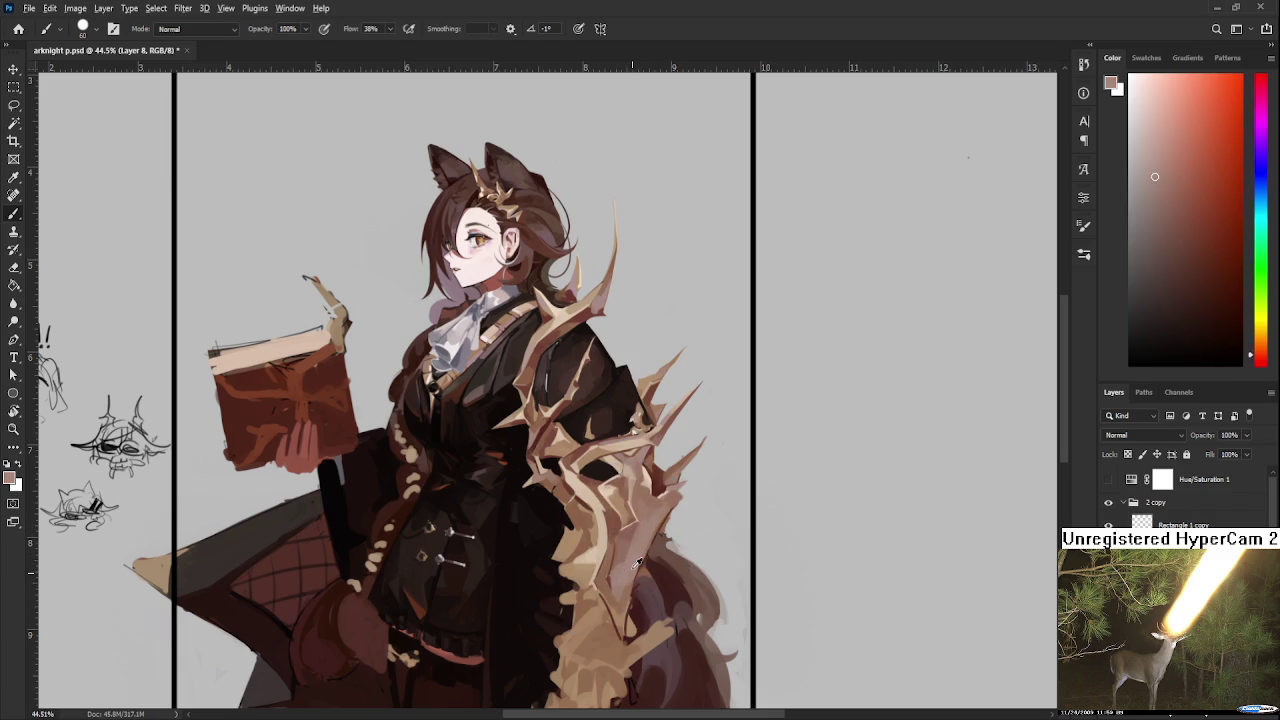
{"action": "left_click", "coordinate": [633, 553], "text": "alt"}
{"action": "scroll", "coordinate": [650, 525], "scroll_direction": "down", "scroll_amount": 1}
Step: Detail the thorn spikes with a smaller brush in orange tan, darker brown and light peach
{"action": "left_click_drag", "start_coordinate": [628, 471], "coordinate": [610, 465]}
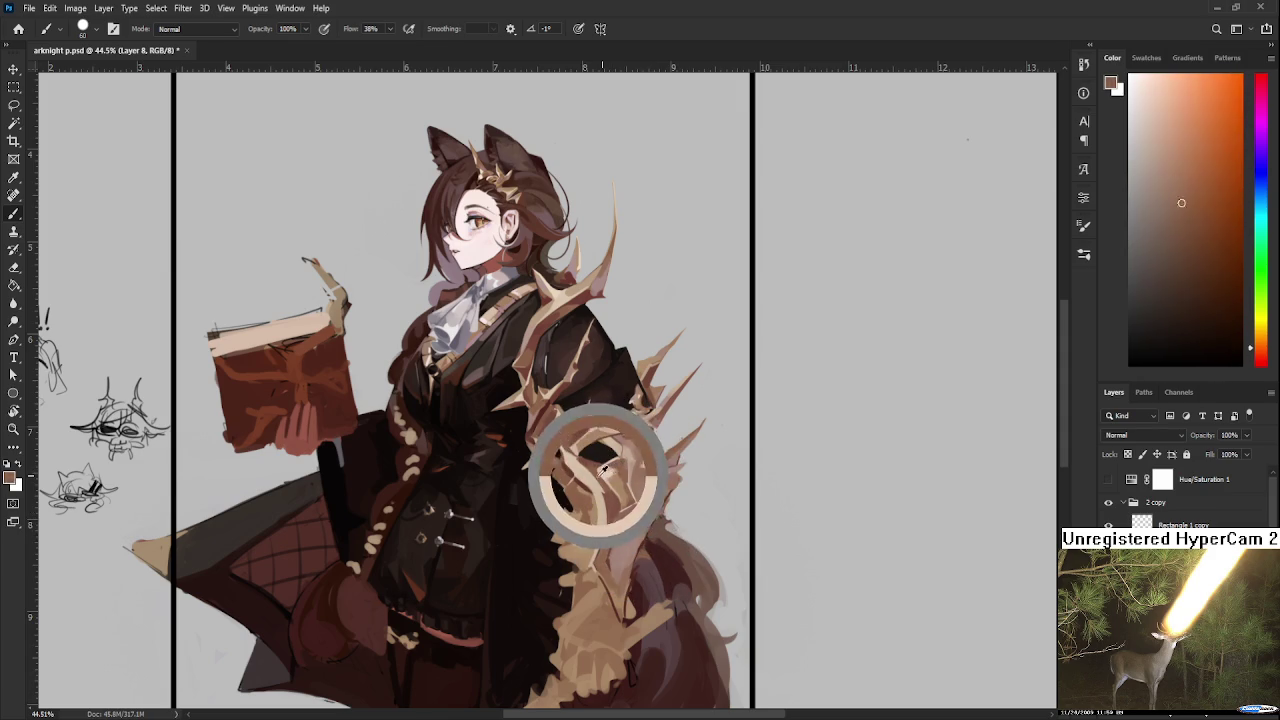
{"action": "left_click", "coordinate": [607, 466], "text": "alt"}
{"action": "left_click_drag", "start_coordinate": [607, 466], "coordinate": [600, 462]}
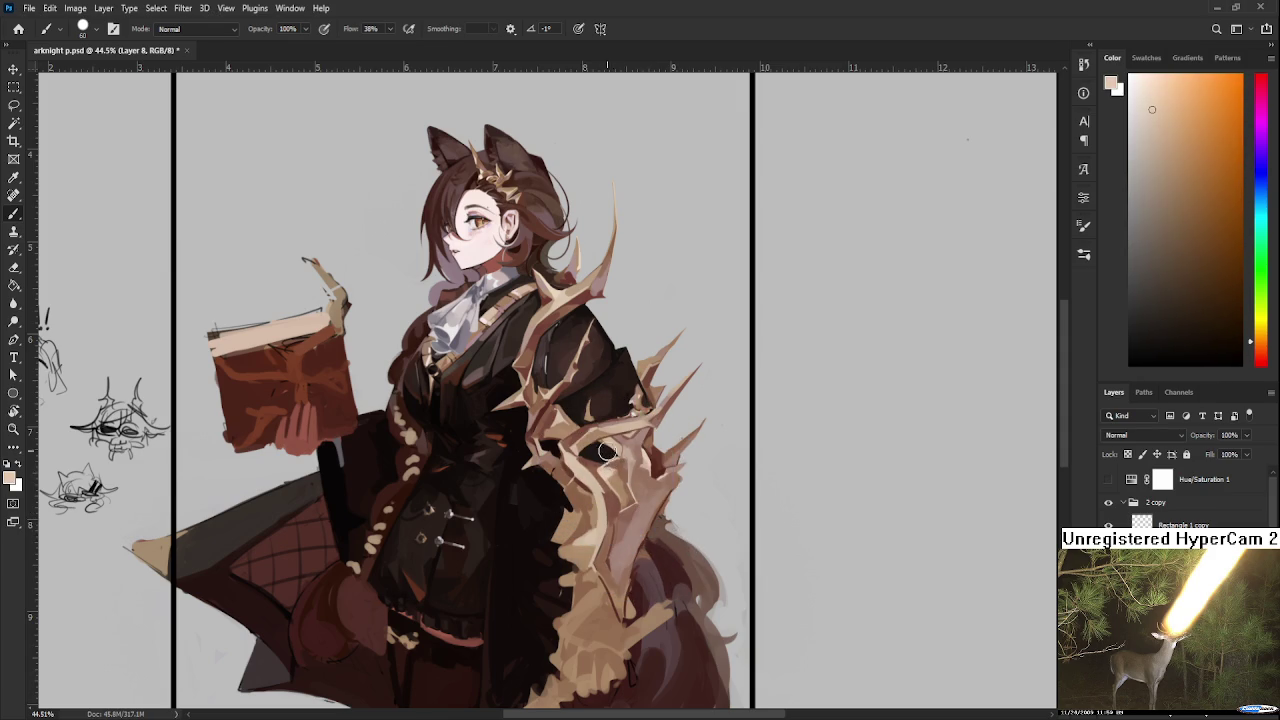
{"action": "key", "text": "bracketleft"}
{"action": "key", "text": "bracketleft"}
{"action": "left_click", "coordinate": [594, 468], "text": "alt"}
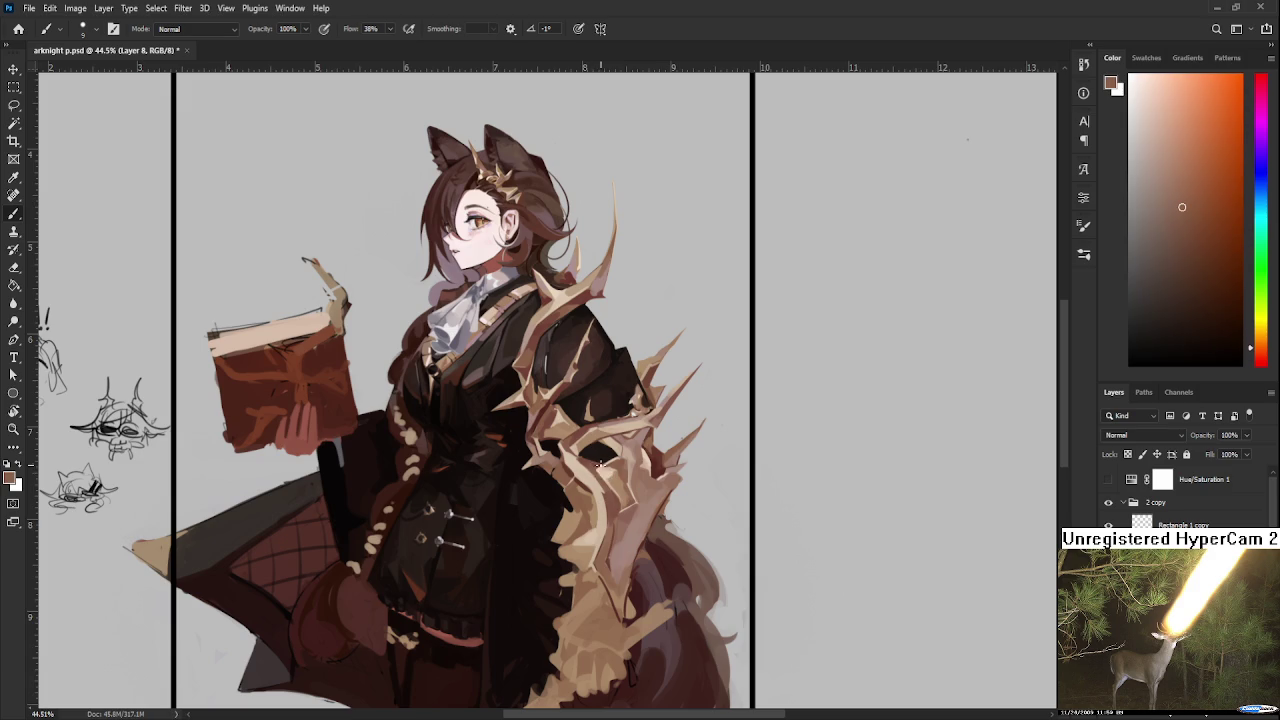
{"action": "left_click_drag", "start_coordinate": [600, 470], "coordinate": [580, 456]}
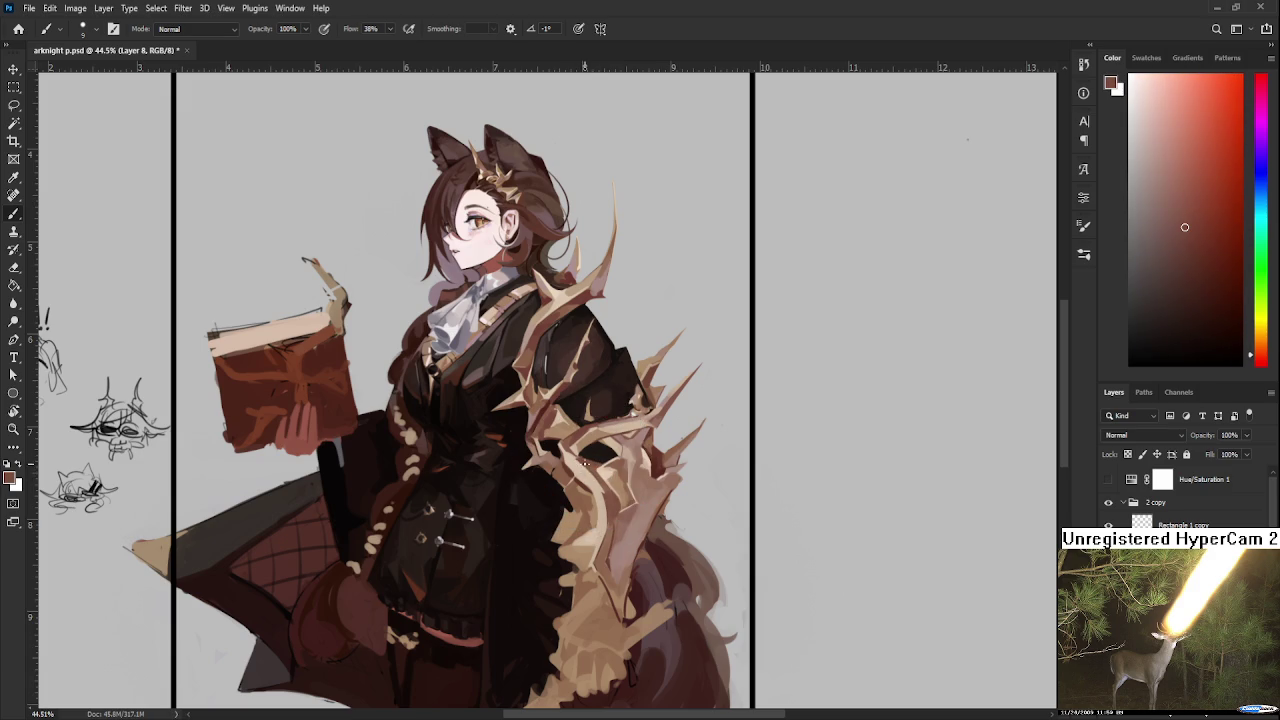
{"action": "left_click", "coordinate": [580, 483], "text": "alt"}
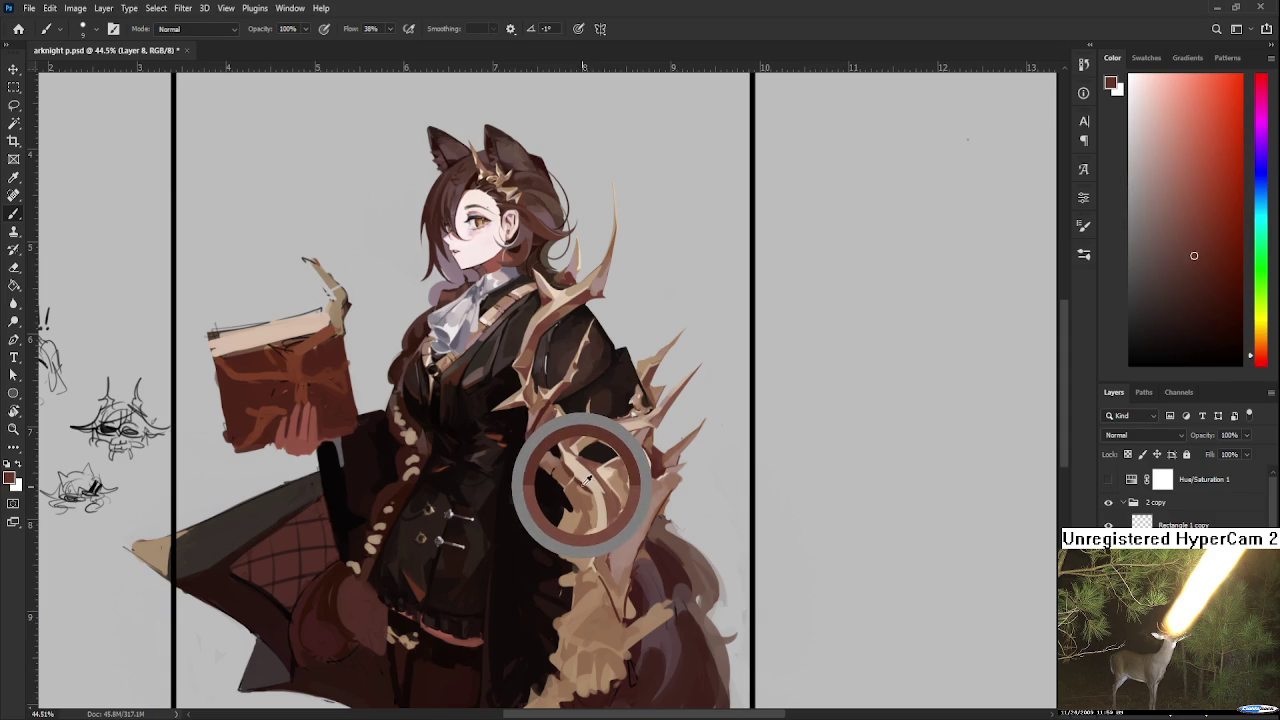
{"action": "left_click_drag", "start_coordinate": [586, 480], "coordinate": [590, 495]}
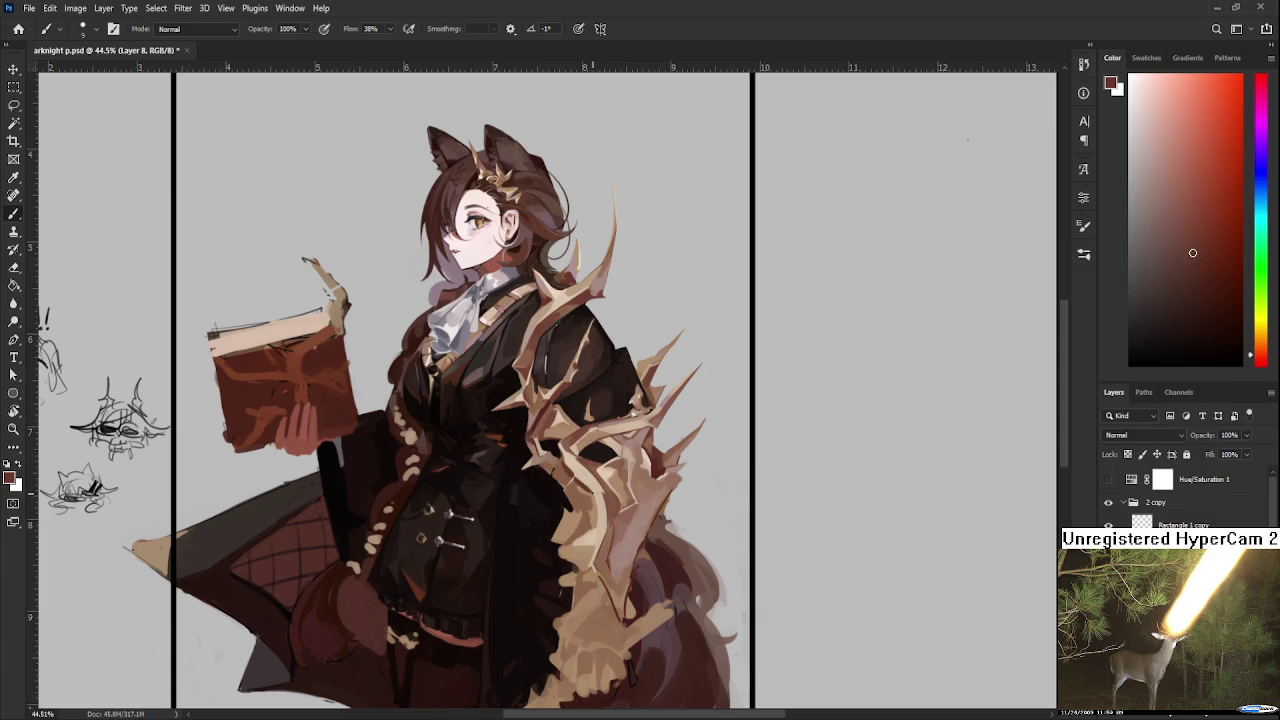
{"action": "left_click", "coordinate": [600, 510], "text": "alt"}
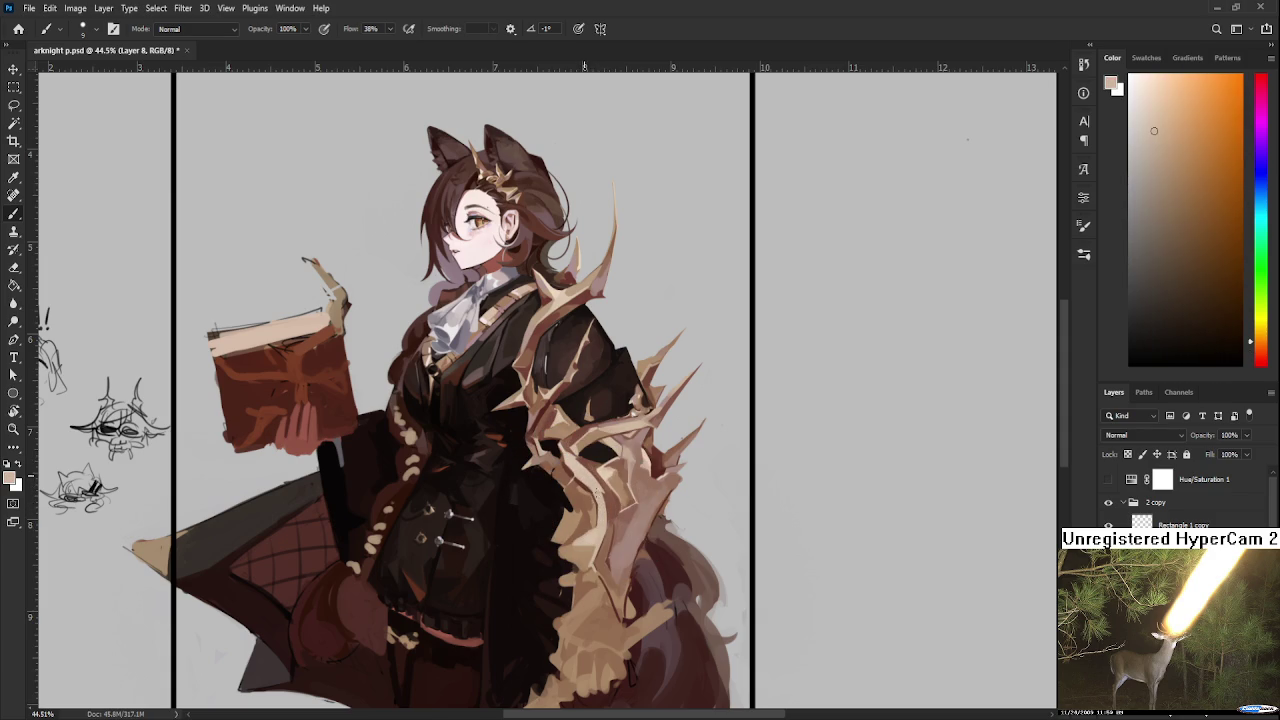
Step: With a much larger brush, block in varied tan tones across the thorn cluster
{"action": "left_click", "coordinate": [618, 470], "text": "alt"}
{"action": "key", "text": "bracketright"}
{"action": "key", "text": "bracketright"}
{"action": "key", "text": "bracketright"}
{"action": "left_click", "coordinate": [588, 470], "text": "alt"}
{"action": "left_click", "coordinate": [572, 466], "text": "alt"}
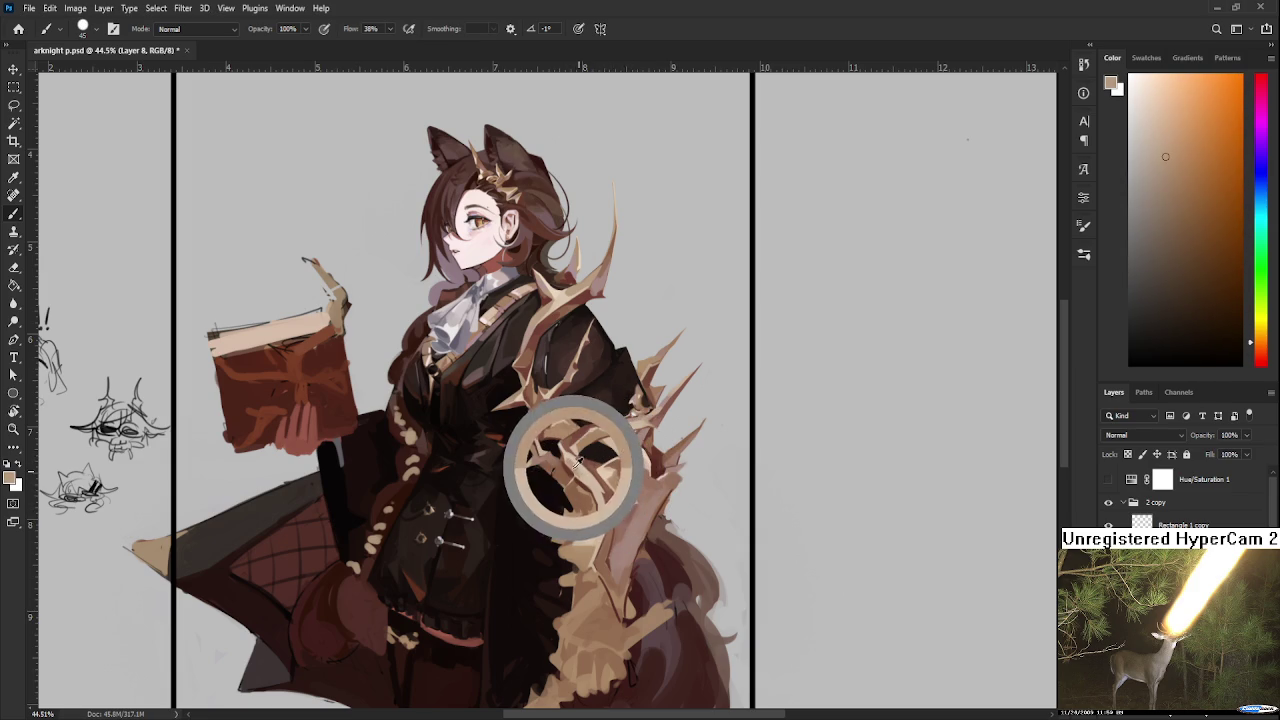
{"action": "left_click", "coordinate": [566, 452], "text": "alt"}
{"action": "left_click", "coordinate": [579, 472], "text": "alt"}
{"action": "left_click", "coordinate": [593, 480], "text": "alt"}
{"action": "left_click", "coordinate": [587, 474], "text": "alt"}
{"action": "left_click", "coordinate": [581, 470], "text": "alt"}
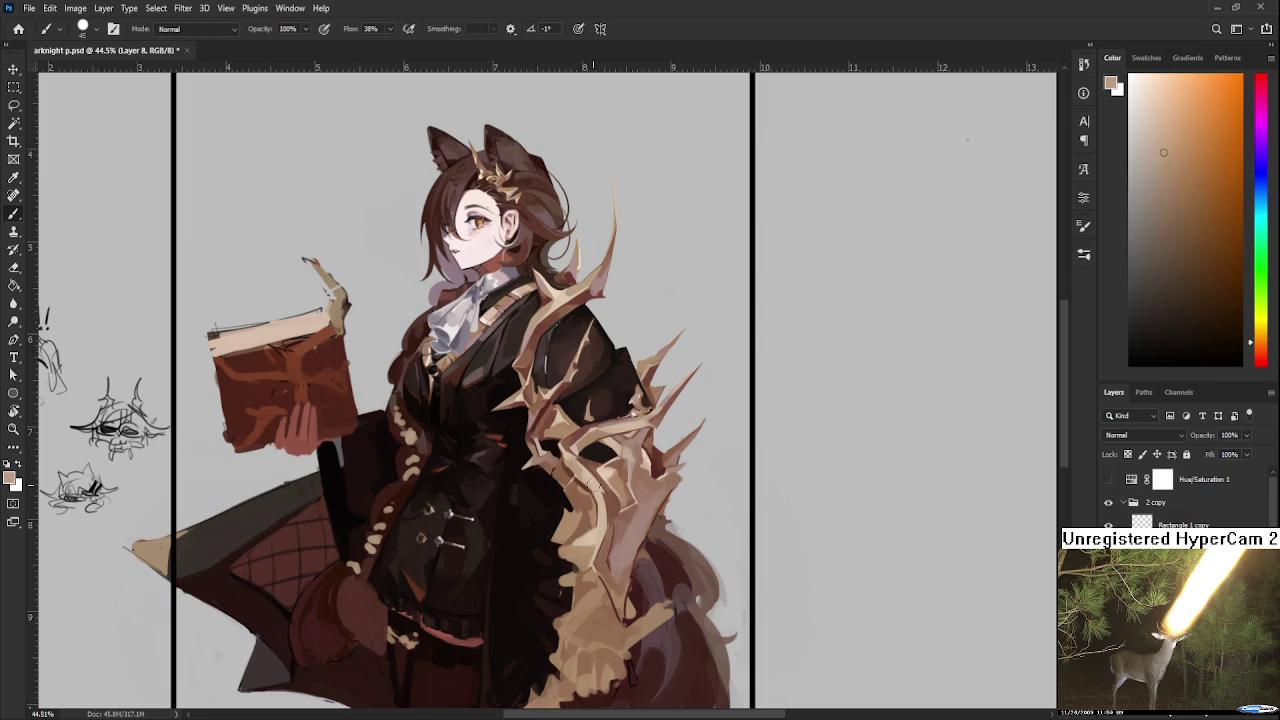
{"action": "left_click", "coordinate": [576, 470], "text": "alt"}
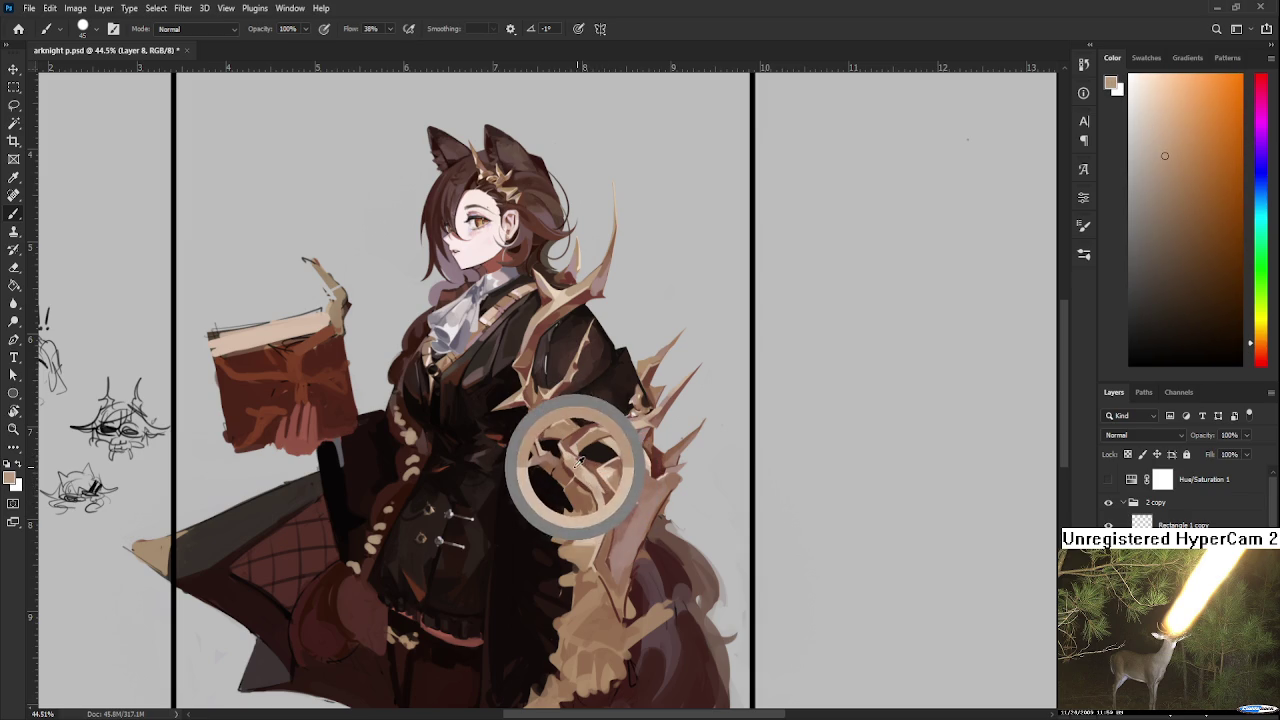
{"action": "left_click", "coordinate": [569, 466], "text": "alt"}
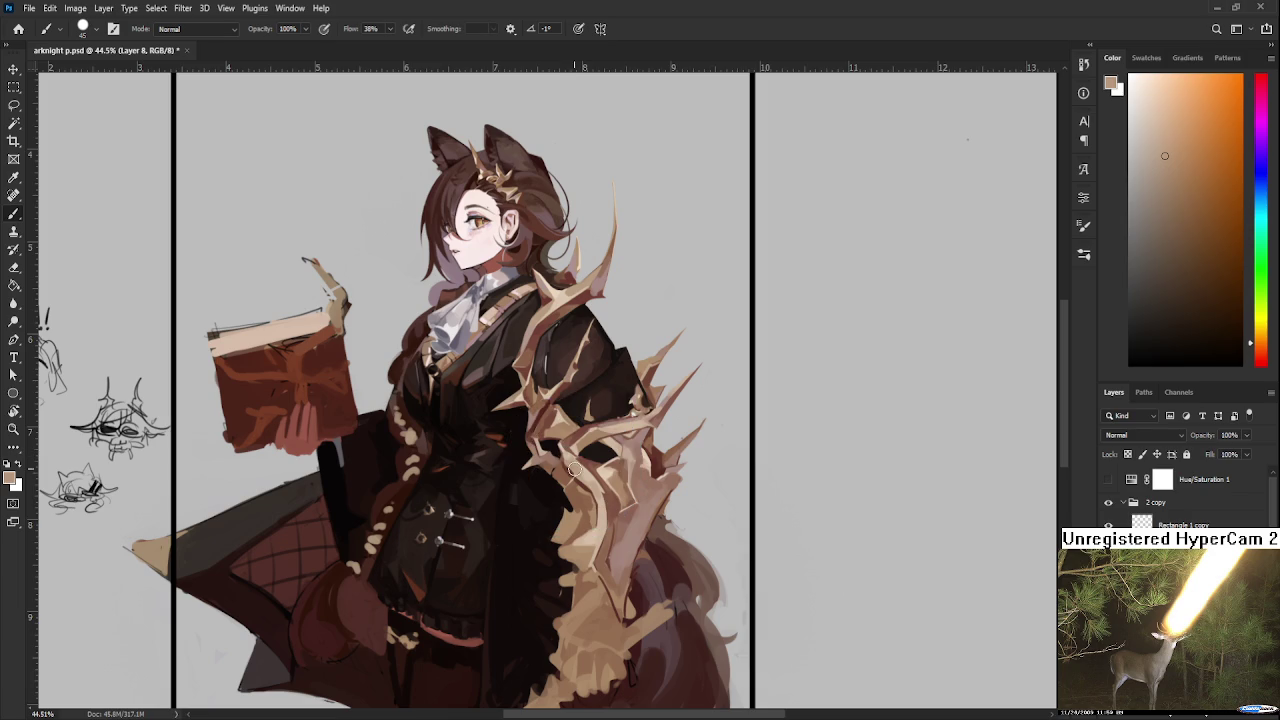
Step: Add lighter tan and light beige highlights to the thorn branches
{"action": "left_click", "coordinate": [599, 533], "text": "alt"}
{"action": "left_click", "coordinate": [593, 522], "text": "alt"}
{"action": "left_click", "coordinate": [575, 483], "text": "alt"}
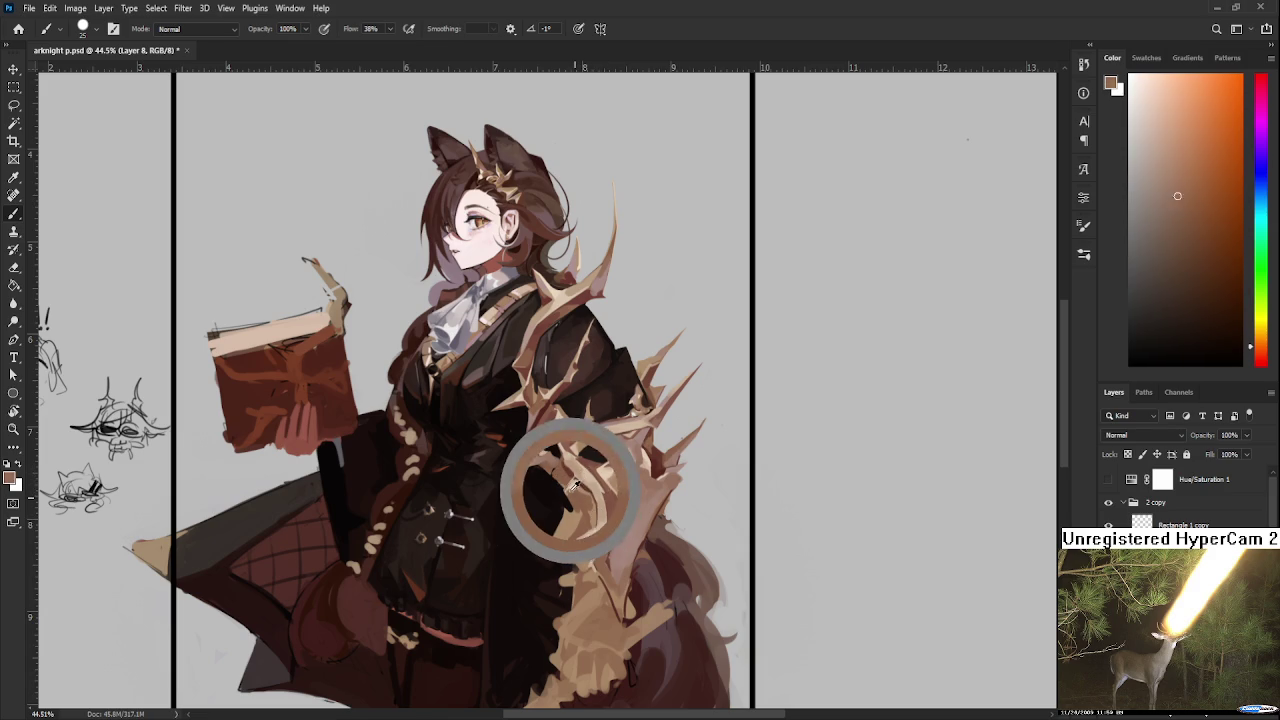
{"action": "left_click", "coordinate": [574, 497], "text": "alt"}
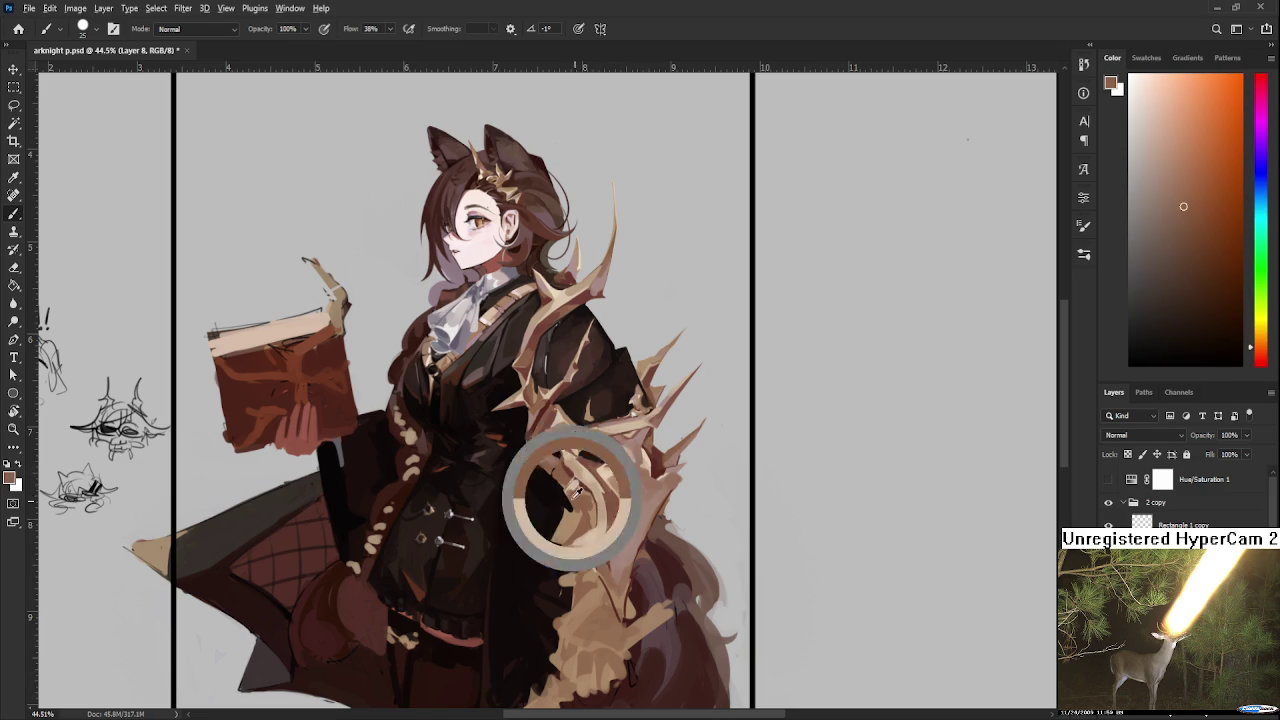
{"action": "left_click", "coordinate": [576, 502], "text": "alt"}
{"action": "left_click", "coordinate": [571, 490], "text": "alt"}
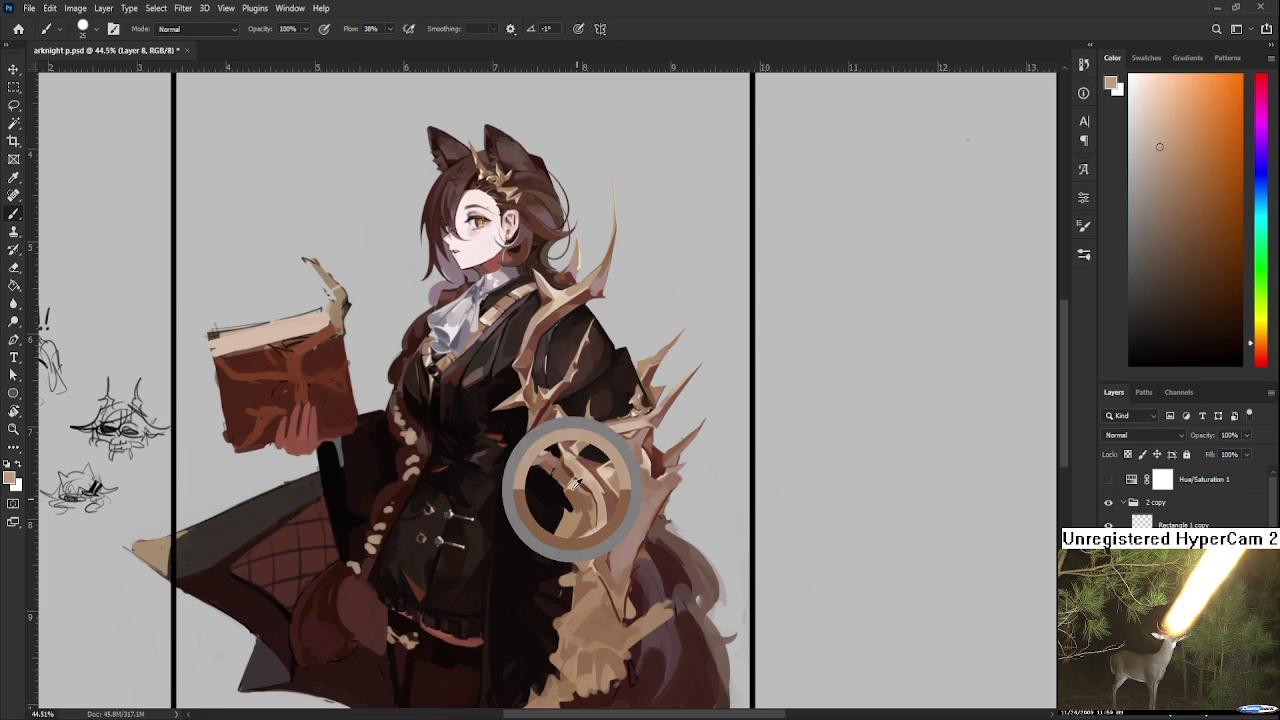
Step: Refine the beige lattice highlights with slightly darker beige variations
{"action": "left_click", "coordinate": [576, 498], "text": "alt"}
{"action": "left_click", "coordinate": [571, 489], "text": "alt"}
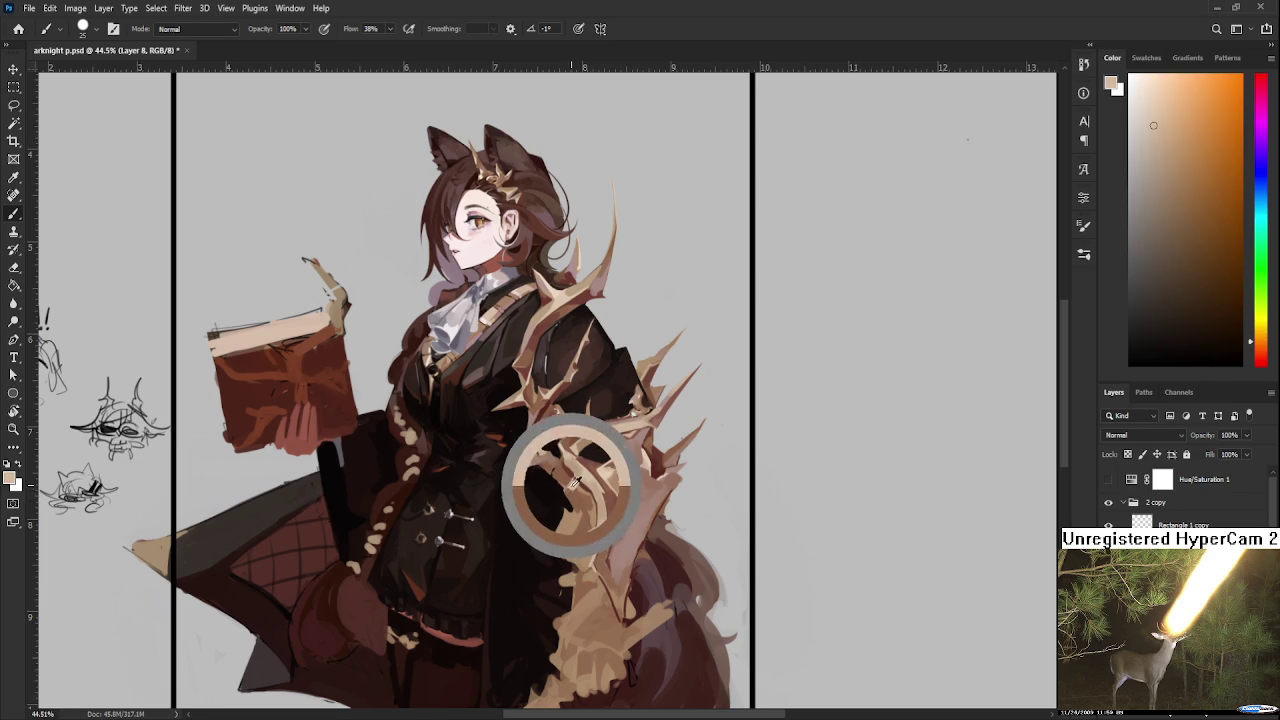
{"action": "left_click", "coordinate": [578, 502], "text": "alt"}
{"action": "left_click", "coordinate": [576, 501], "text": "alt"}
{"action": "left_click", "coordinate": [576, 501], "text": "alt"}
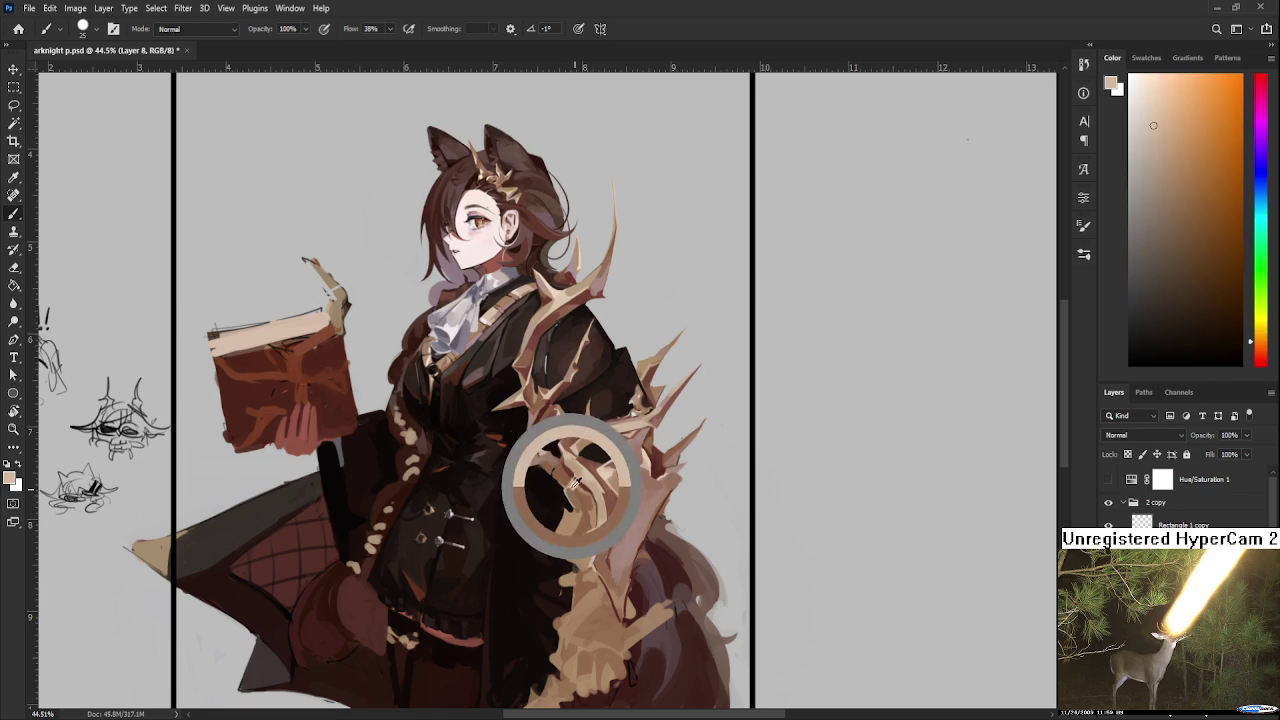
{"action": "left_click", "coordinate": [578, 500], "text": "alt"}
{"action": "left_click", "coordinate": [583, 498], "text": "alt"}
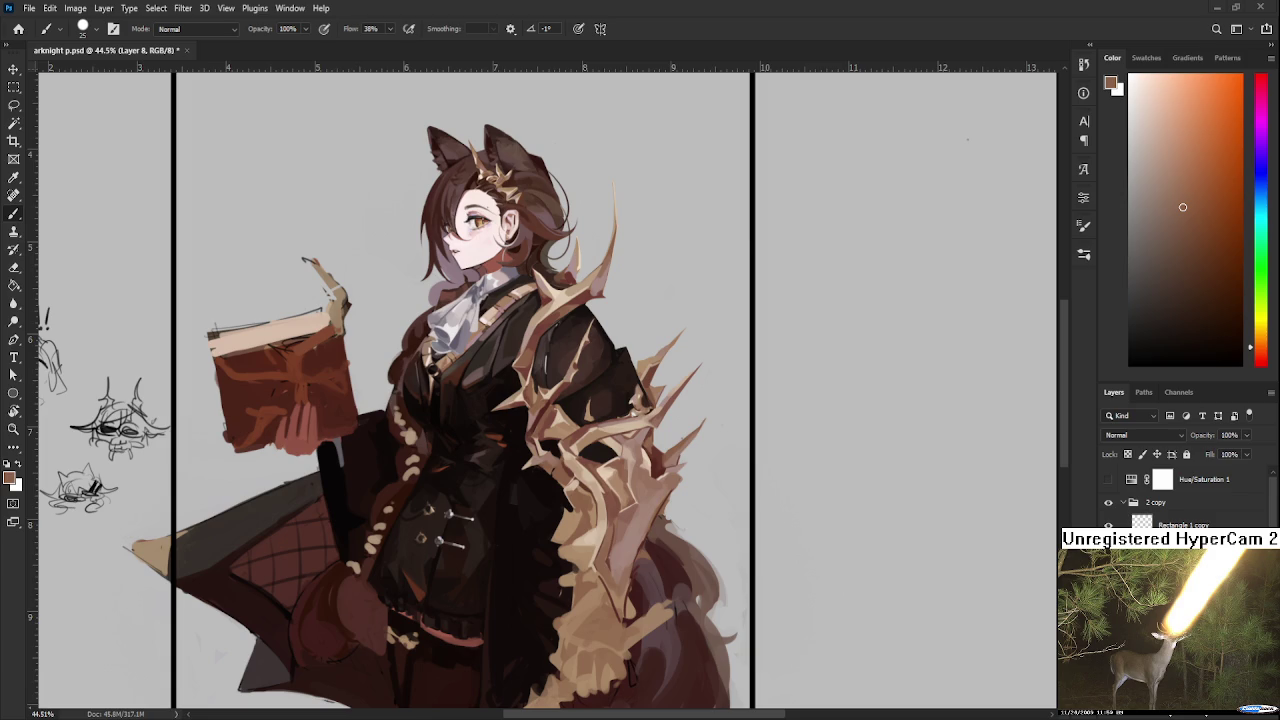
Step: Paint fine coat-to-thorn transitions with a smaller brush, adding lighter tan accents
{"action": "left_click", "coordinate": [575, 528], "text": "alt"}
{"action": "key", "text": "bracketleft"}
{"action": "key", "text": "bracketleft"}
{"action": "left_click", "coordinate": [591, 511], "text": "alt"}
{"action": "left_click_drag", "start_coordinate": [591, 511], "coordinate": [581, 493]}
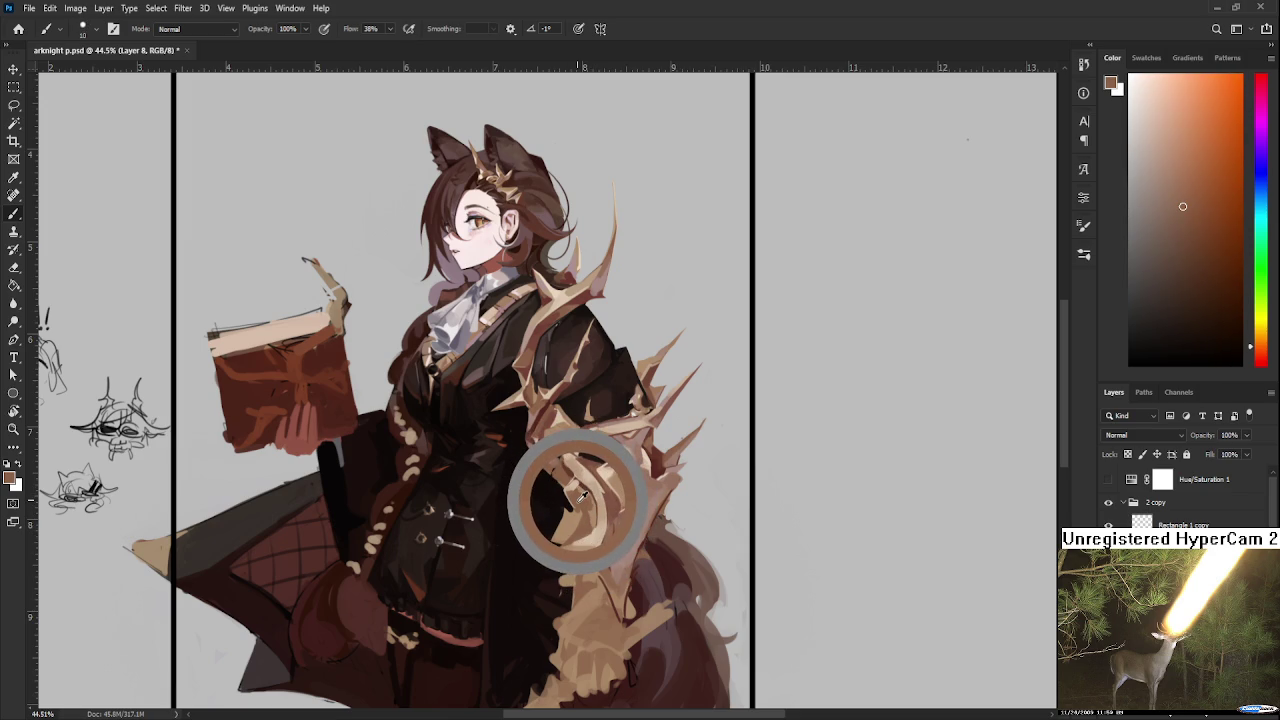
{"action": "left_click", "coordinate": [577, 484], "text": "alt"}
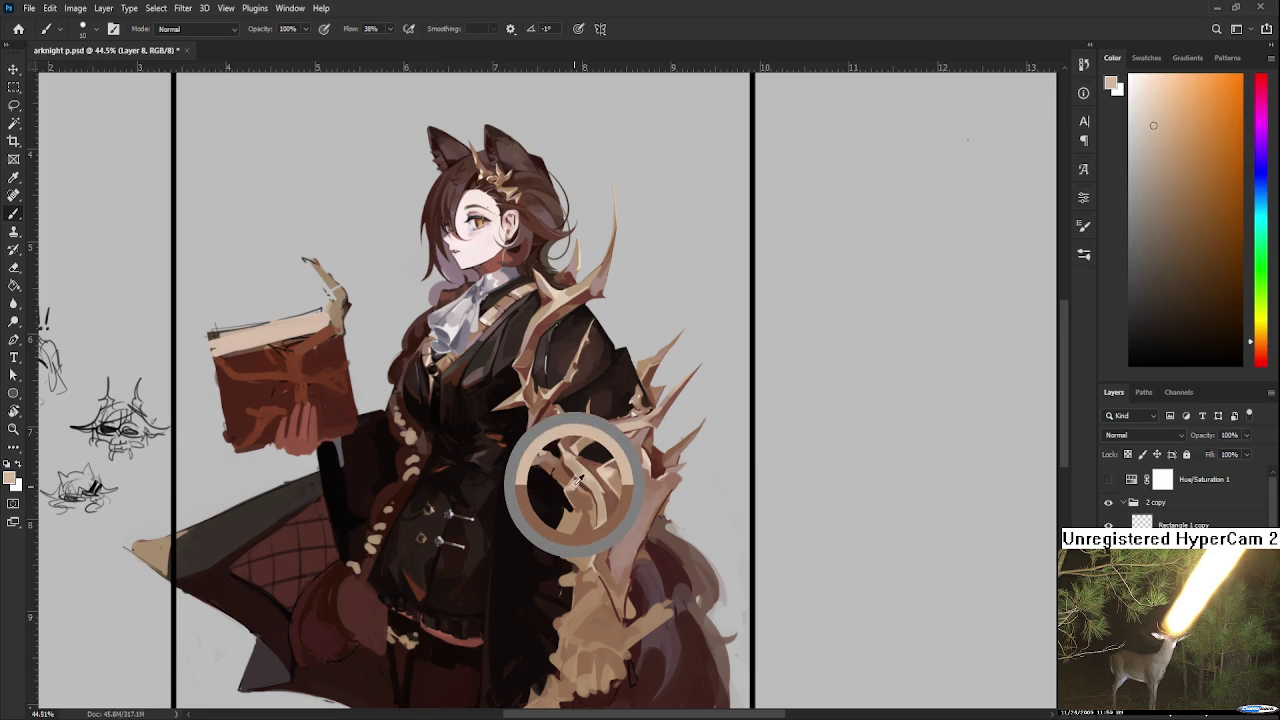
{"action": "left_click", "coordinate": [575, 484], "text": "alt"}
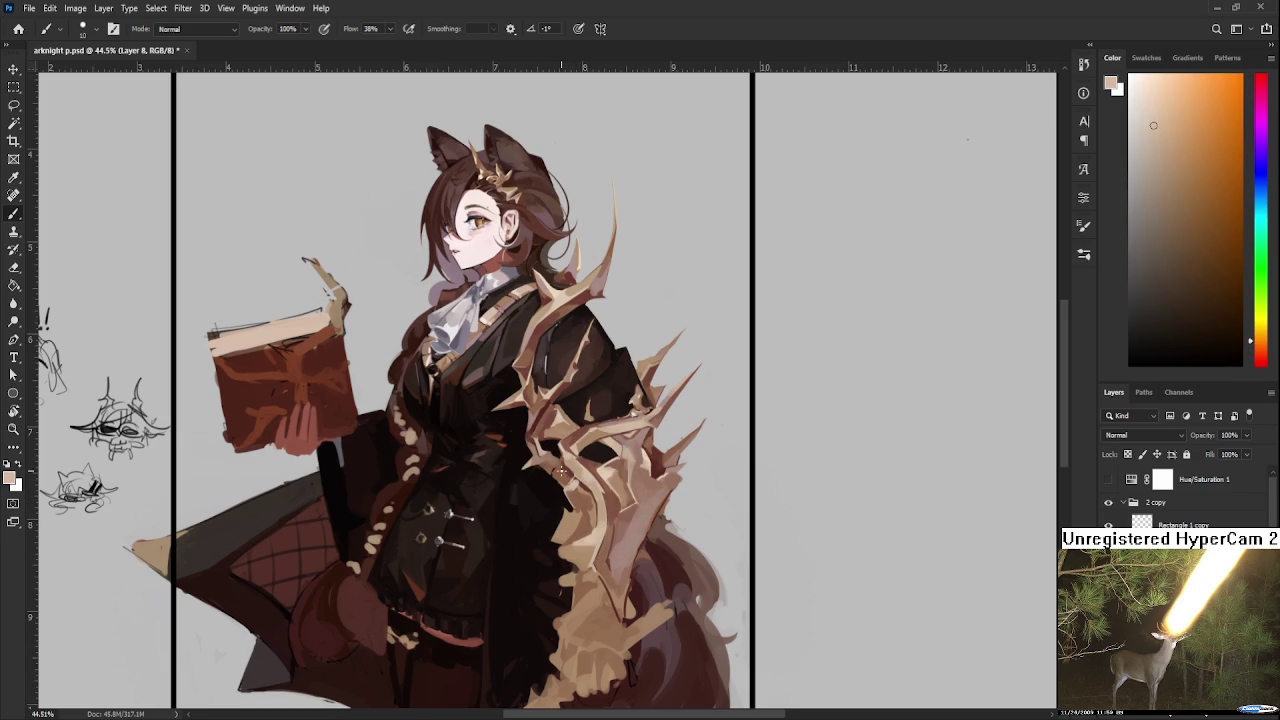
{"action": "key", "text": "bracketright"}
Step: Cut dark gaps into the lattice, alternating brown and near-black from the fur
{"action": "left_click", "coordinate": [563, 478], "text": "alt"}
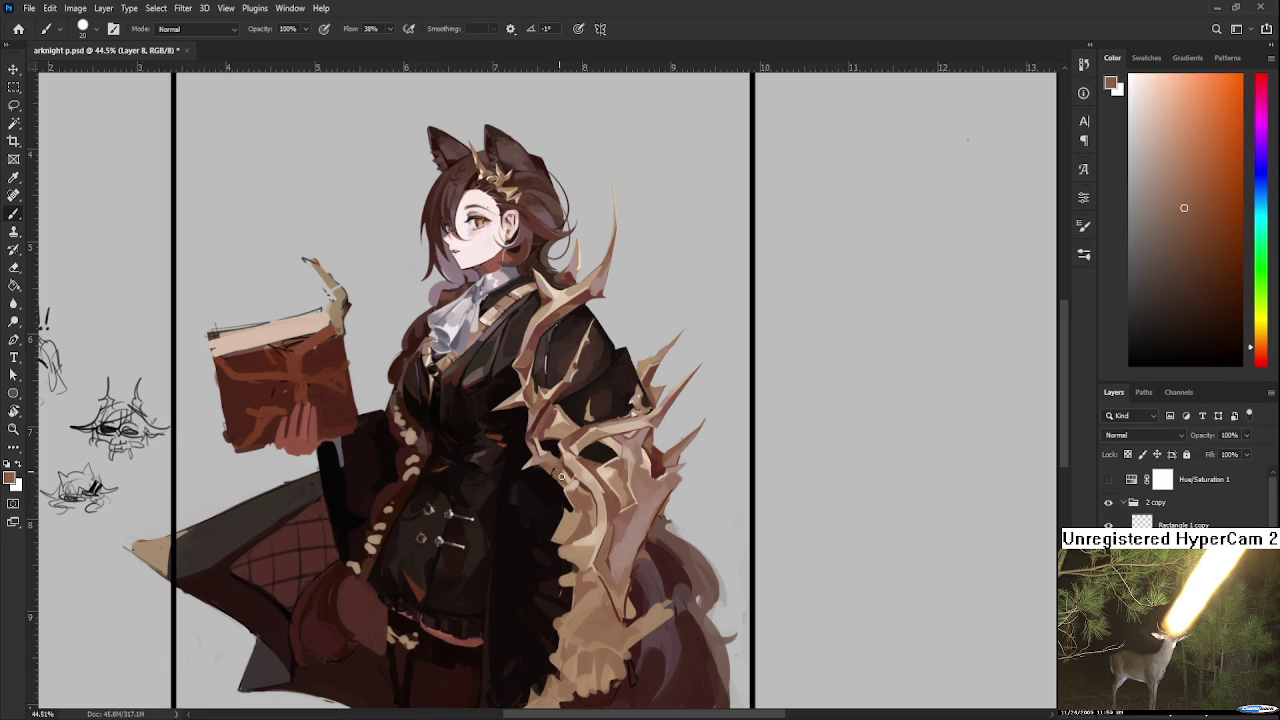
{"action": "left_click", "coordinate": [556, 472], "text": "alt"}
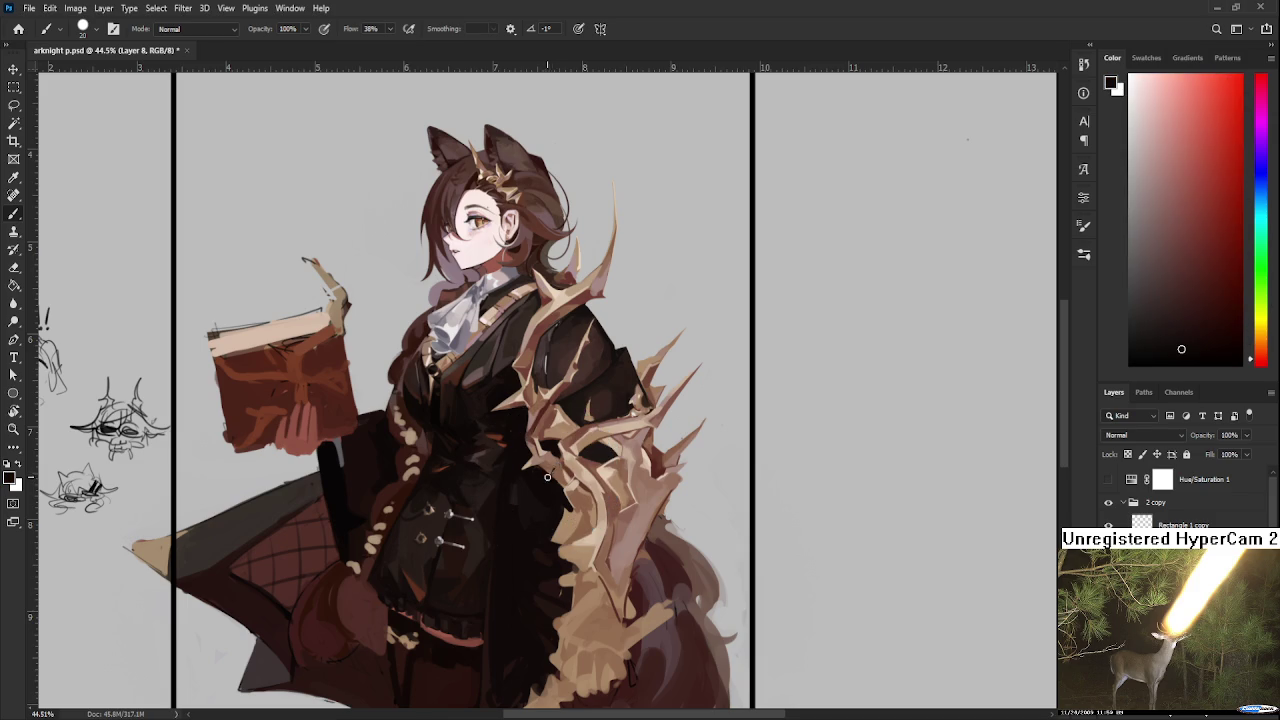
{"action": "left_click", "coordinate": [548, 471], "text": "alt"}
{"action": "left_click", "coordinate": [550, 470], "text": "alt"}
{"action": "left_click", "coordinate": [555, 470], "text": "alt"}
{"action": "left_click", "coordinate": [548, 478], "text": "alt"}
{"action": "left_click", "coordinate": [557, 472], "text": "alt"}
{"action": "left_click", "coordinate": [550, 480], "text": "alt"}
Step: Finish the near-black and brown cut-ins, then add light tan thorn highlights
{"action": "left_click", "coordinate": [544, 475], "text": "alt"}
{"action": "left_click", "coordinate": [548, 470], "text": "alt"}
{"action": "left_click", "coordinate": [550, 472], "text": "alt"}
{"action": "left_click", "coordinate": [555, 469], "text": "alt"}
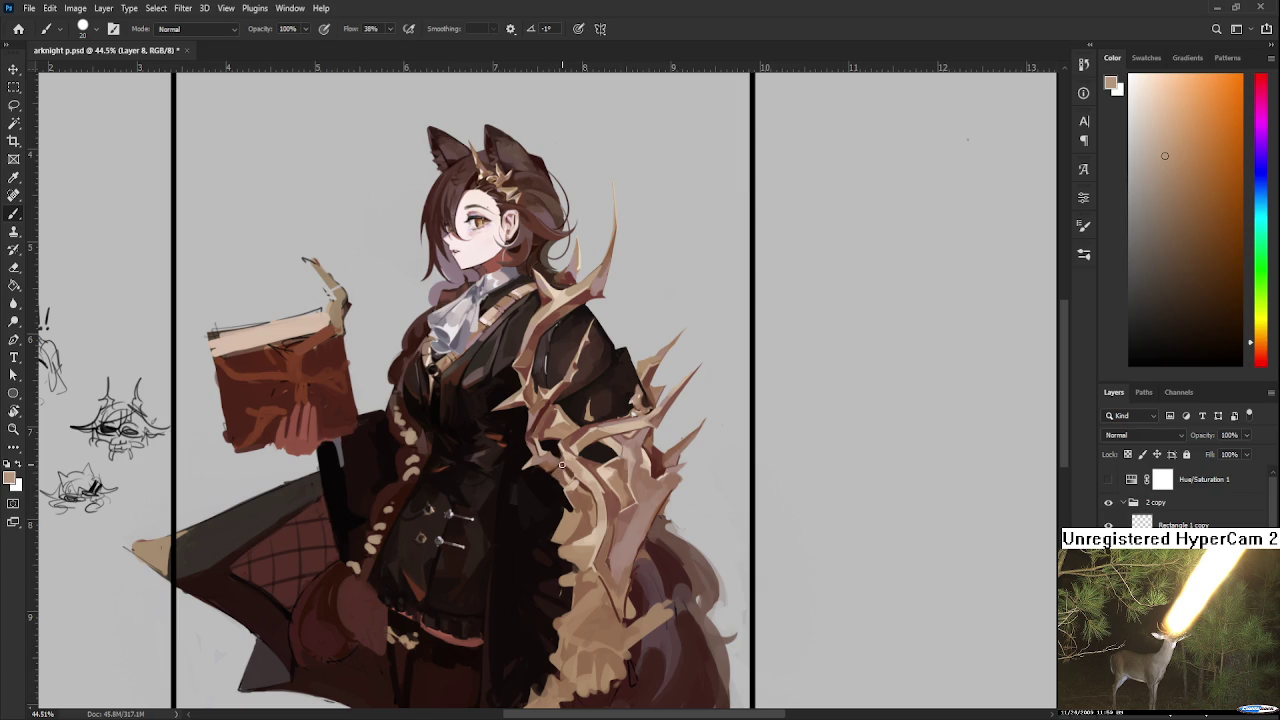
{"action": "left_click", "coordinate": [560, 467], "text": "alt"}
{"action": "left_click", "coordinate": [553, 476], "text": "alt"}
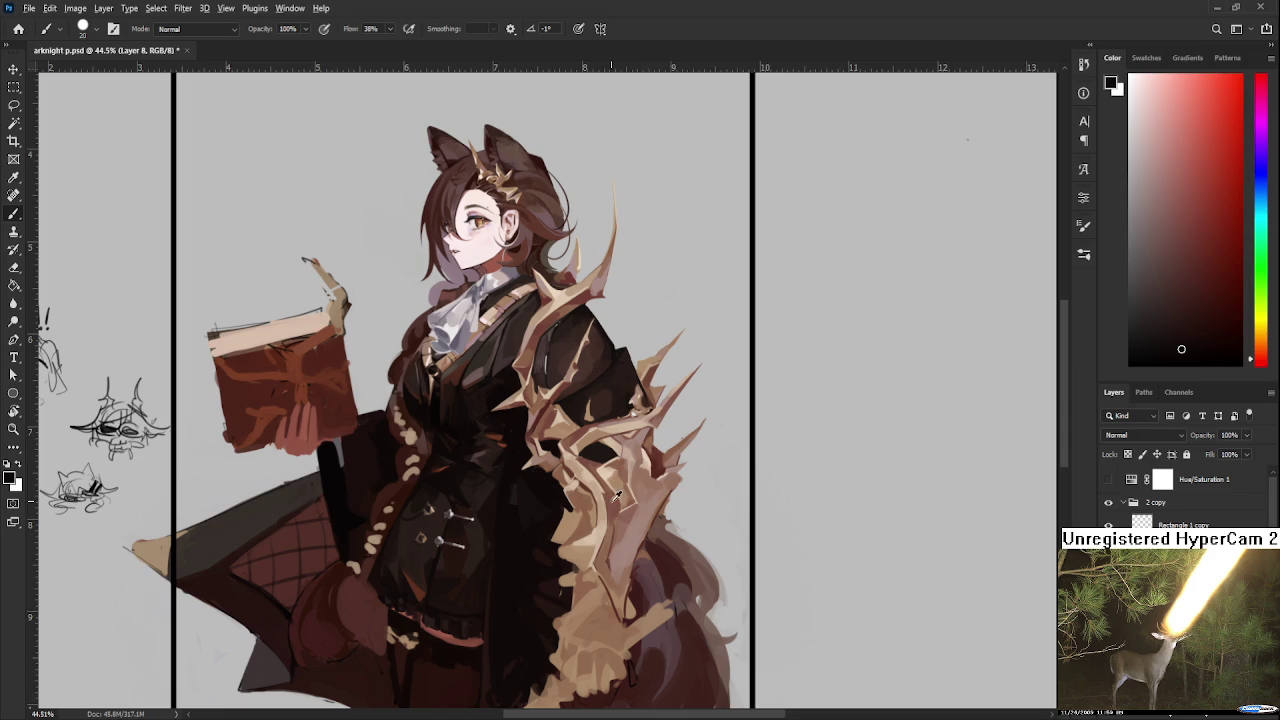
{"action": "left_click", "coordinate": [590, 532], "text": "alt"}
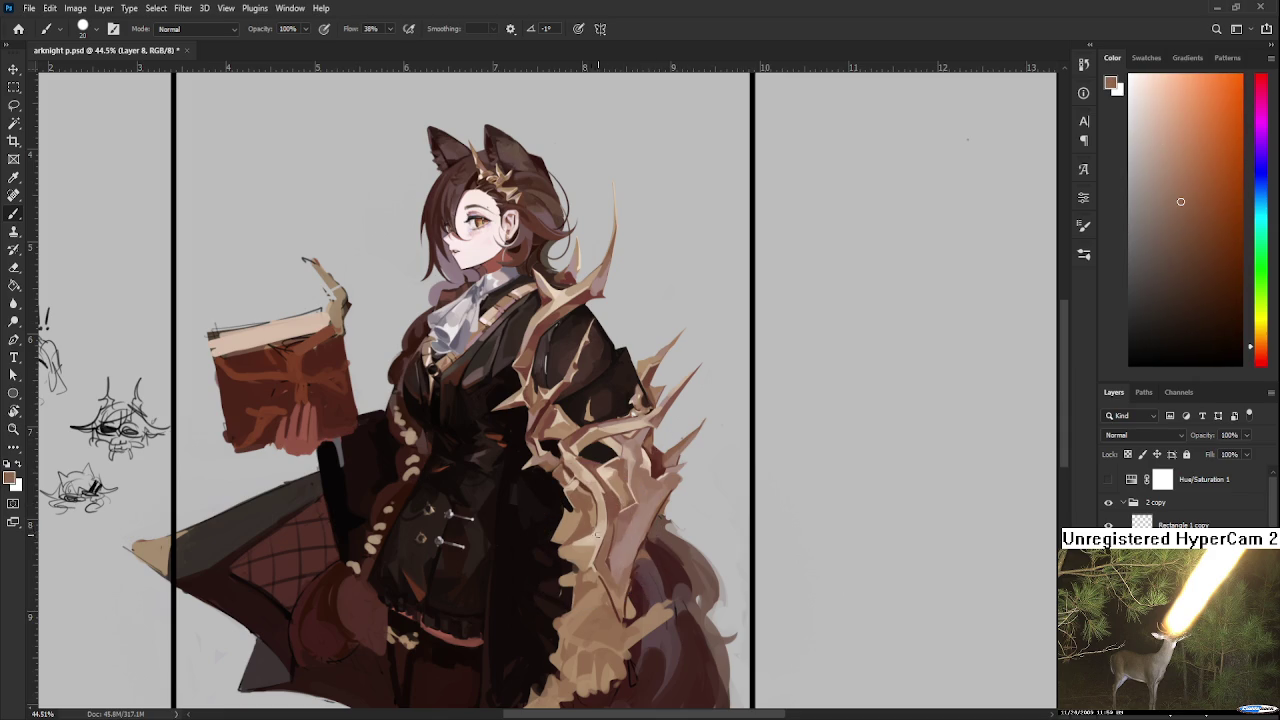
Step: Shade the lower thorn growth by the waist using sampled tan, brown and near-black coat tones
{"action": "left_click_drag", "start_coordinate": [590, 502], "coordinate": [593, 512]}
{"action": "left_click", "coordinate": [579, 493], "text": "alt"}
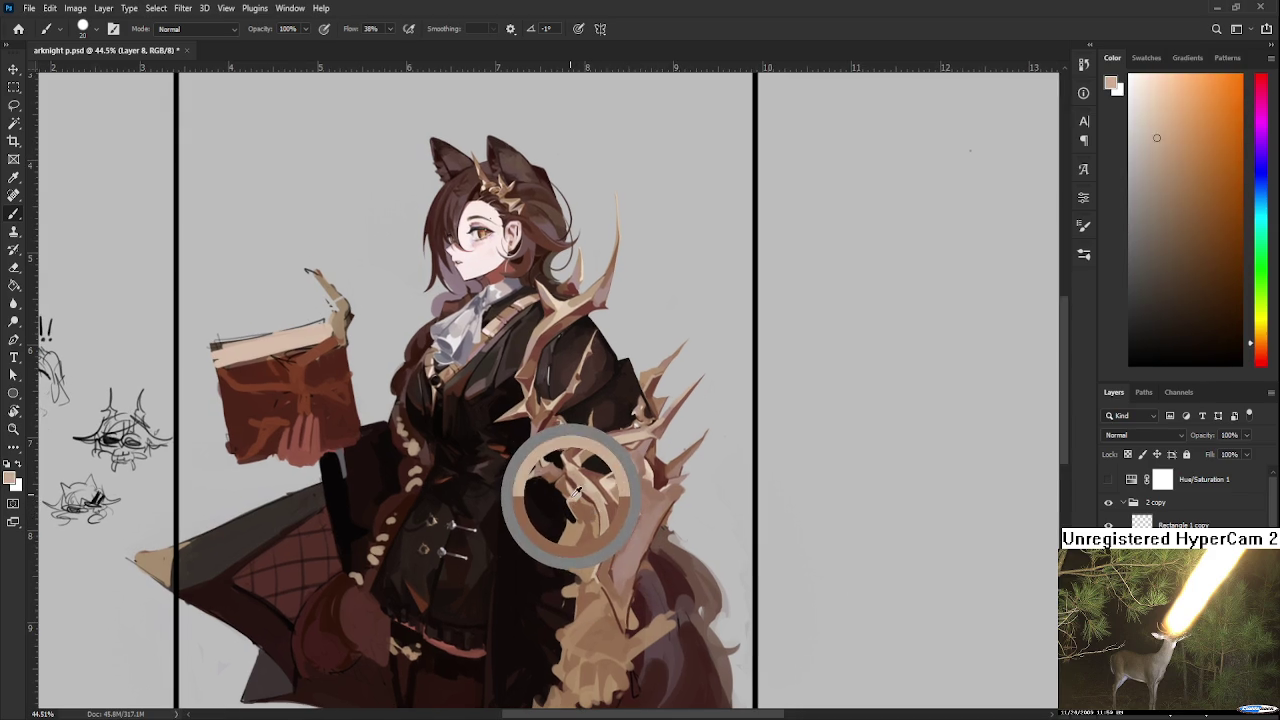
{"action": "left_click", "coordinate": [574, 498], "text": "alt"}
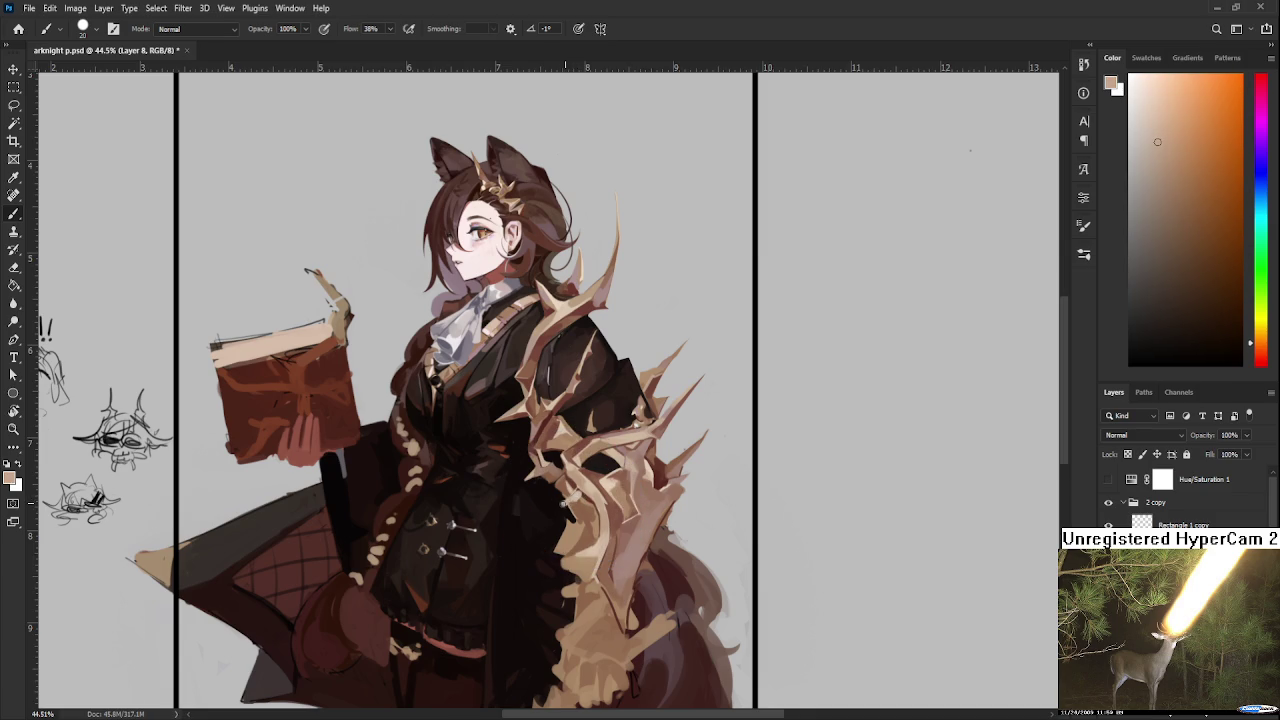
{"action": "left_click", "coordinate": [578, 500], "text": "alt"}
{"action": "left_click", "coordinate": [545, 490], "text": "alt"}
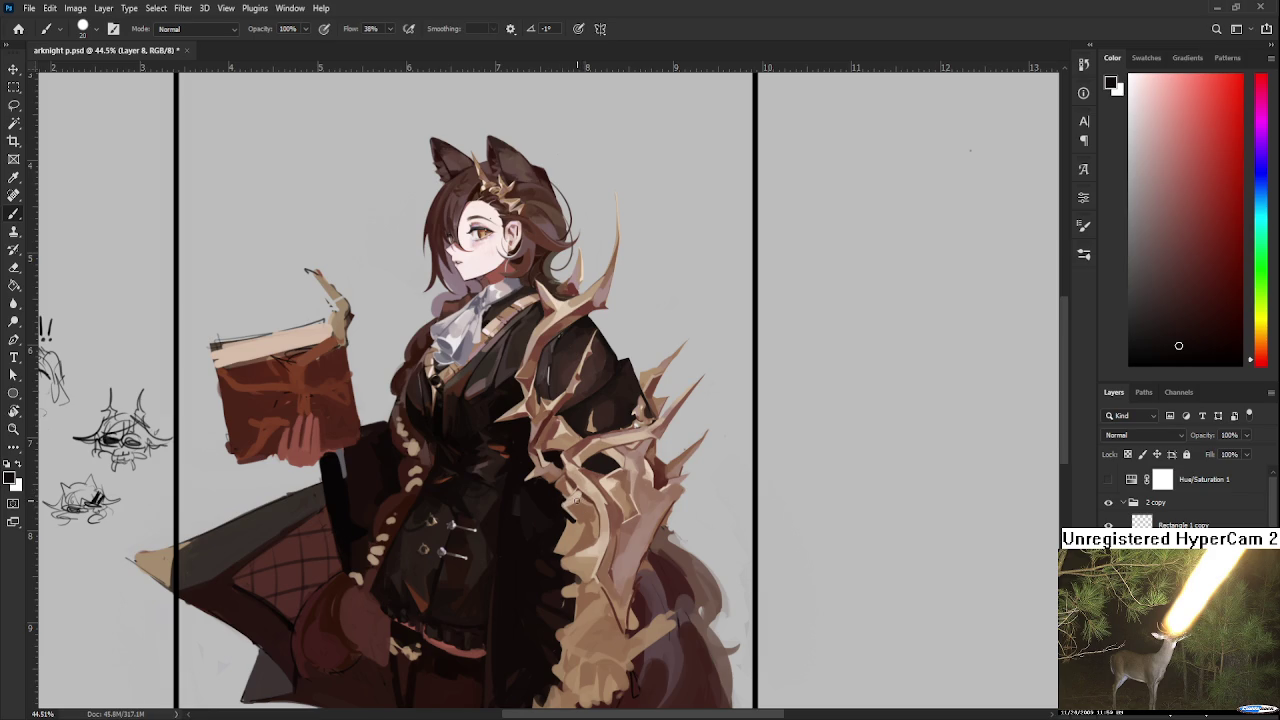
{"action": "left_click", "coordinate": [566, 500], "text": "alt"}
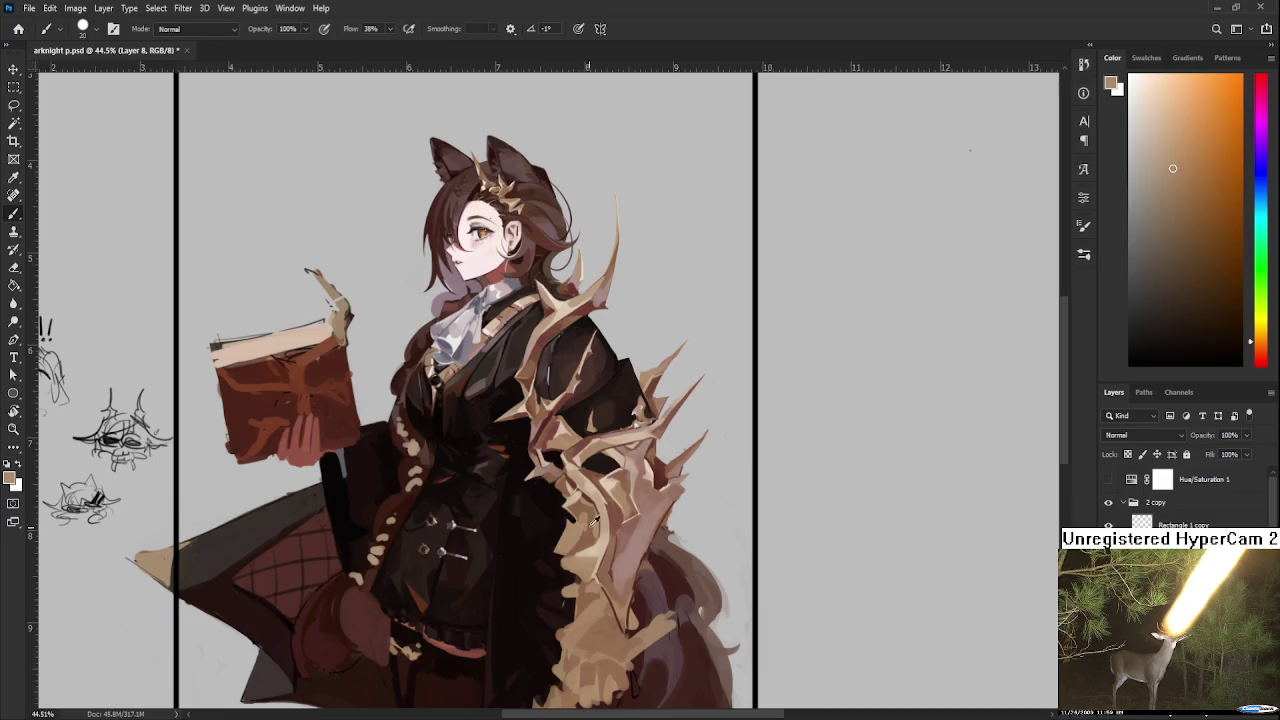
{"action": "left_click", "coordinate": [594, 517], "text": "alt"}
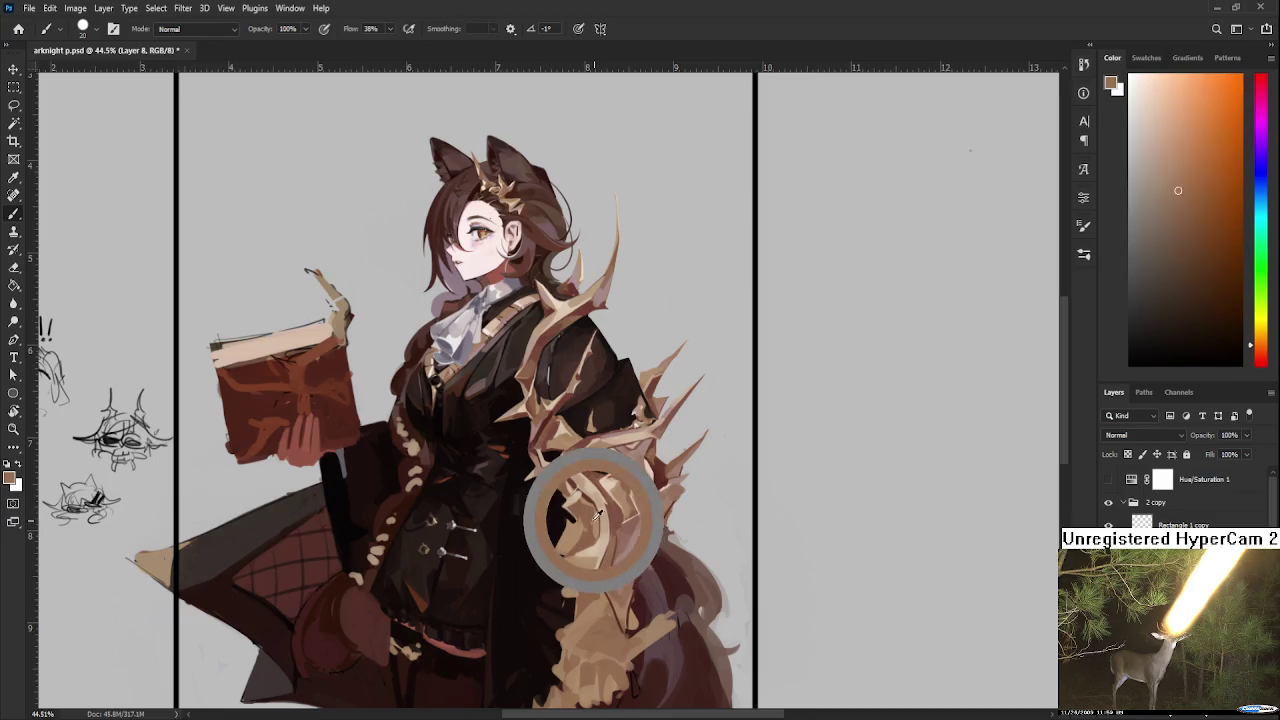
{"action": "left_click", "coordinate": [593, 528], "text": "alt"}
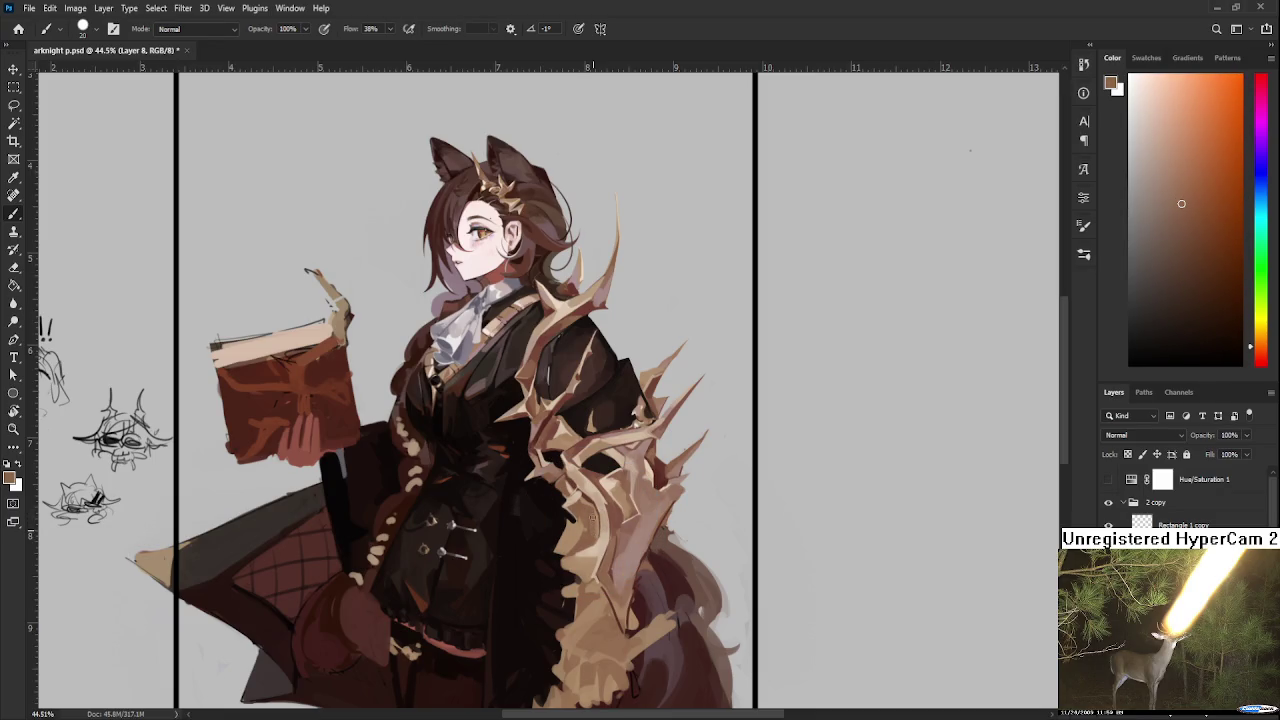
{"action": "left_click", "coordinate": [590, 520], "text": "alt"}
{"action": "left_click", "coordinate": [589, 519], "text": "alt"}
{"action": "left_click", "coordinate": [559, 533], "text": "alt"}
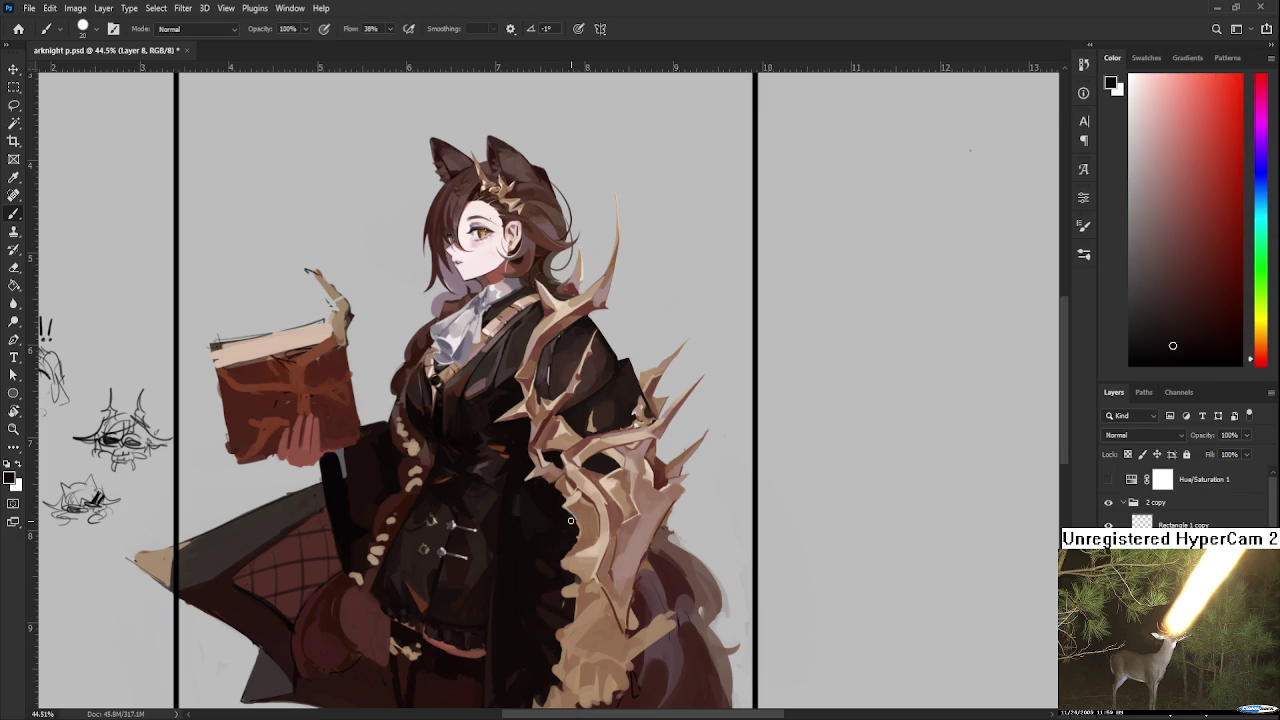
Step: Cut dark reddish-black coat colour into the lower tan thorn mass, splitting it into branches
{"action": "left_click", "coordinate": [580, 522], "text": "alt"}
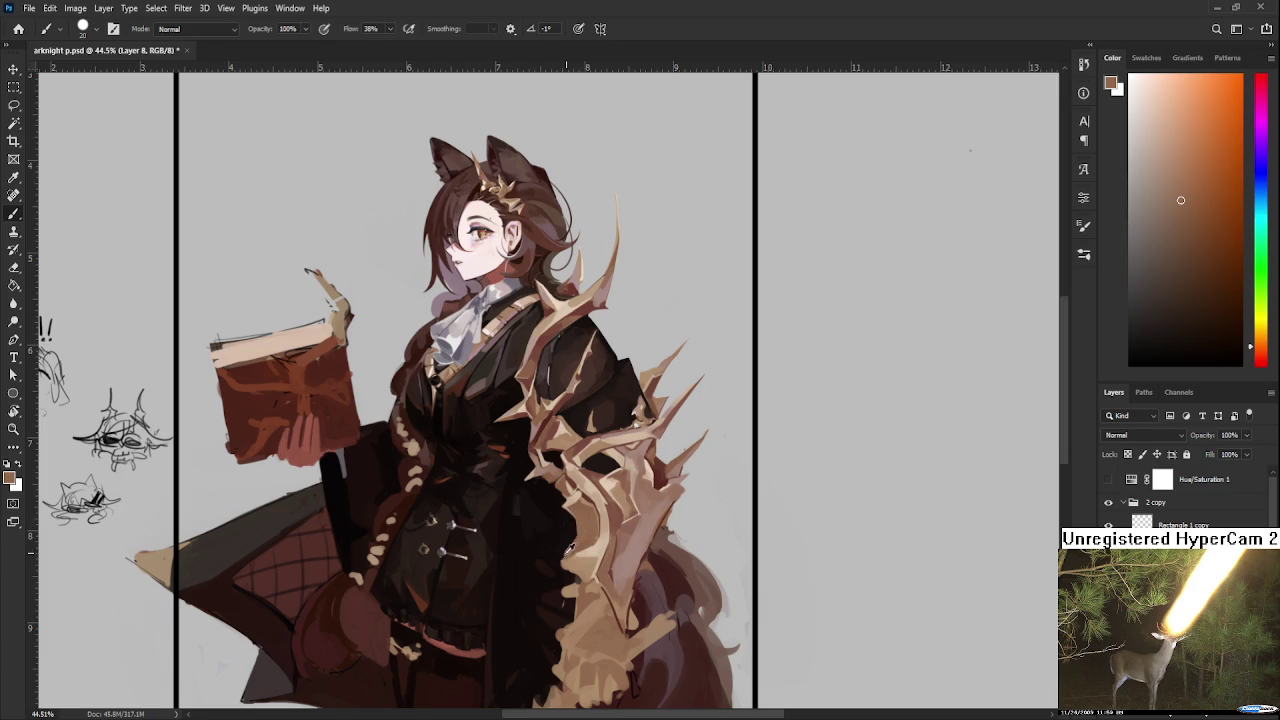
{"action": "left_click", "coordinate": [569, 541], "text": "alt"}
{"action": "left_click", "coordinate": [566, 533], "text": "alt"}
{"action": "left_click", "coordinate": [562, 553], "text": "alt"}
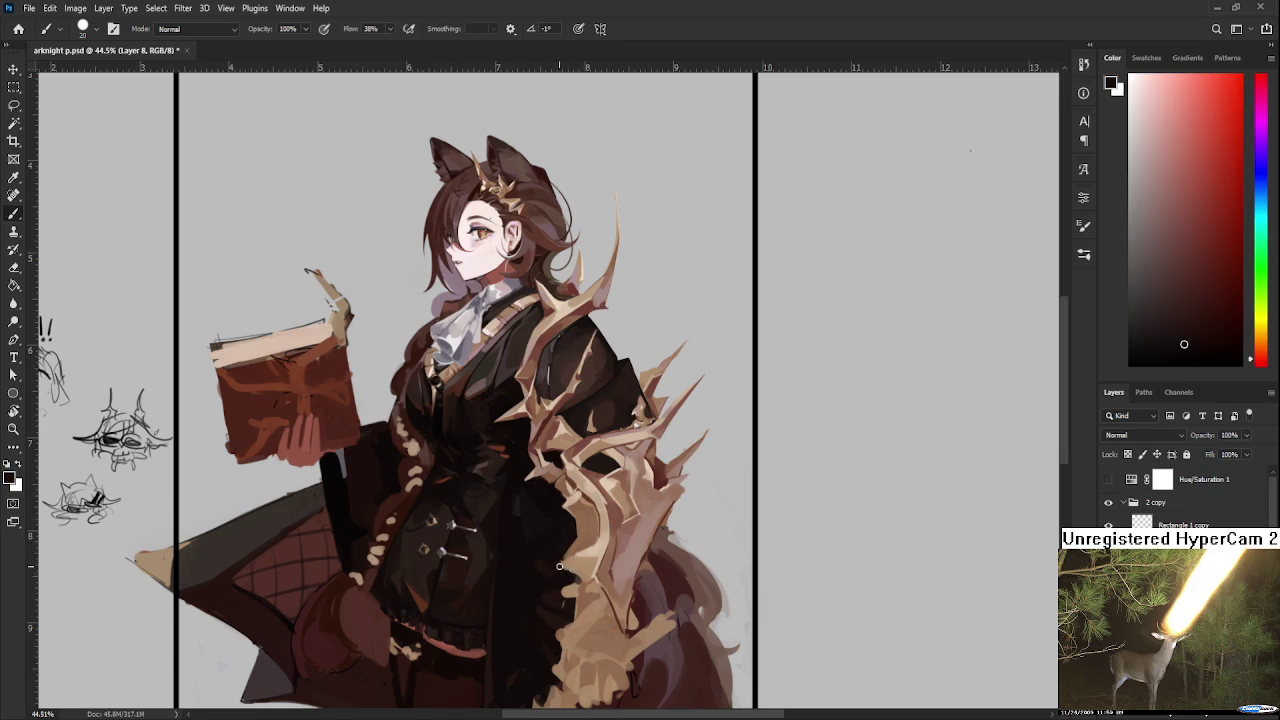
{"action": "left_click", "coordinate": [571, 570], "text": "alt"}
{"action": "left_click", "coordinate": [565, 566], "text": "alt"}
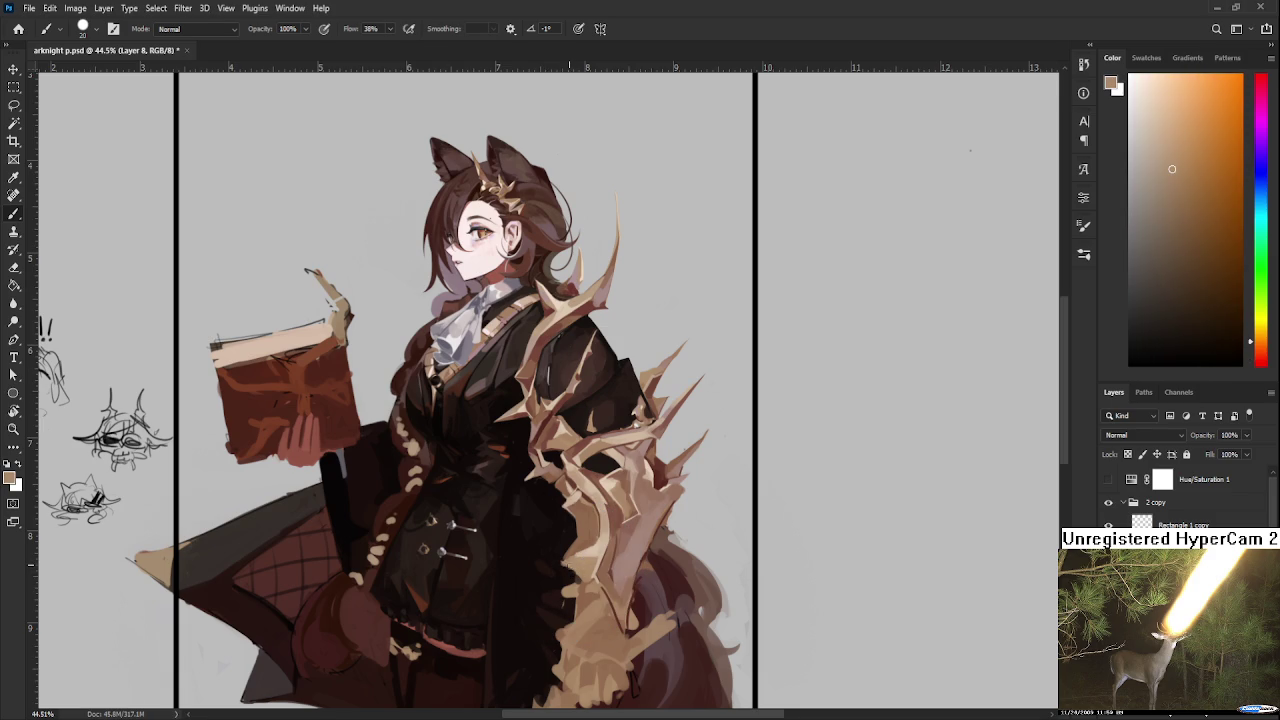
{"action": "left_click", "coordinate": [570, 540], "text": "alt"}
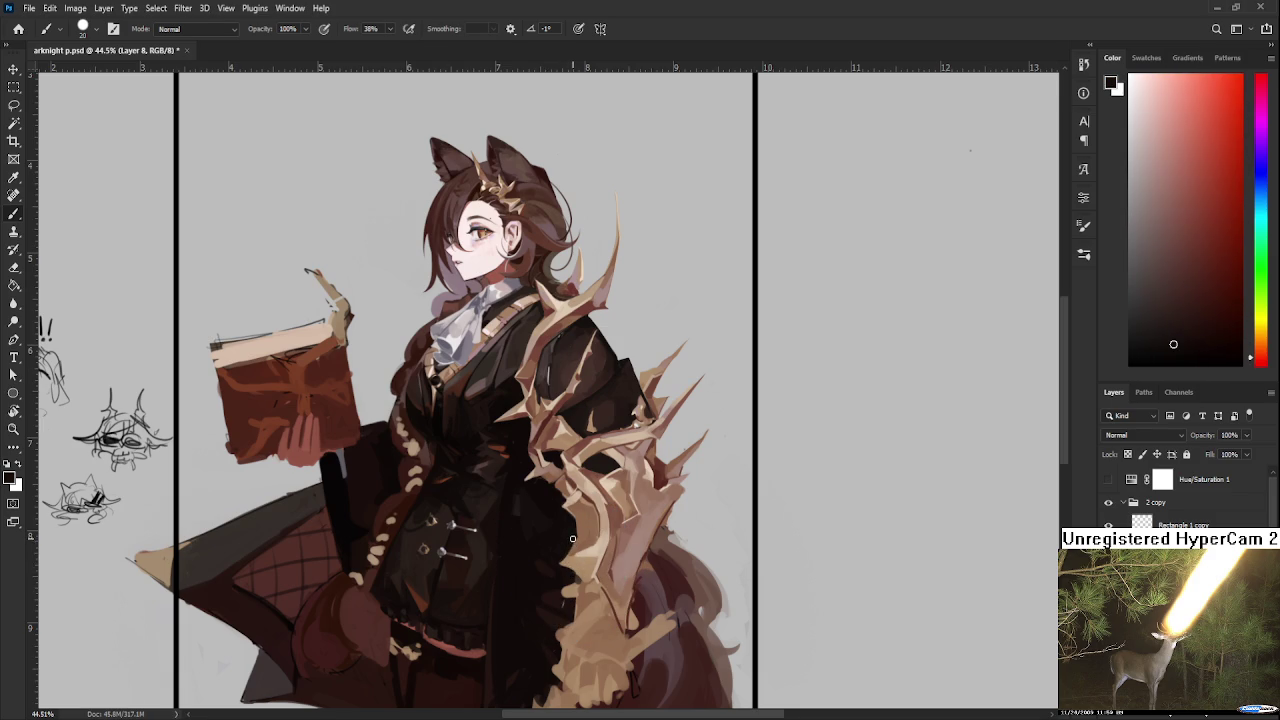
{"action": "left_click", "coordinate": [579, 539], "text": "alt"}
{"action": "left_click", "coordinate": [575, 527], "text": "alt"}
{"action": "left_click", "coordinate": [578, 531], "text": "alt"}
{"action": "left_click", "coordinate": [572, 538], "text": "alt"}
Step: Refine the thorn branches with alternating light beige and darker brown fur tones
{"action": "left_click", "coordinate": [592, 516], "text": "alt"}
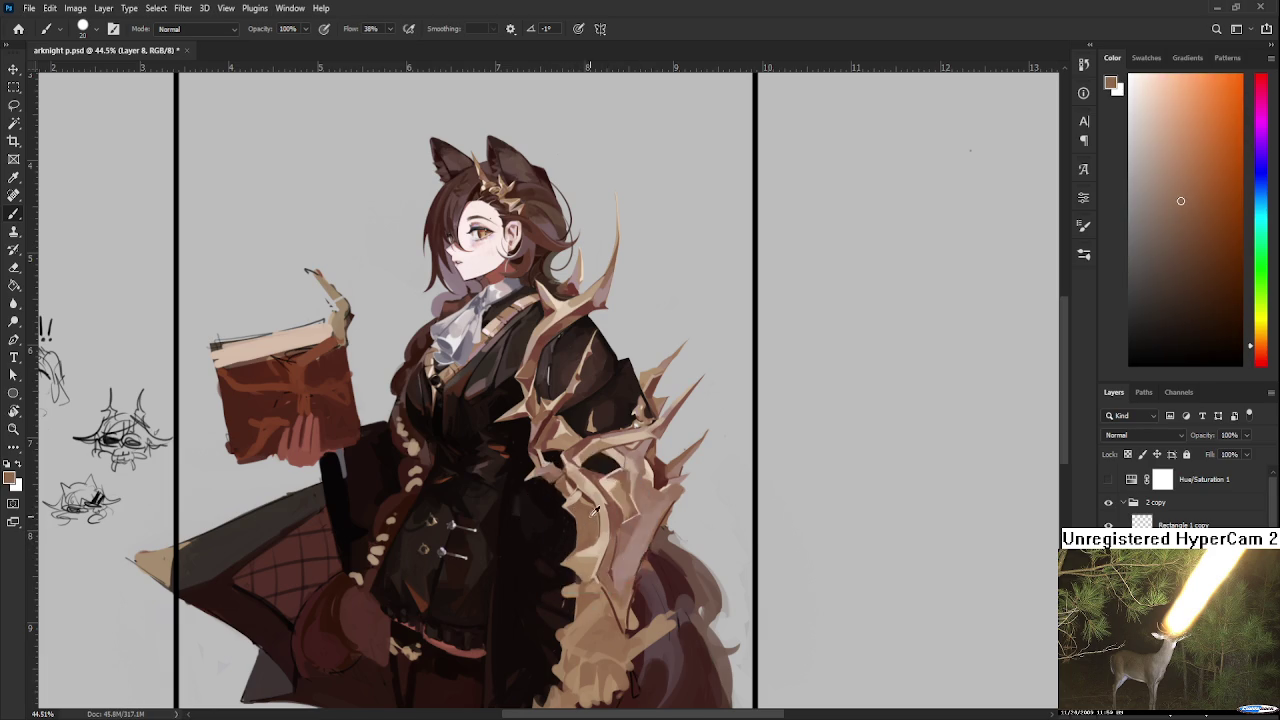
{"action": "left_click", "coordinate": [582, 505], "text": "alt"}
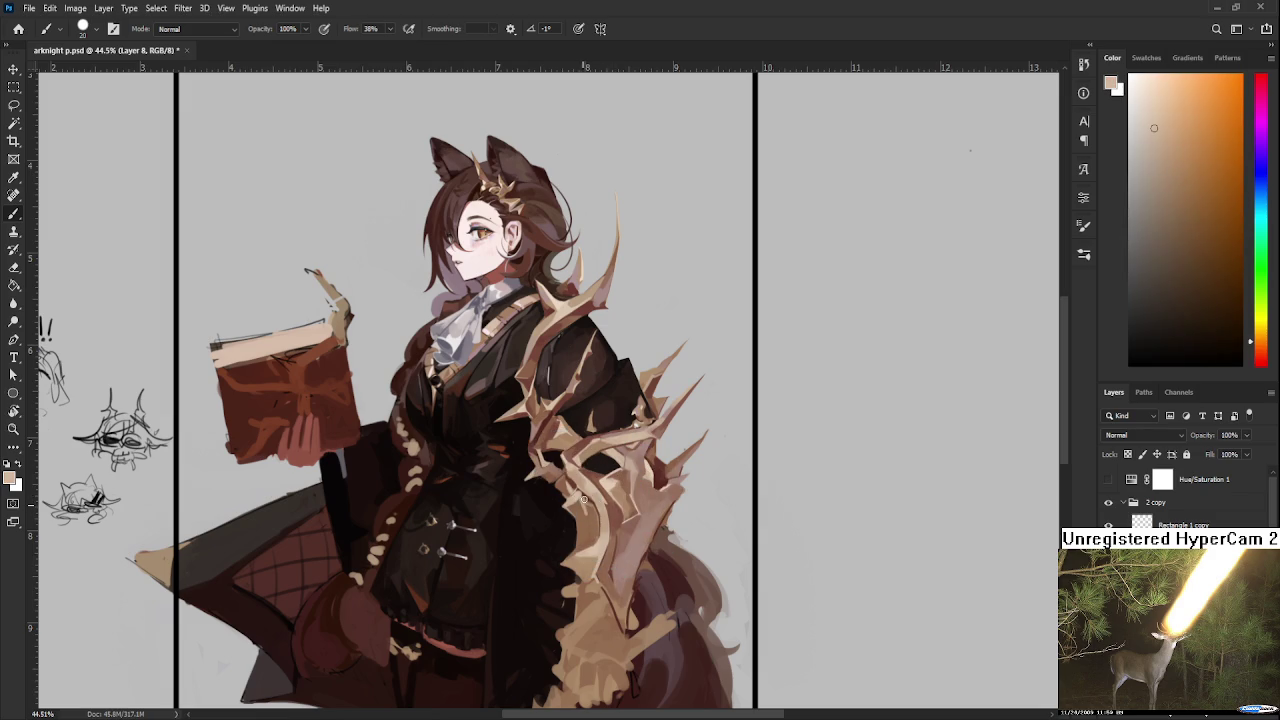
{"action": "left_click", "coordinate": [592, 505], "text": "alt"}
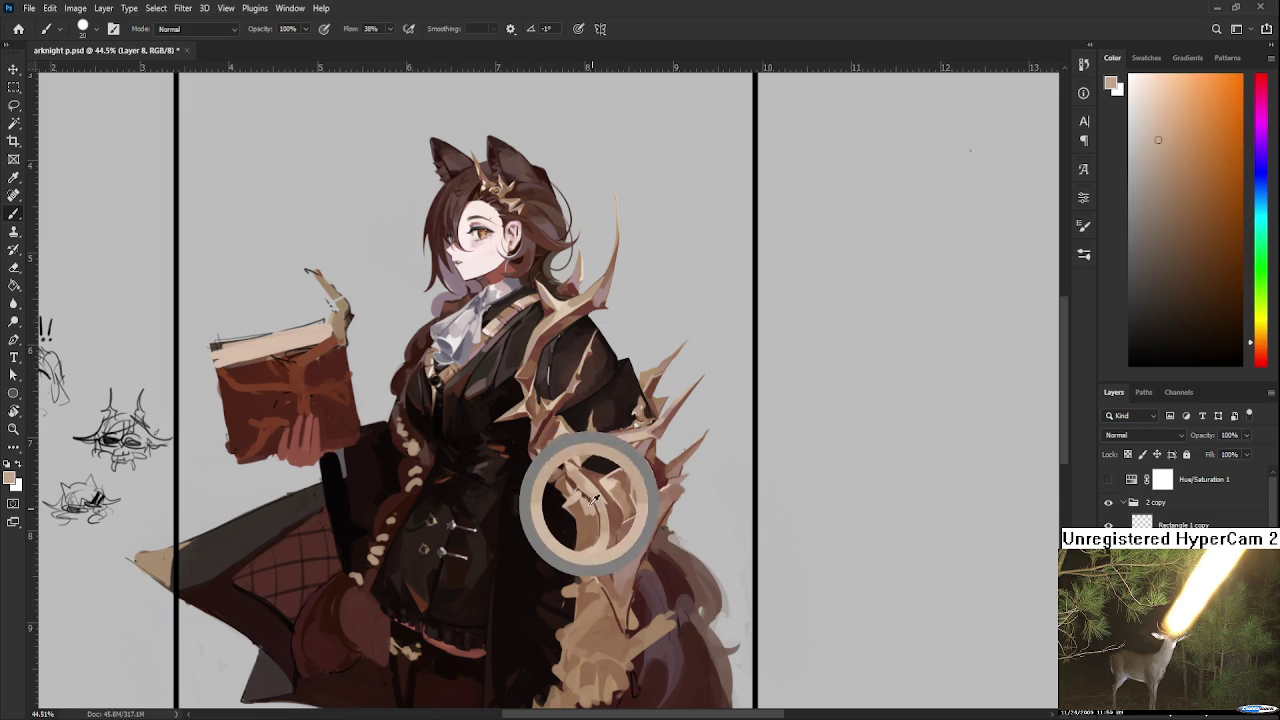
{"action": "left_click", "coordinate": [590, 499], "text": "alt"}
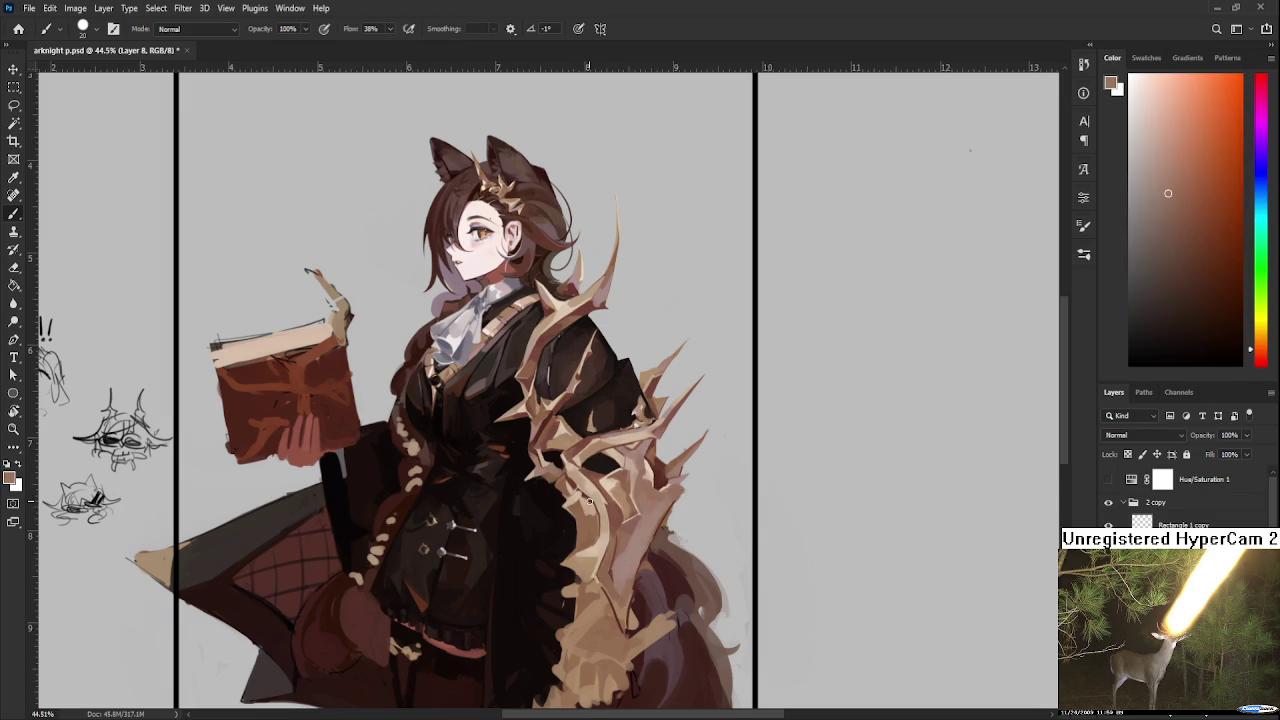
{"action": "left_click", "coordinate": [588, 500], "text": "alt"}
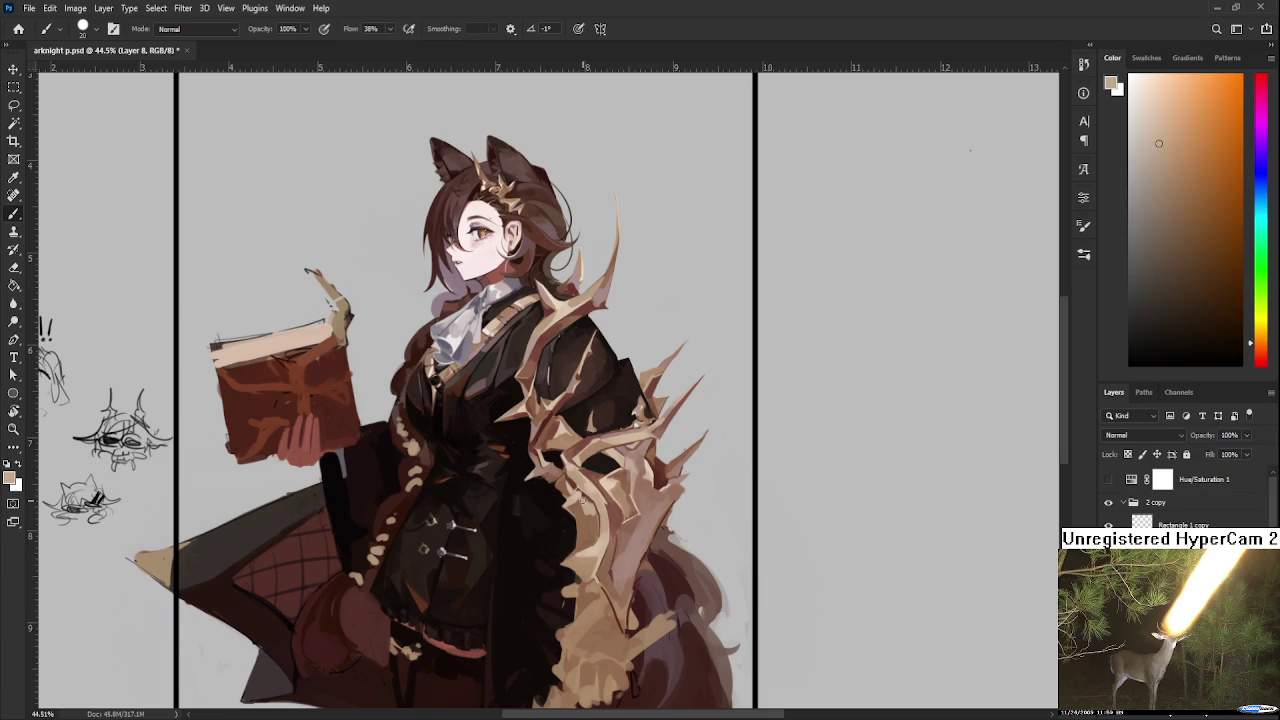
{"action": "left_click", "coordinate": [590, 504], "text": "alt"}
{"action": "left_click", "coordinate": [589, 521], "text": "alt"}
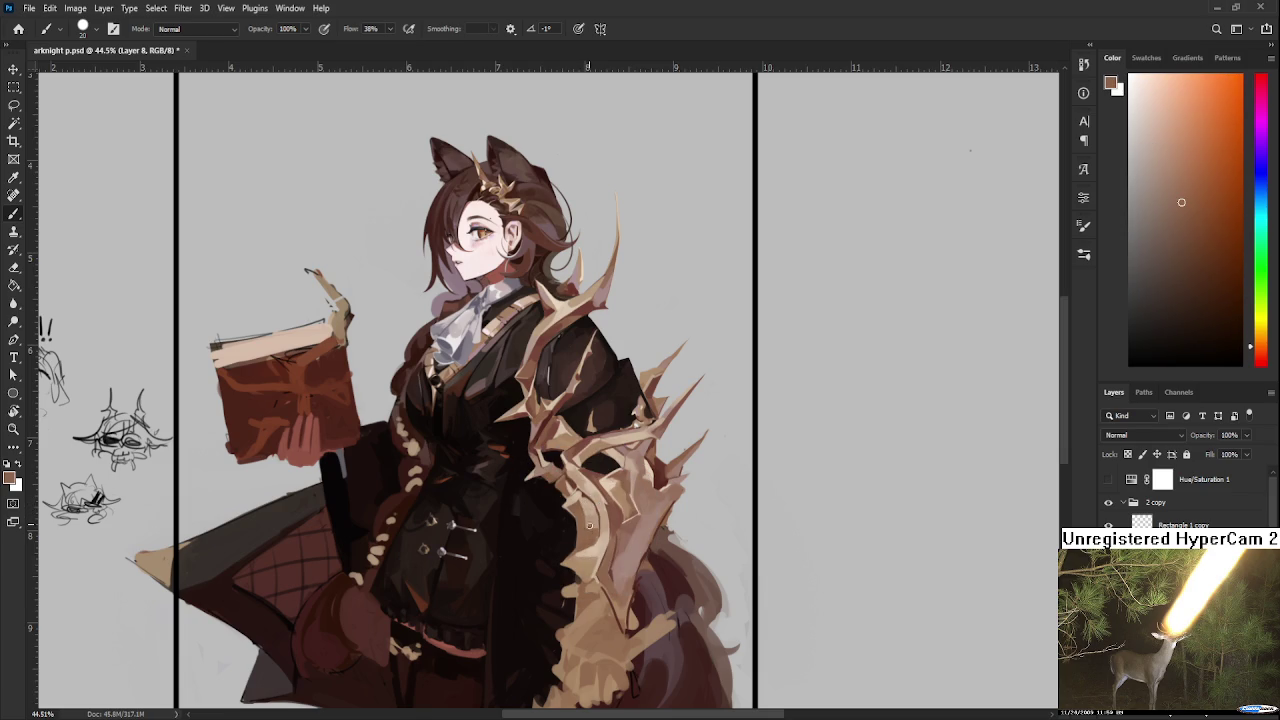
{"action": "left_click", "coordinate": [599, 518], "text": "alt"}
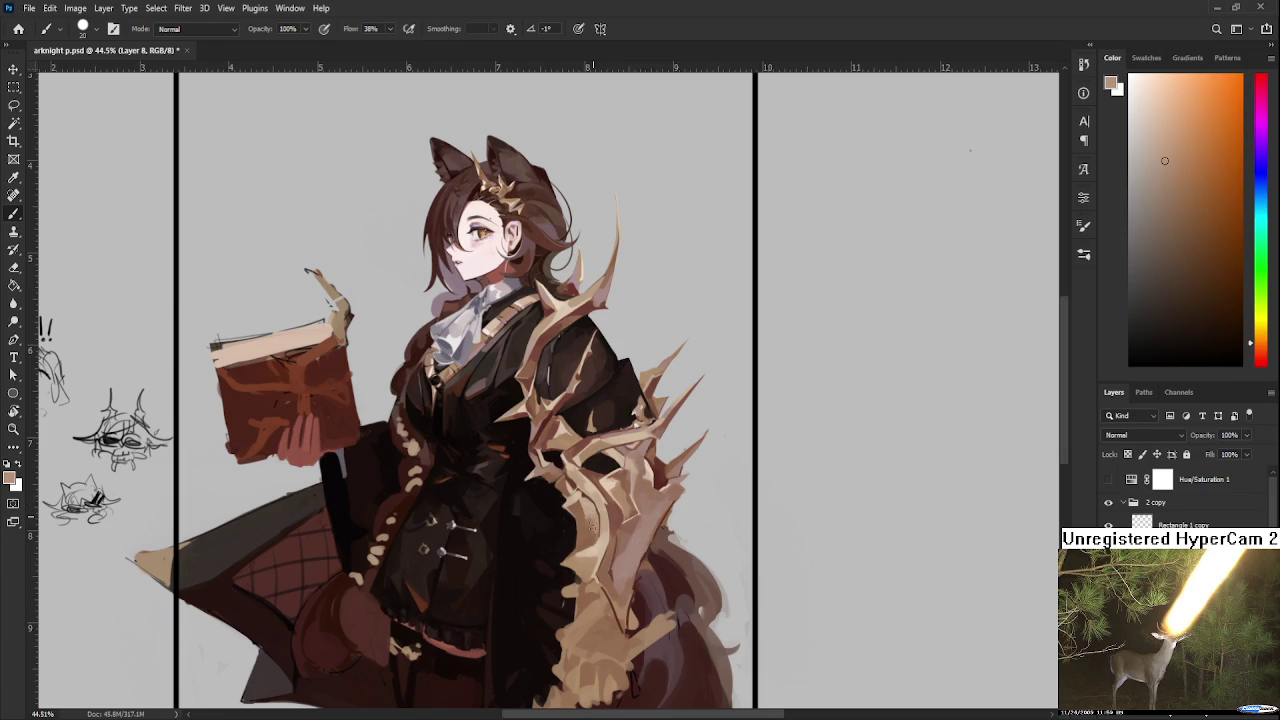
{"action": "left_click", "coordinate": [580, 511], "text": "alt"}
{"action": "left_click", "coordinate": [594, 530], "text": "alt"}
{"action": "left_click", "coordinate": [591, 549], "text": "alt"}
{"action": "scroll", "coordinate": [627, 515], "scroll_direction": "down", "scroll_amount": 2}
Step: Paint beige-brown, very dark red and light pinkish-tan strokes onto the thorn growth by the tail
{"action": "scroll", "coordinate": [633, 510], "scroll_direction": "up", "scroll_amount": 2}
{"action": "left_click", "coordinate": [578, 534], "text": "alt"}
{"action": "left_click", "coordinate": [599, 538], "text": "alt"}
{"action": "left_click", "coordinate": [586, 540], "text": "alt"}
{"action": "left_click", "coordinate": [568, 528], "text": "alt"}
{"action": "left_click", "coordinate": [572, 524], "text": "alt"}
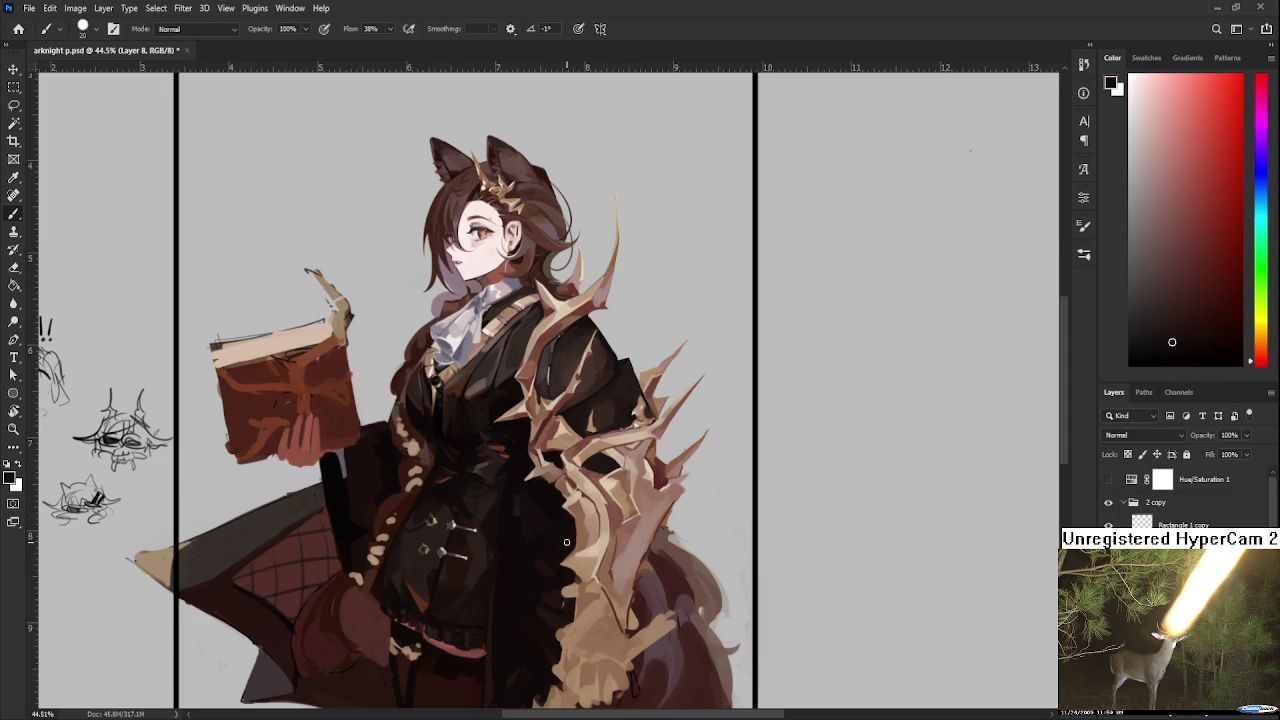
{"action": "scroll", "coordinate": [559, 555], "scroll_direction": "down", "scroll_amount": 1}
{"action": "left_click", "coordinate": [625, 553], "text": "alt"}
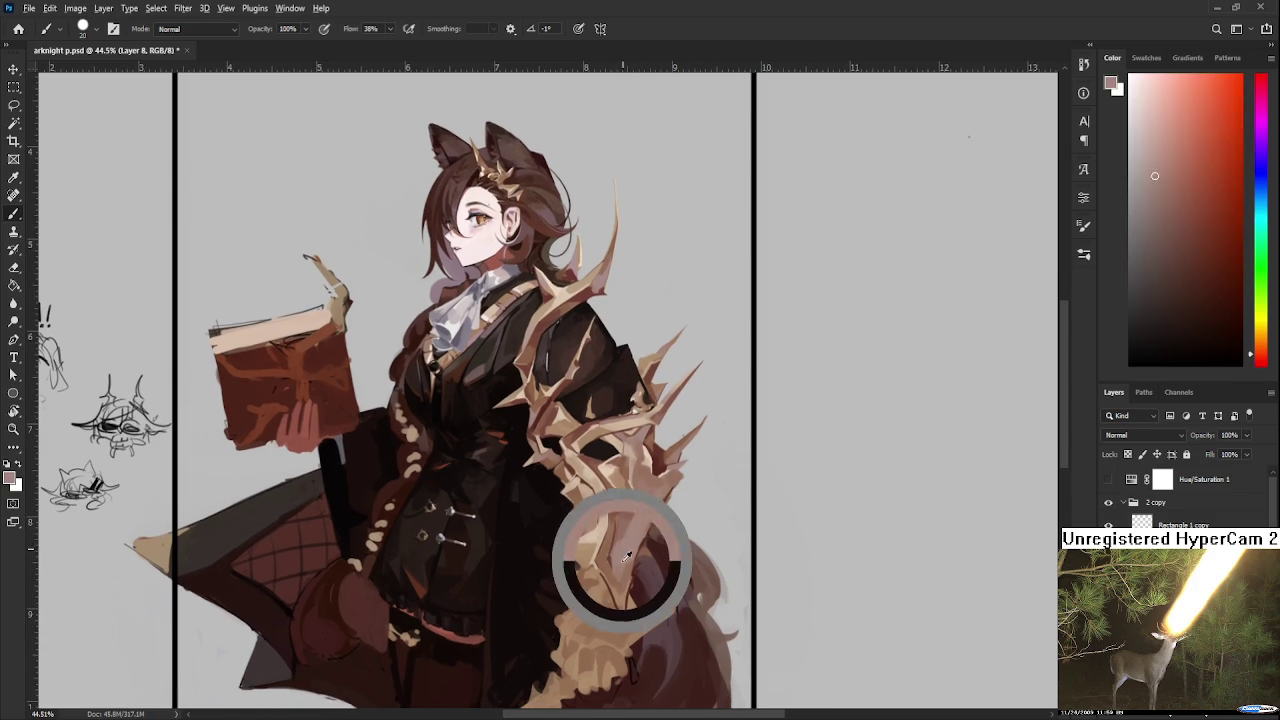
{"action": "left_click_drag", "start_coordinate": [625, 553], "coordinate": [620, 586], "text": "alt"}
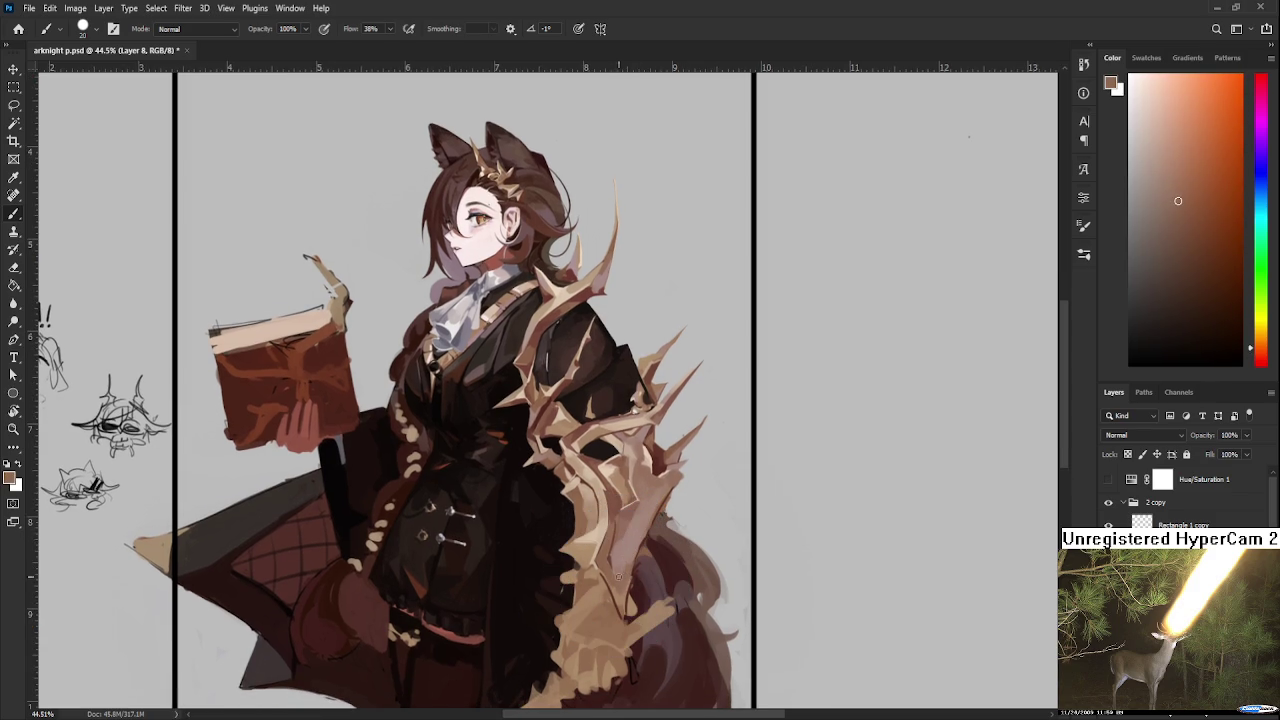
{"action": "left_click", "coordinate": [628, 574], "text": "alt"}
{"action": "left_click", "coordinate": [630, 577], "text": "alt"}
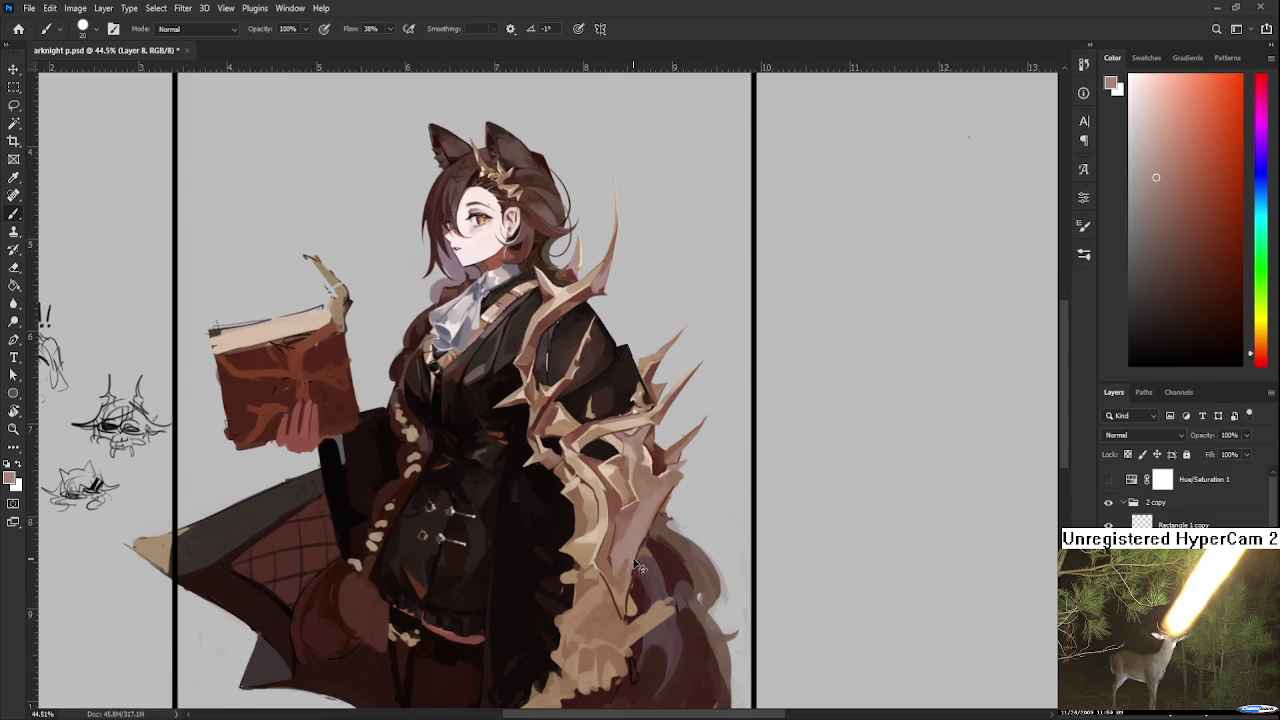
{"action": "left_click", "coordinate": [628, 570], "text": "alt"}
{"action": "left_click", "coordinate": [628, 552], "text": "alt"}
{"action": "left_click", "coordinate": [628, 566], "text": "alt"}
{"action": "left_click", "coordinate": [628, 562], "text": "alt"}
{"action": "left_click", "coordinate": [628, 556], "text": "alt"}
Step: Add reddish-brown shading strokes to the lower thorn branch above the tail, alternating lighter tones
{"action": "left_click", "coordinate": [619, 577], "text": "alt"}
{"action": "left_click", "coordinate": [630, 557], "text": "alt"}
{"action": "left_click", "coordinate": [612, 562], "text": "alt"}
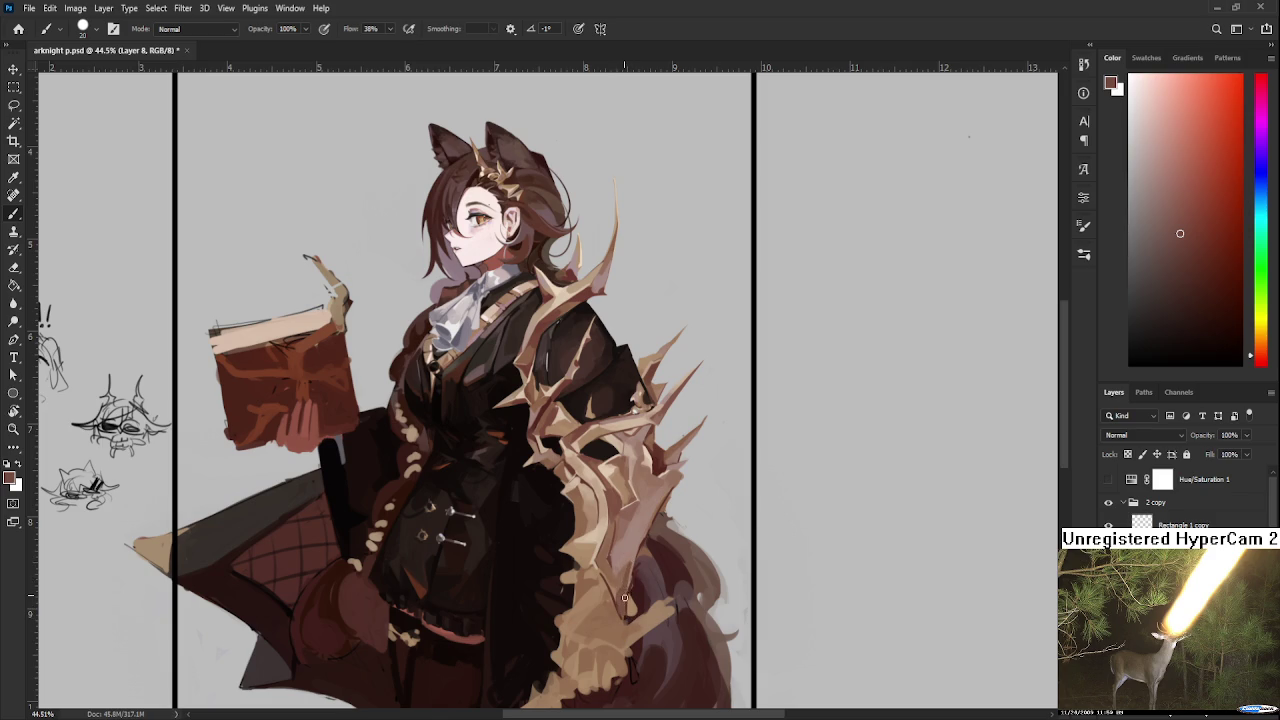
{"action": "left_click", "coordinate": [630, 564], "text": "alt"}
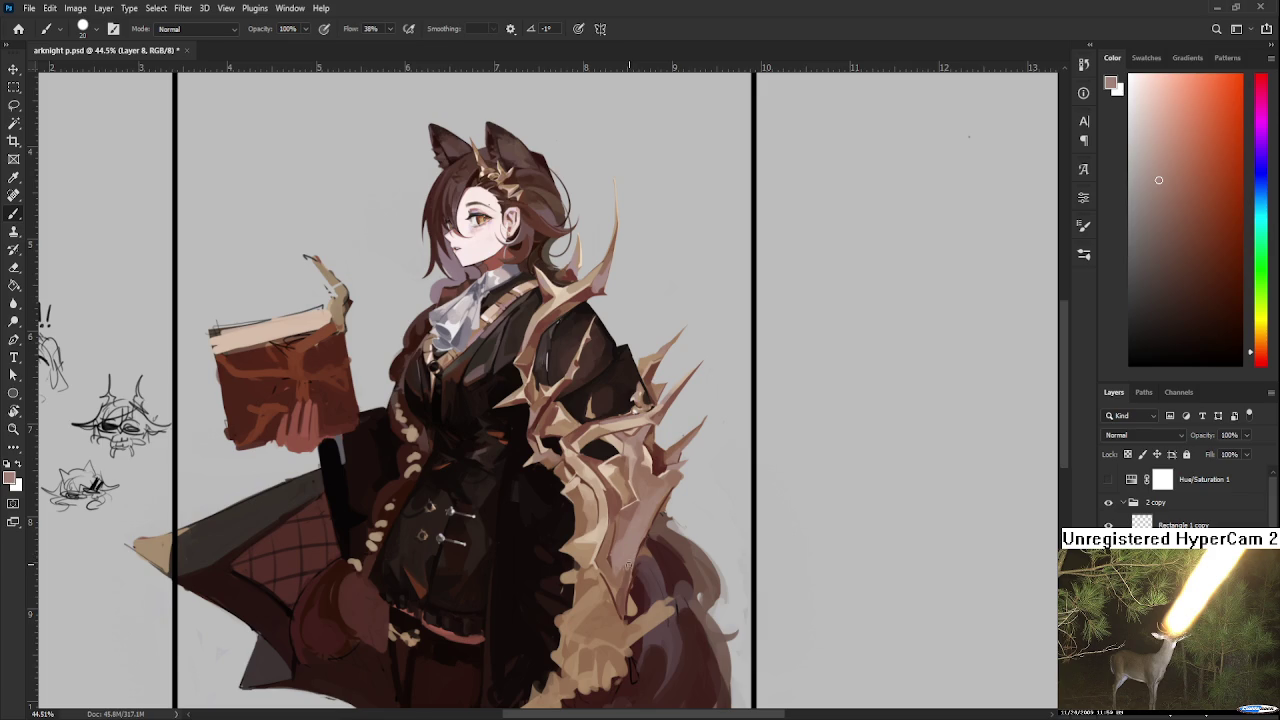
{"action": "left_click", "coordinate": [620, 568], "text": "alt"}
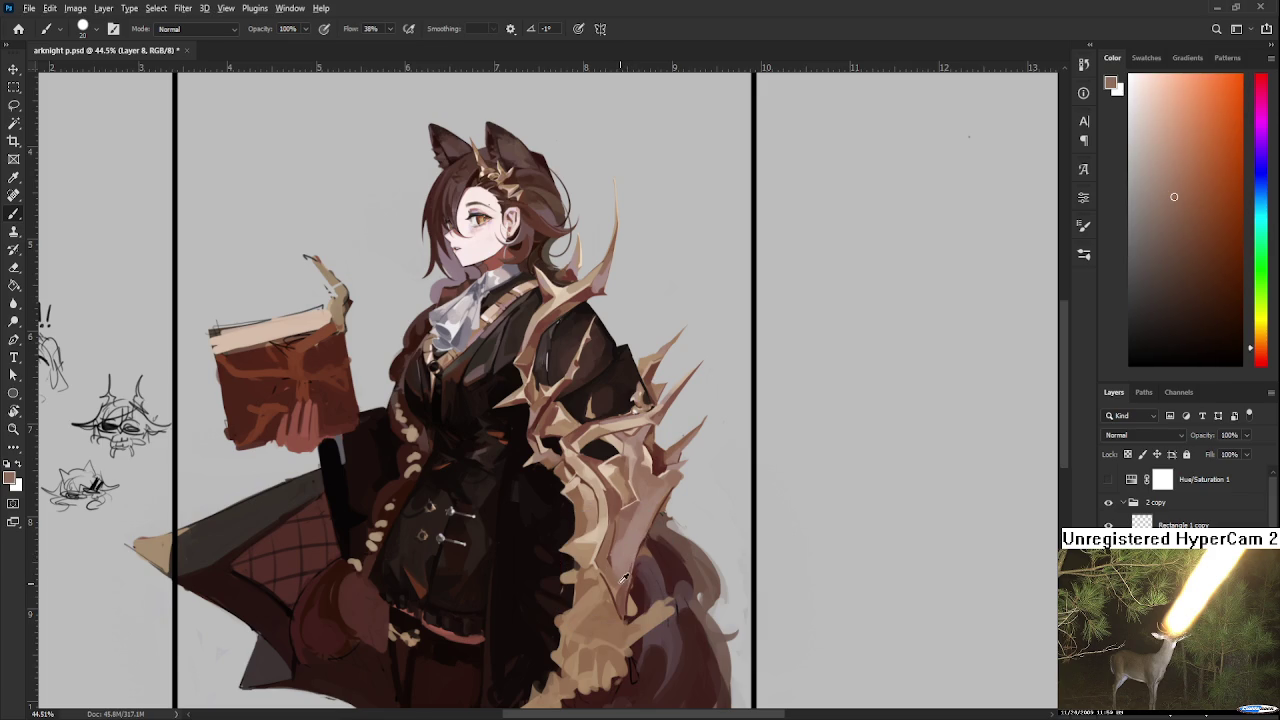
{"action": "left_click", "coordinate": [617, 566], "text": "alt"}
{"action": "left_click", "coordinate": [625, 590], "text": "alt"}
{"action": "left_click", "coordinate": [627, 565], "text": "alt"}
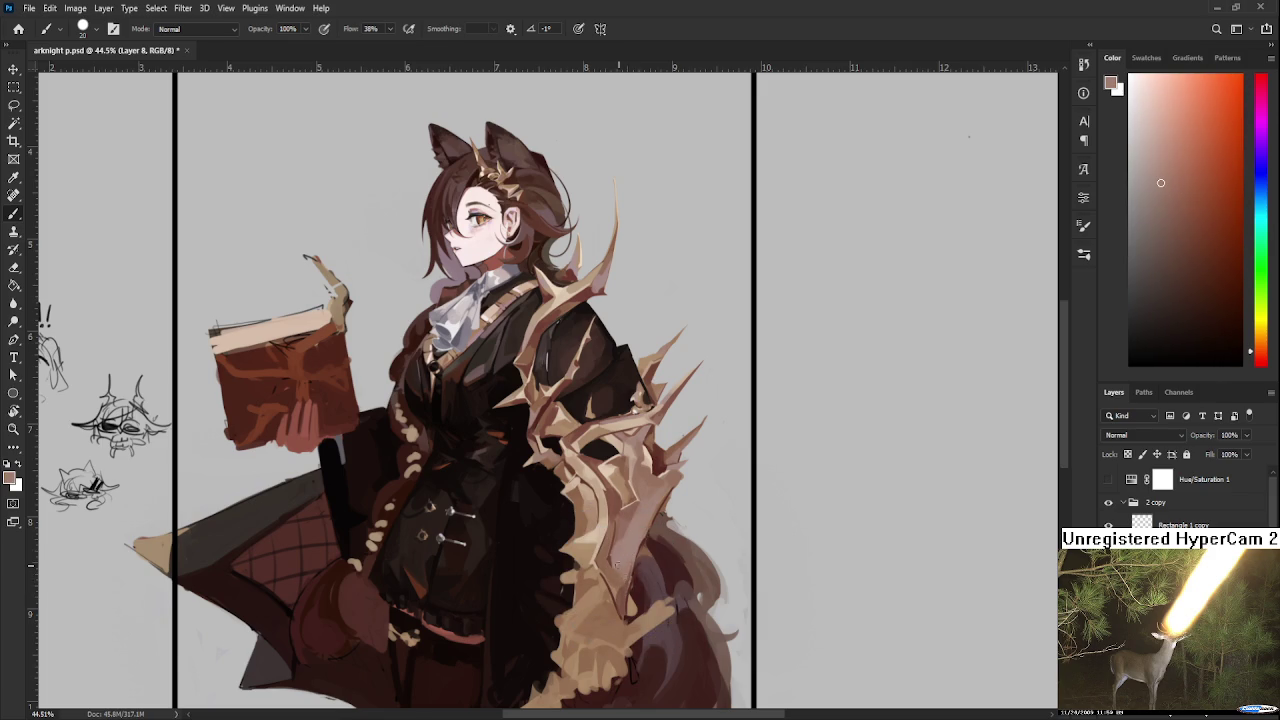
{"action": "left_click", "coordinate": [627, 567], "text": "alt"}
{"action": "left_click", "coordinate": [617, 538], "text": "alt"}
{"action": "left_click", "coordinate": [622, 572], "text": "alt"}
{"action": "left_click", "coordinate": [626, 570], "text": "alt"}
{"action": "left_click", "coordinate": [610, 558], "text": "alt"}
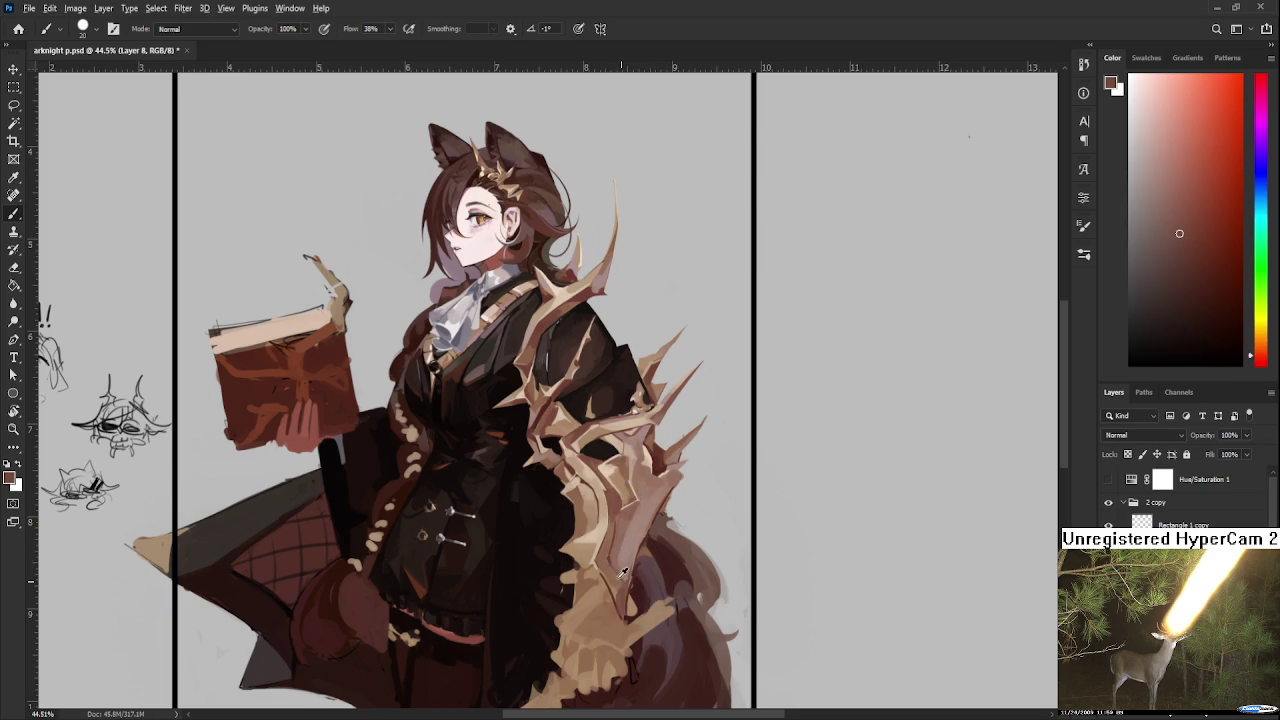
{"action": "left_click", "coordinate": [610, 566], "text": "alt"}
{"action": "left_click", "coordinate": [618, 568], "text": "alt"}
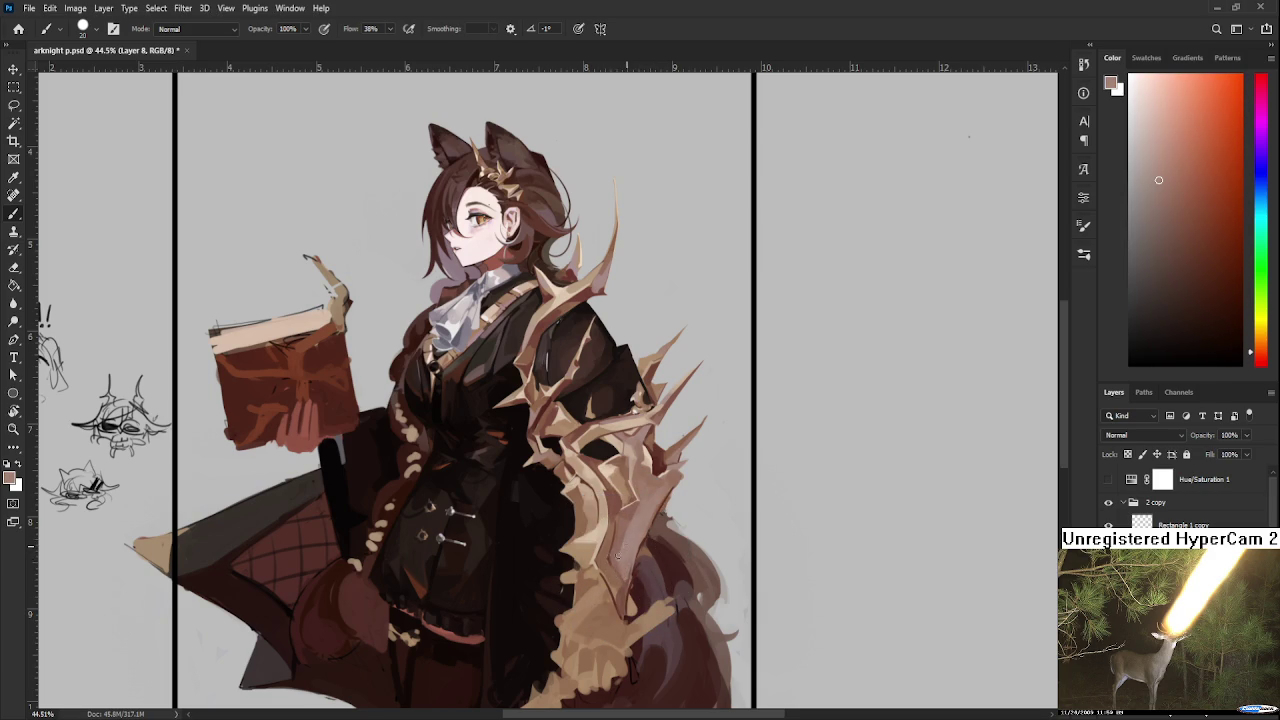
Step: Define the thorn mass with deeper brown and mid-tan strokes sampled beside the painted area
{"action": "left_click", "coordinate": [624, 560], "text": "alt"}
{"action": "left_click", "coordinate": [627, 520], "text": "alt"}
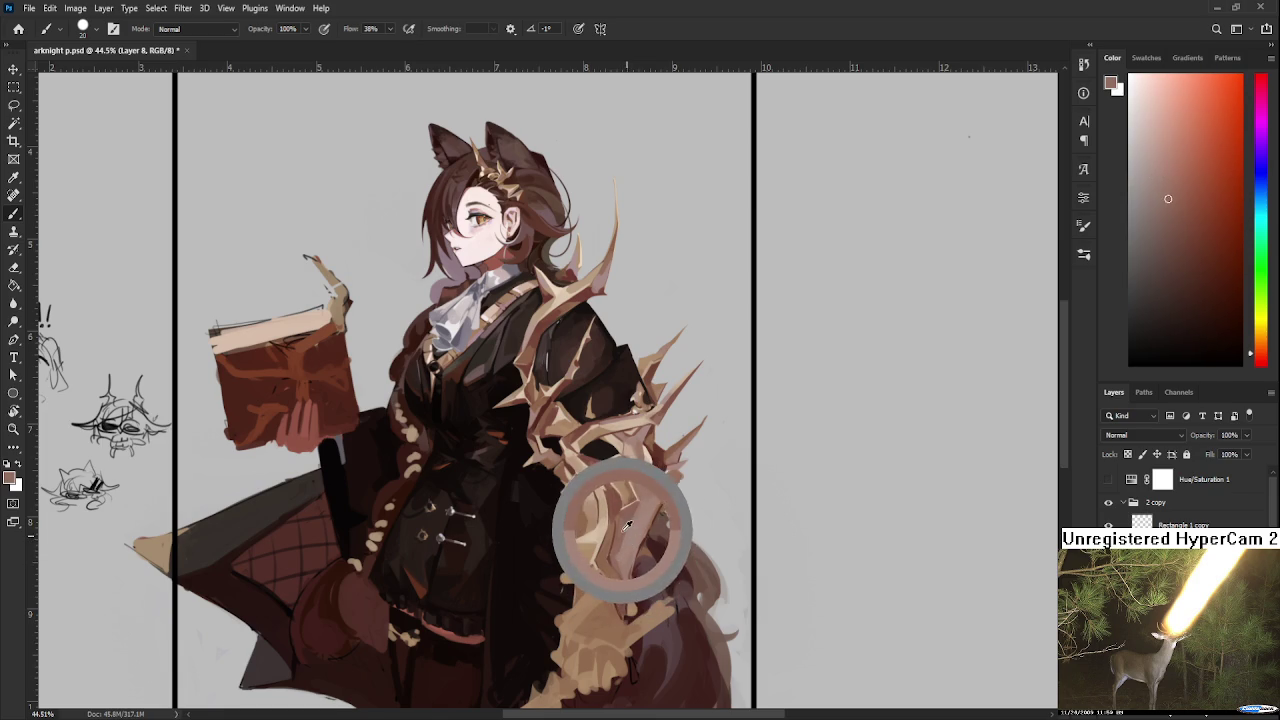
{"action": "left_click", "coordinate": [629, 529], "text": "alt"}
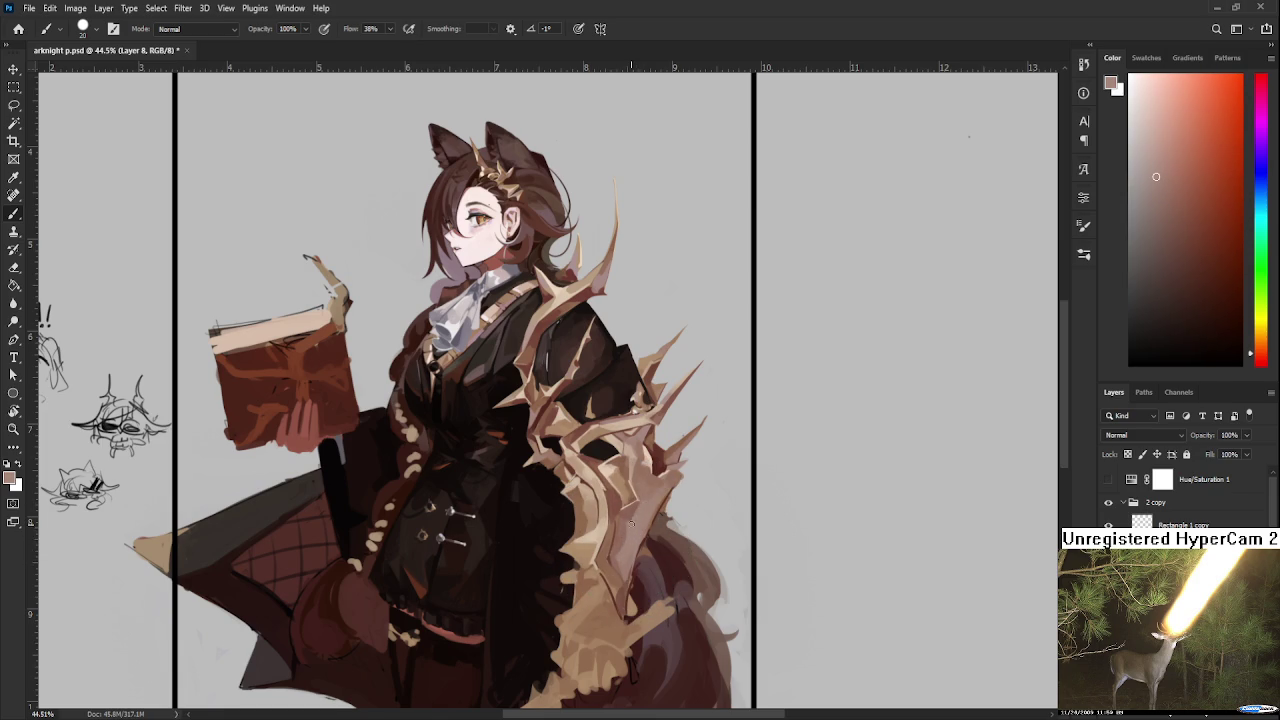
{"action": "left_click", "coordinate": [644, 500], "text": "alt"}
{"action": "left_click", "coordinate": [620, 534], "text": "alt"}
{"action": "left_click", "coordinate": [643, 514], "text": "alt"}
{"action": "left_click", "coordinate": [655, 508], "text": "alt"}
{"action": "left_click", "coordinate": [652, 518], "text": "alt"}
{"action": "left_click", "coordinate": [634, 535], "text": "alt"}
{"action": "left_click", "coordinate": [642, 537], "text": "alt"}
{"action": "left_click", "coordinate": [633, 543], "text": "alt"}
{"action": "left_click", "coordinate": [638, 550], "text": "alt"}
{"action": "left_click", "coordinate": [638, 546], "text": "alt"}
{"action": "left_click", "coordinate": [640, 490], "text": "alt"}
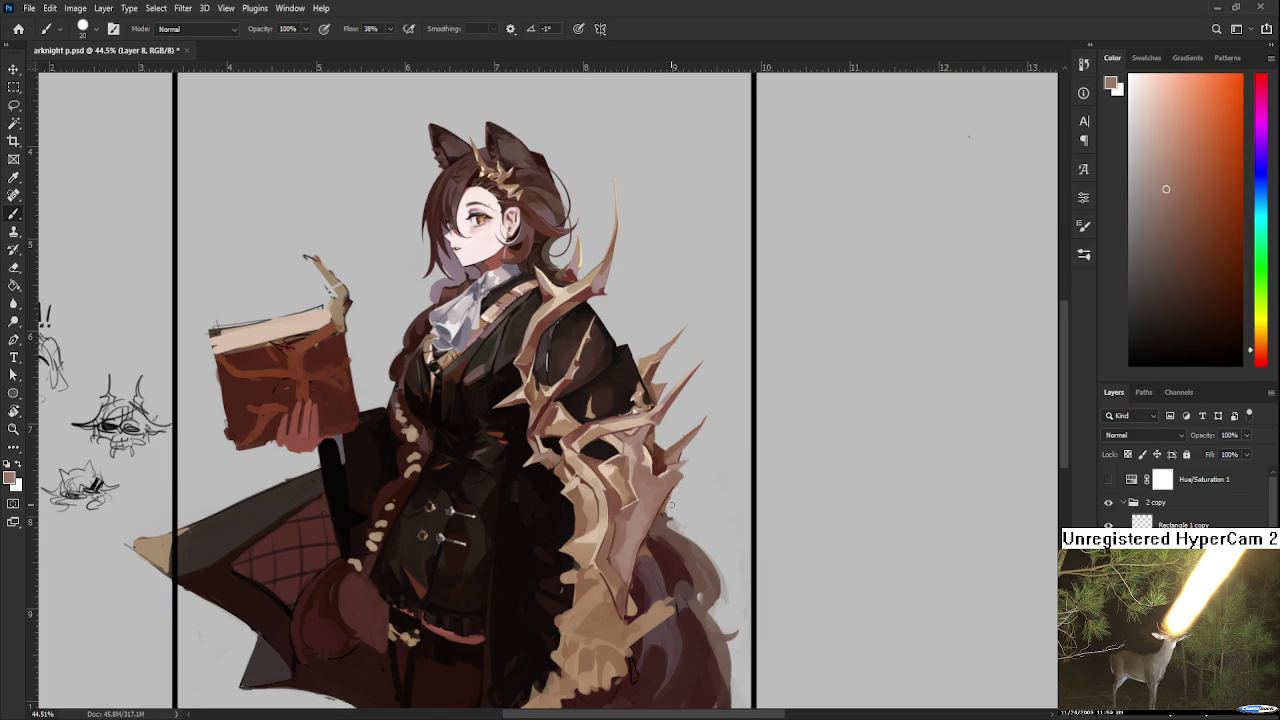
Step: Paint sharper tan and light beige thorn shapes where the growth drapes over the tail
{"action": "scroll", "coordinate": [670, 505], "scroll_direction": "down", "scroll_amount": 3}
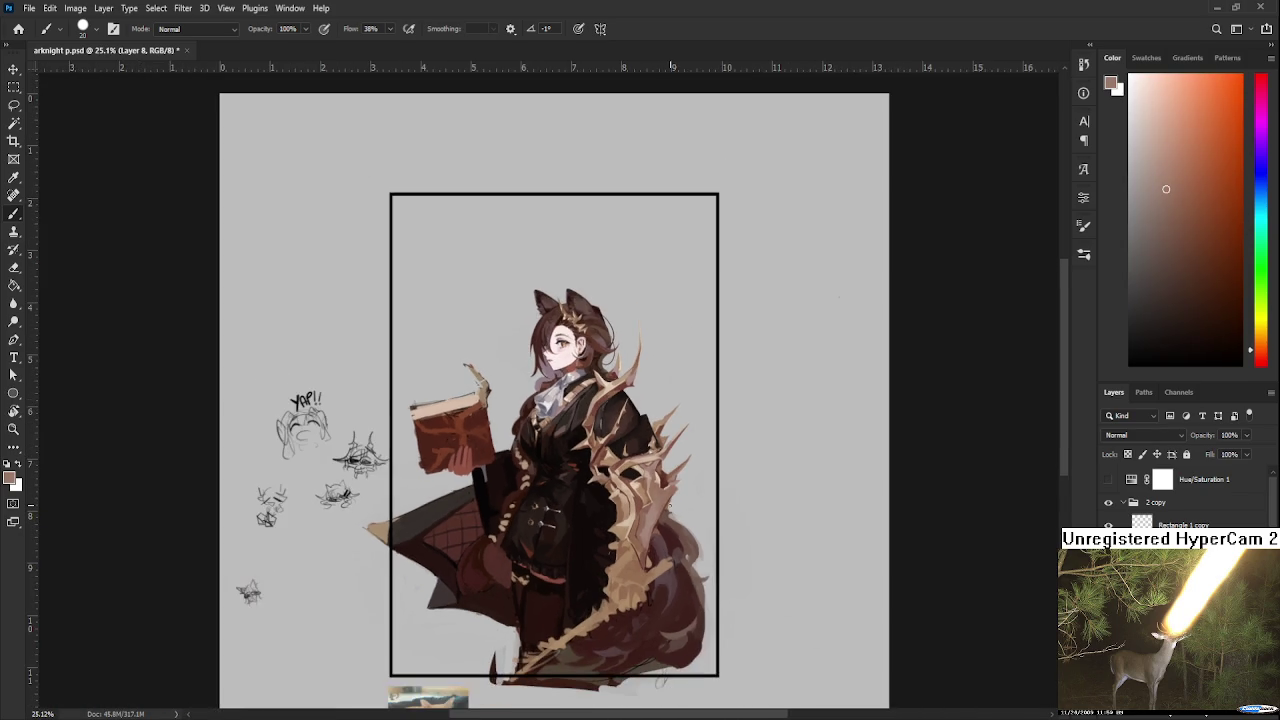
{"action": "scroll", "coordinate": [670, 505], "scroll_direction": "up", "scroll_amount": 2}
{"action": "left_click", "coordinate": [626, 550], "text": "alt"}
{"action": "left_click", "coordinate": [641, 543], "text": "alt"}
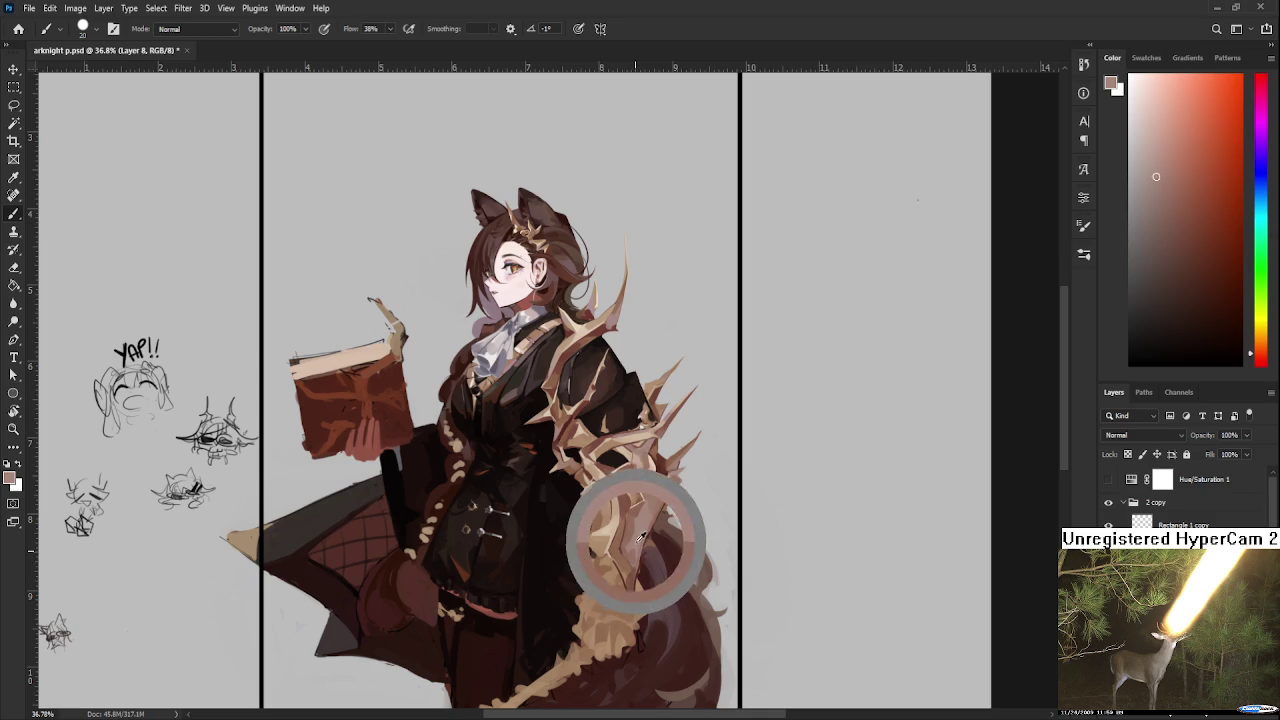
{"action": "left_click", "coordinate": [636, 547], "text": "alt"}
{"action": "left_click", "coordinate": [629, 547], "text": "alt"}
{"action": "left_click", "coordinate": [640, 540], "text": "alt"}
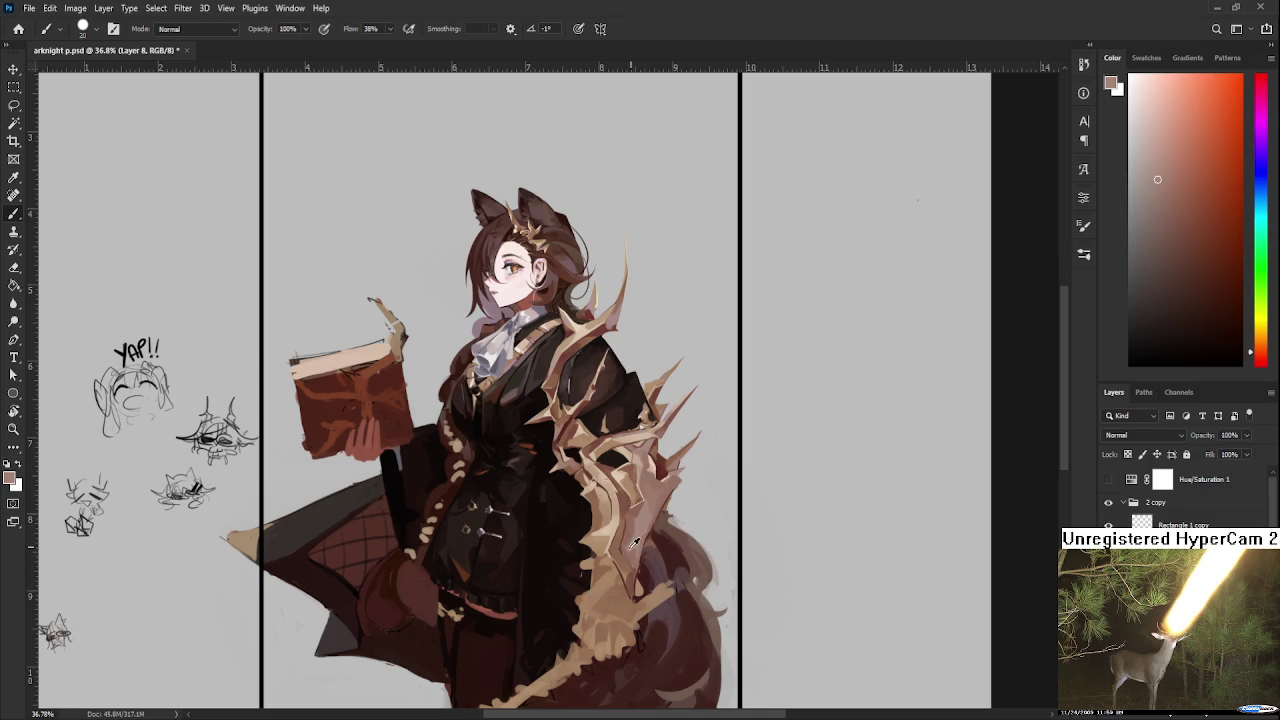
{"action": "left_click", "coordinate": [630, 543], "text": "alt"}
{"action": "left_click", "coordinate": [624, 549], "text": "alt"}
{"action": "left_click_drag", "start_coordinate": [625, 545], "coordinate": [657, 453]}
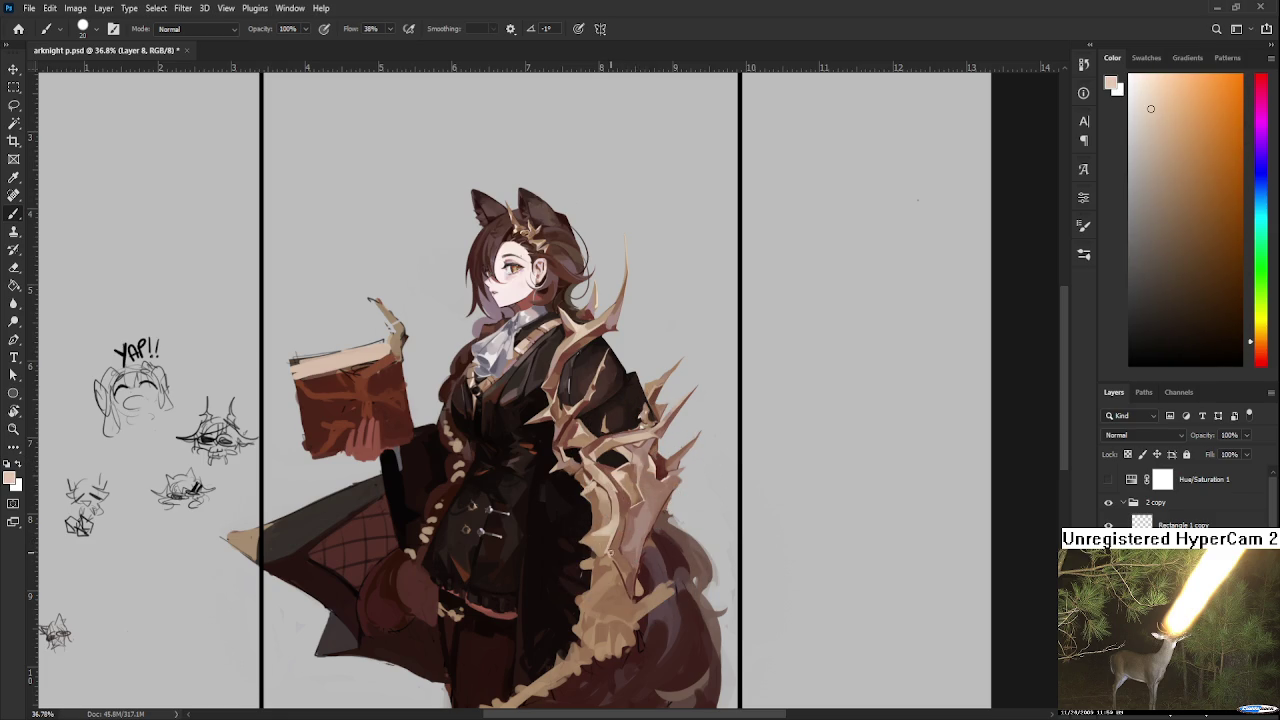
{"action": "left_click", "coordinate": [607, 548], "text": "alt"}
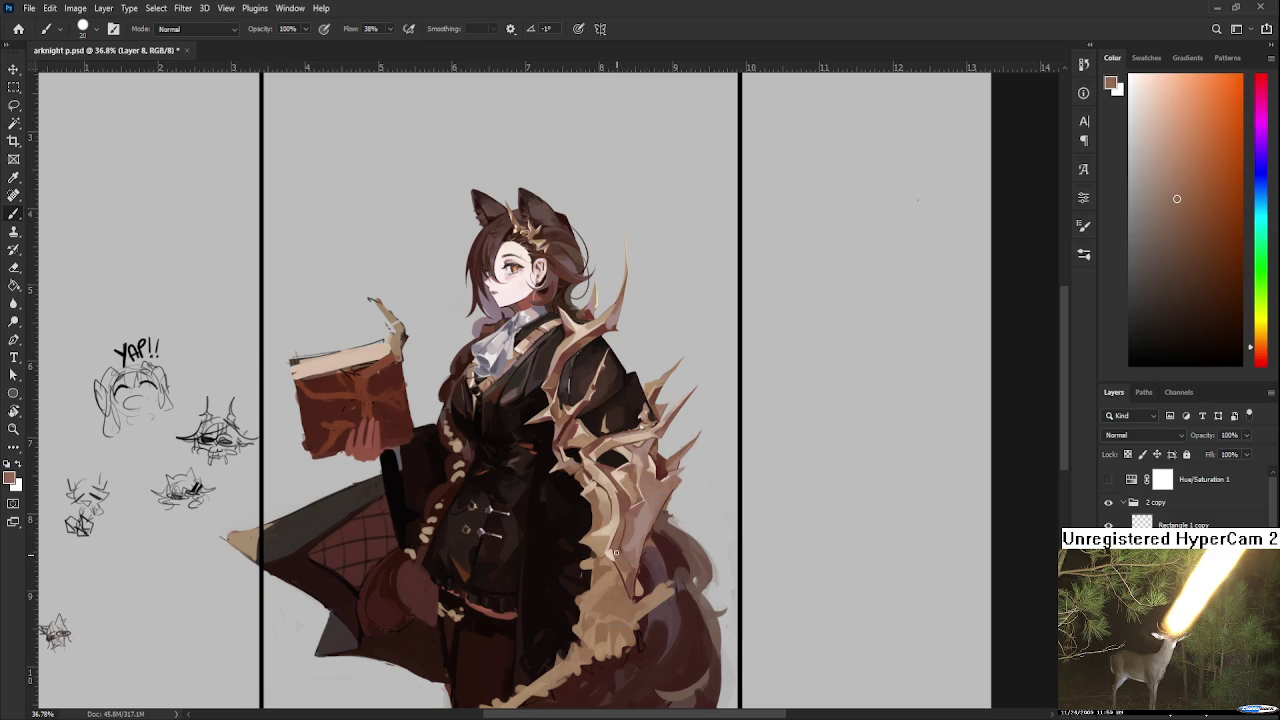
{"action": "left_click", "coordinate": [603, 546], "text": "alt"}
{"action": "left_click", "coordinate": [605, 560], "text": "alt"}
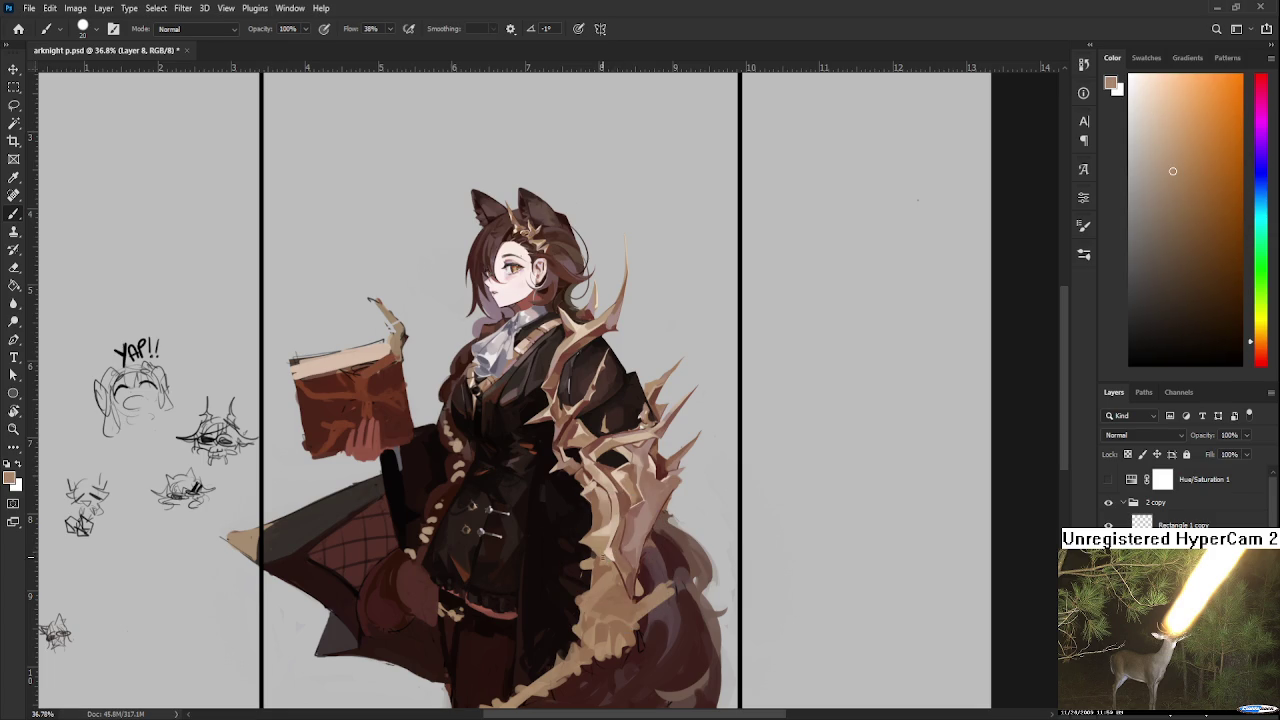
{"action": "left_click", "coordinate": [609, 551], "text": "alt"}
{"action": "left_click", "coordinate": [609, 550], "text": "alt"}
{"action": "left_click", "coordinate": [617, 552], "text": "alt"}
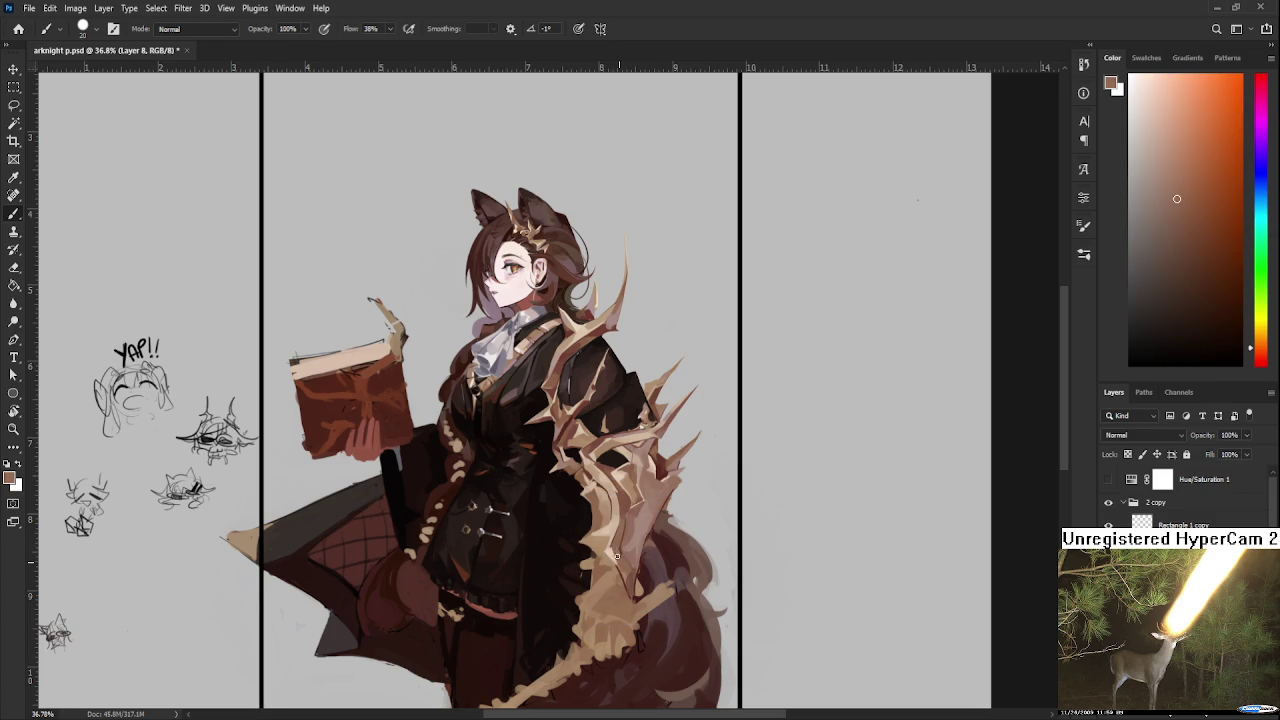
{"action": "left_click", "coordinate": [623, 557], "text": "alt"}
Step: Carve near-black coat-colour gaps between the tan thorn shapes, alternating dark and tan strokes
{"action": "left_click", "coordinate": [584, 555], "text": "alt"}
{"action": "left_click_drag", "start_coordinate": [584, 555], "coordinate": [601, 537]}
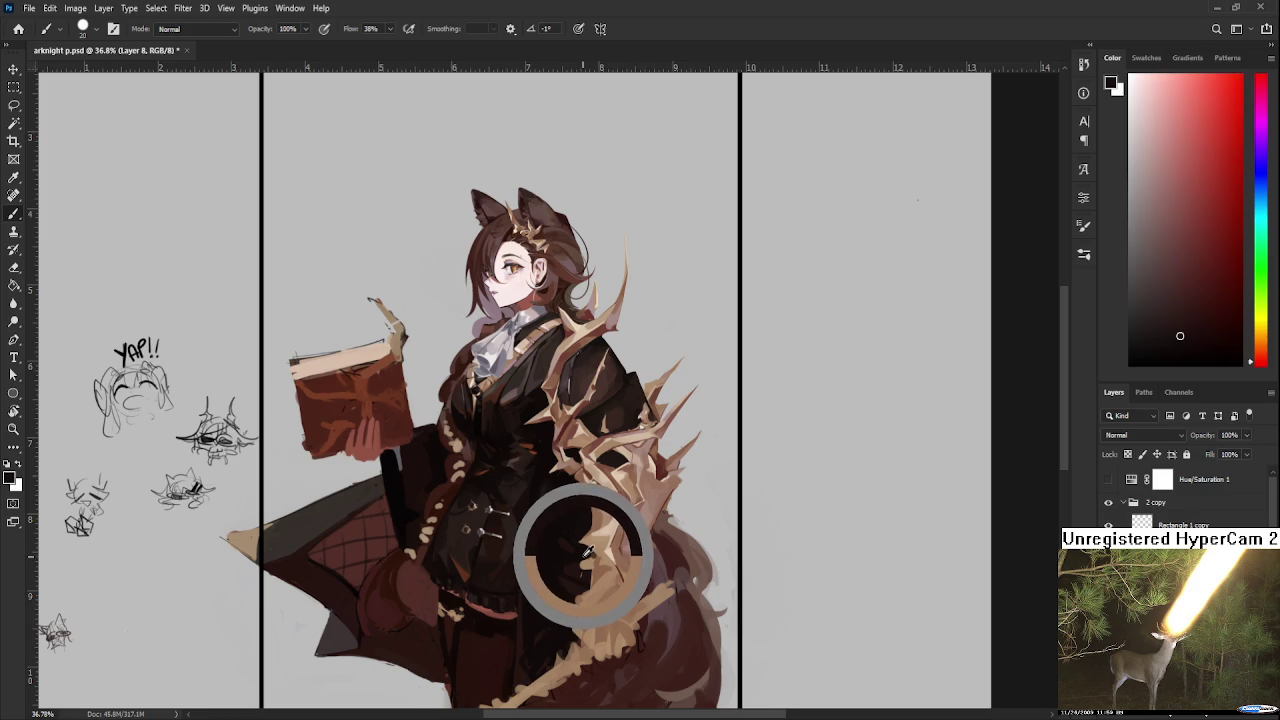
{"action": "left_click", "coordinate": [584, 552], "text": "alt"}
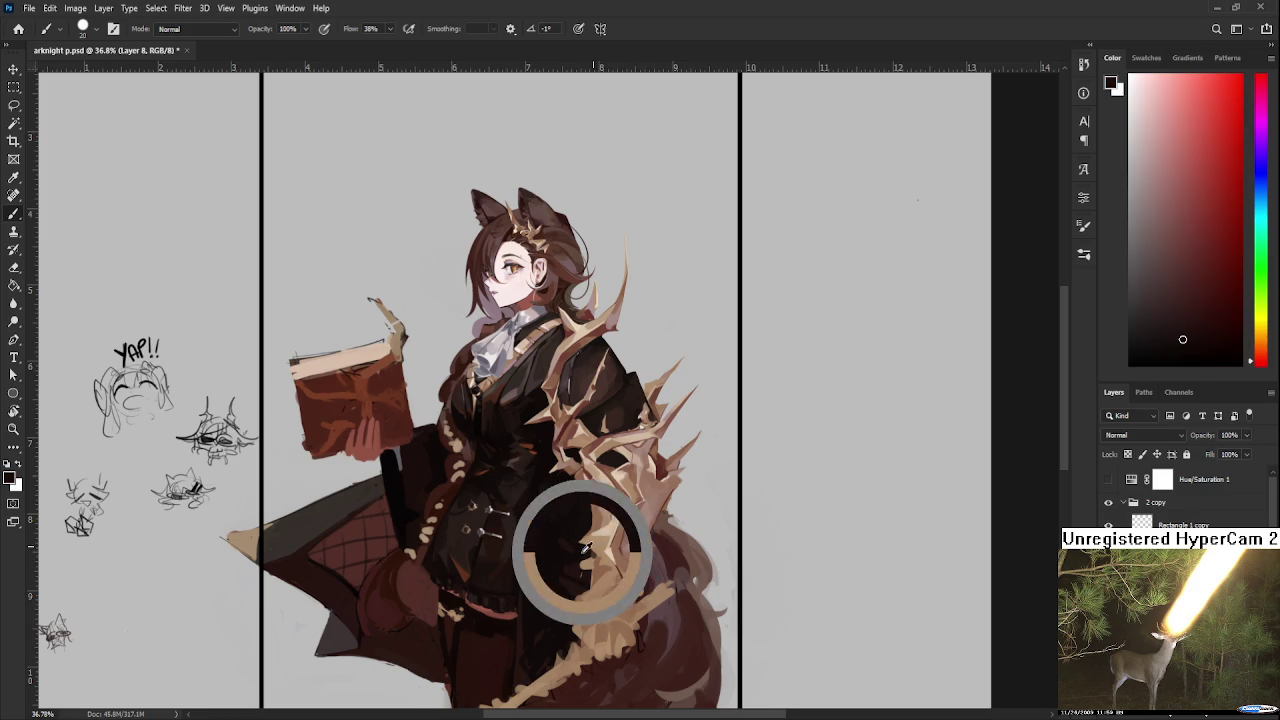
{"action": "left_click", "coordinate": [584, 552], "text": "alt"}
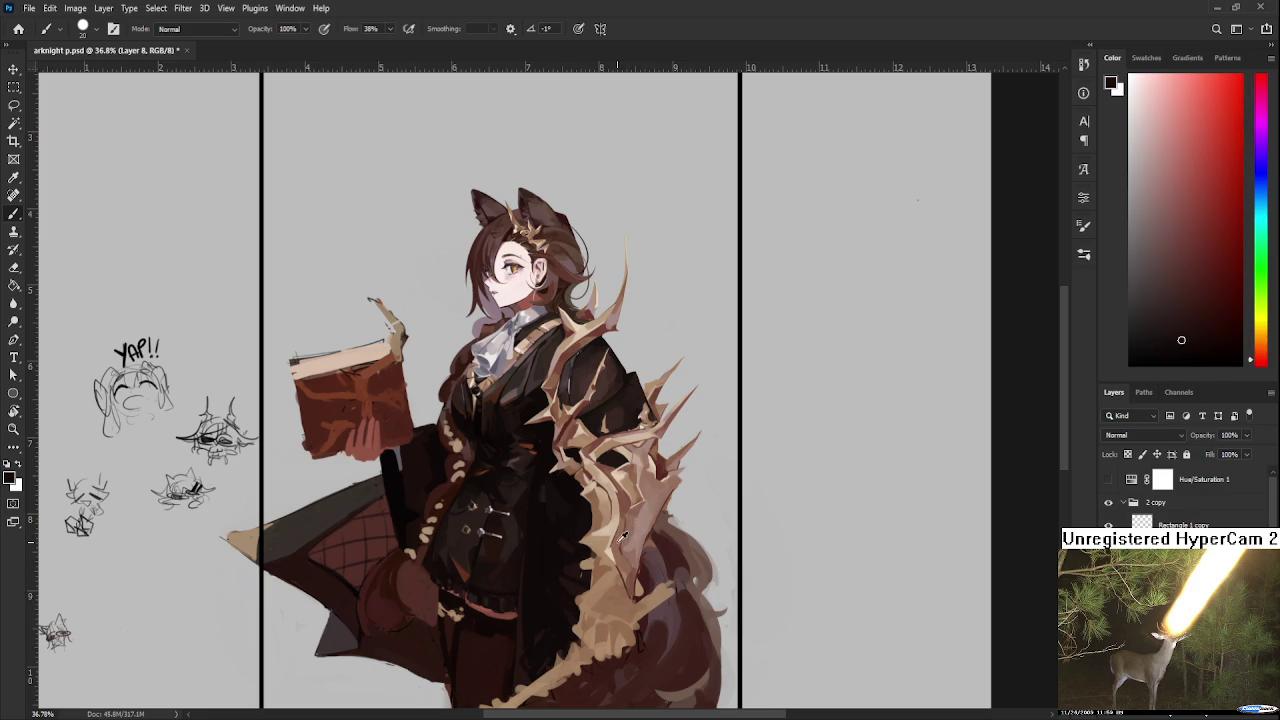
{"action": "left_click", "coordinate": [581, 535], "text": "alt"}
{"action": "left_click_drag", "start_coordinate": [581, 535], "coordinate": [590, 509]}
{"action": "left_click", "coordinate": [583, 546], "text": "alt"}
{"action": "left_click", "coordinate": [594, 539], "text": "alt"}
{"action": "left_click", "coordinate": [596, 542], "text": "alt"}
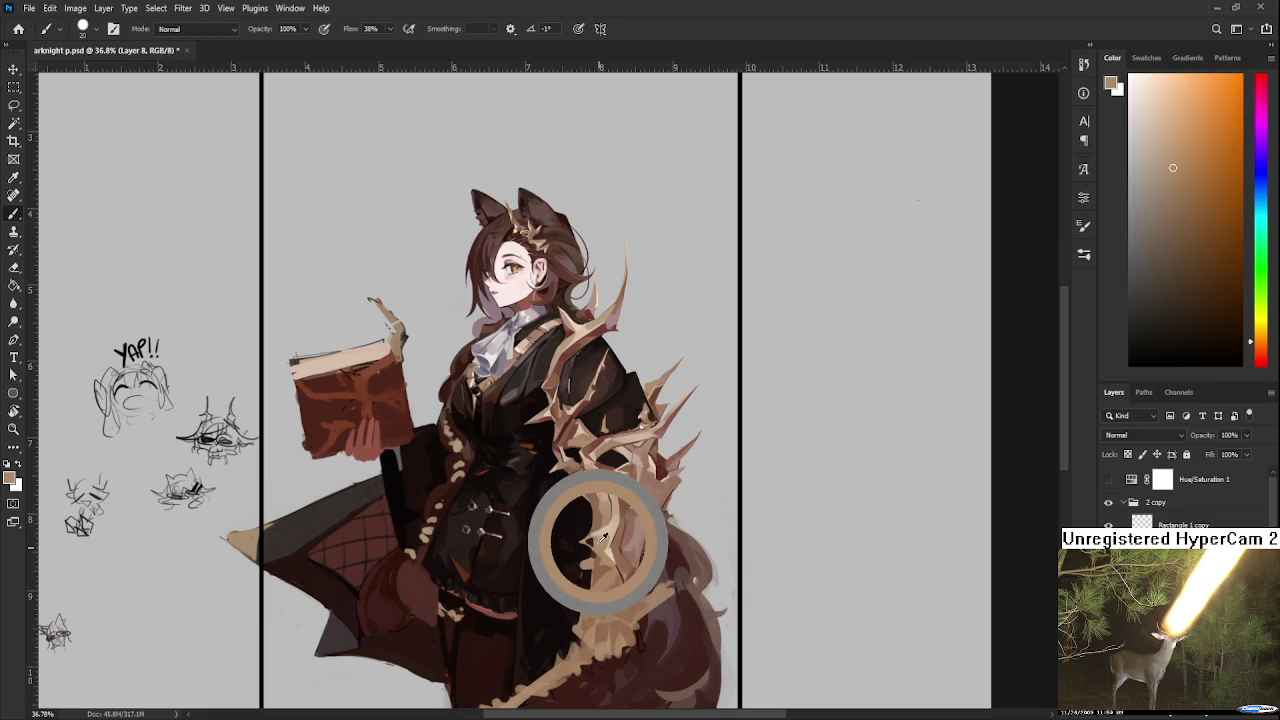
{"action": "left_click", "coordinate": [603, 540], "text": "alt"}
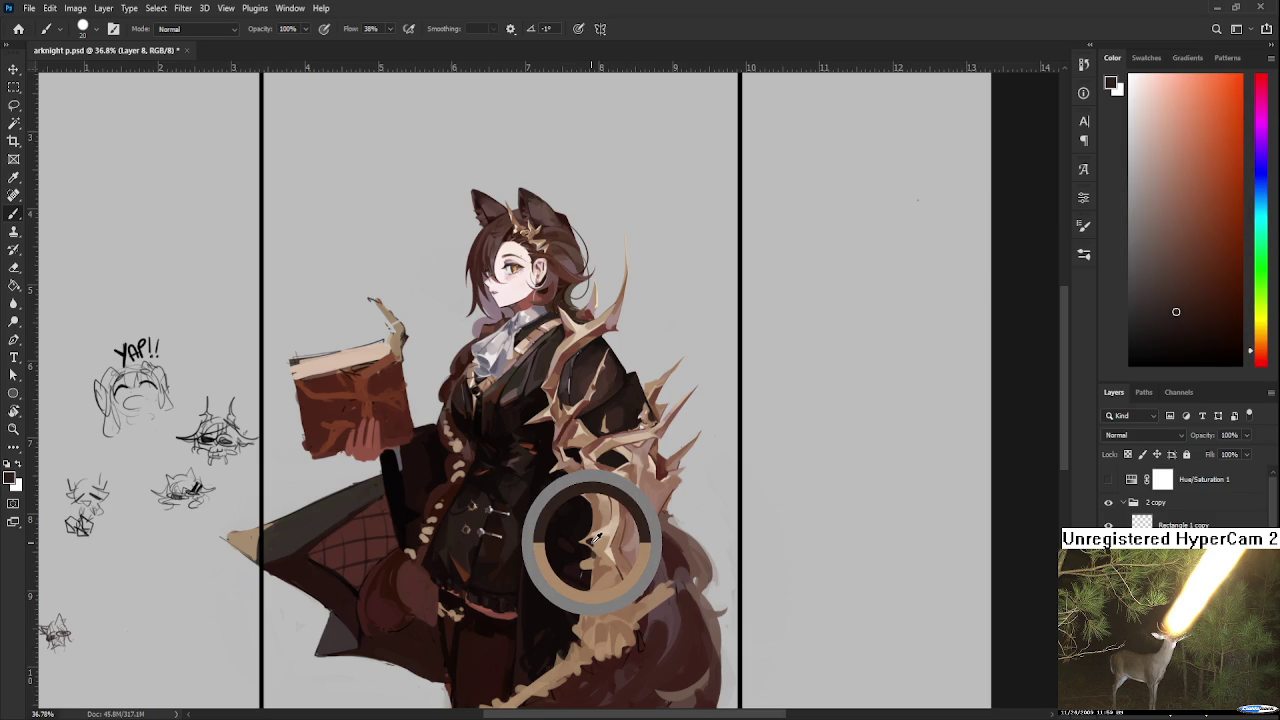
{"action": "left_click_drag", "start_coordinate": [595, 537], "coordinate": [593, 538]}
{"action": "left_click", "coordinate": [595, 538], "text": "alt"}
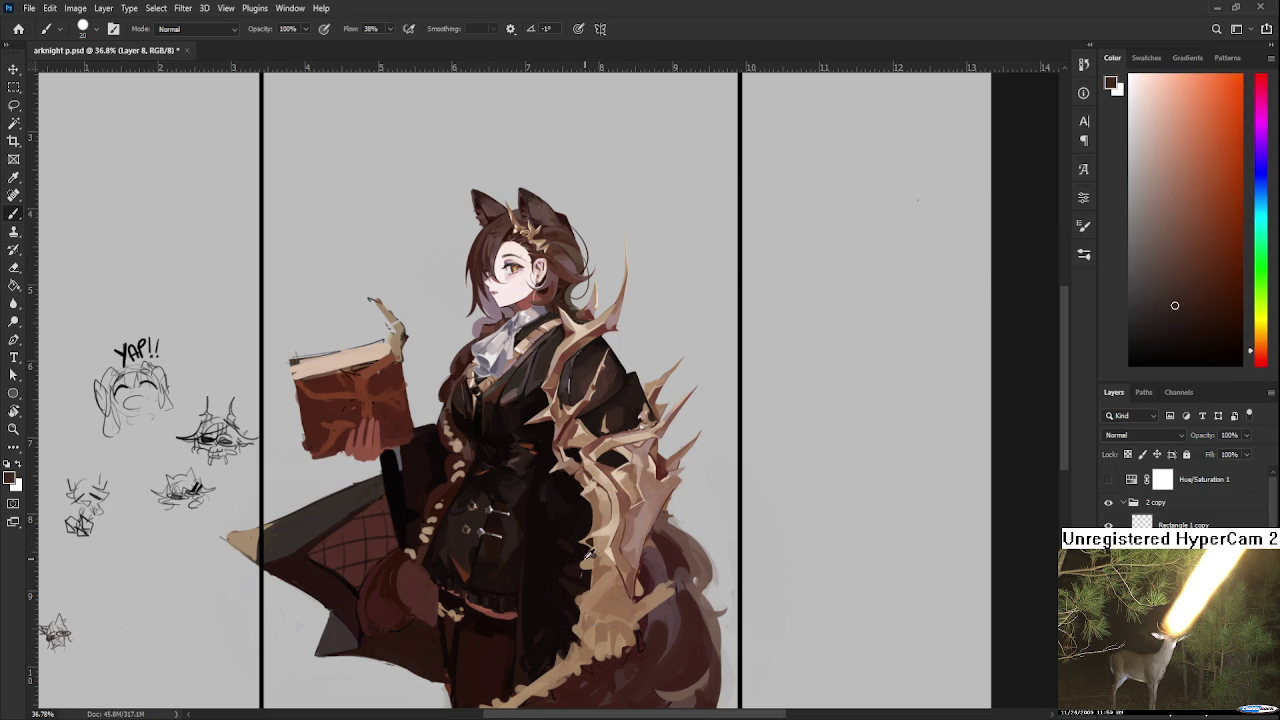
{"action": "left_click", "coordinate": [590, 542], "text": "alt"}
{"action": "left_click", "coordinate": [590, 542], "text": "alt"}
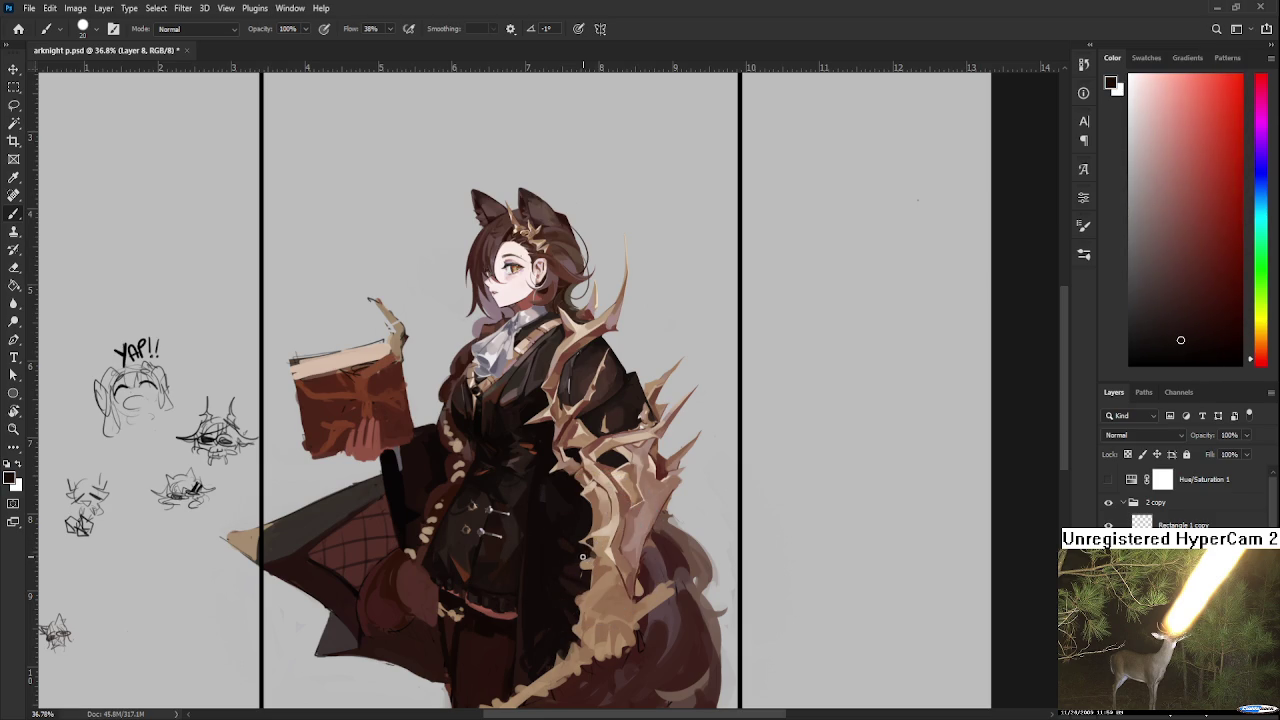
{"action": "left_click", "coordinate": [600, 553], "text": "alt"}
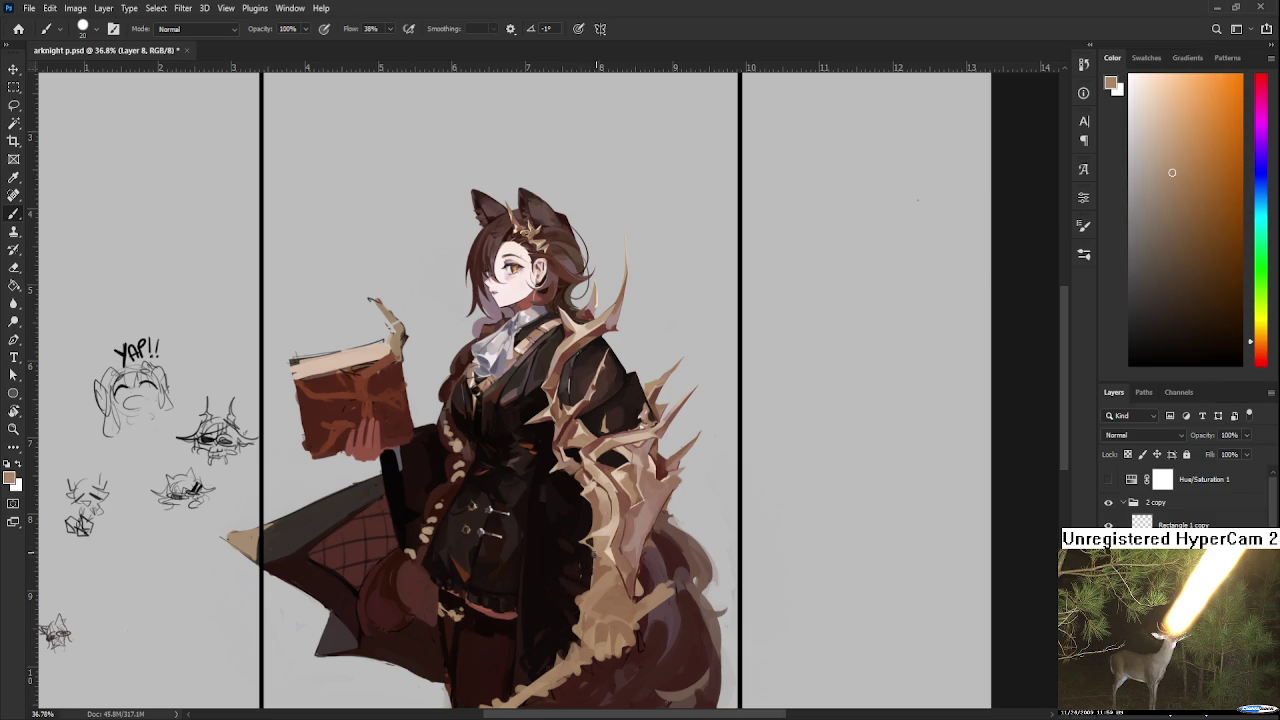
{"action": "scroll", "coordinate": [642, 593], "scroll_direction": "down", "scroll_amount": 2}
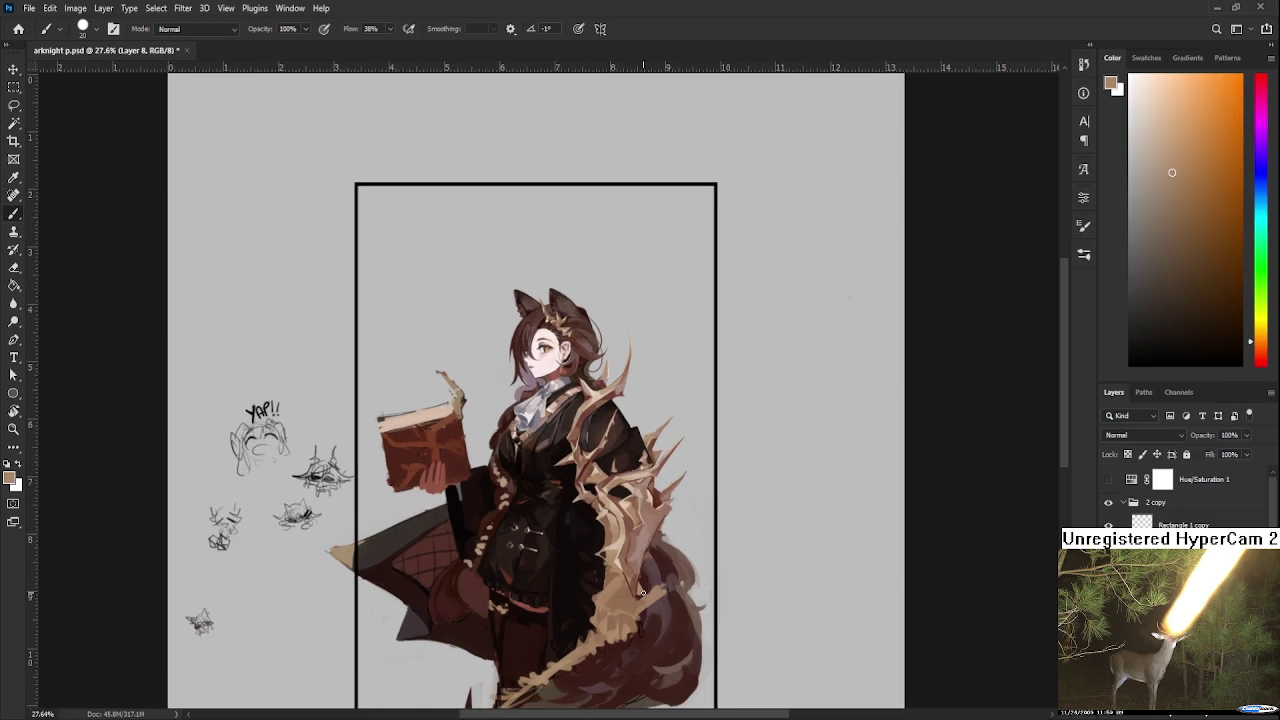
Step: Reduce the brush from 20 to 15 and alternate light tan, brown and near-black on the thorns
{"action": "scroll", "coordinate": [642, 593], "scroll_direction": "up", "scroll_amount": 2}
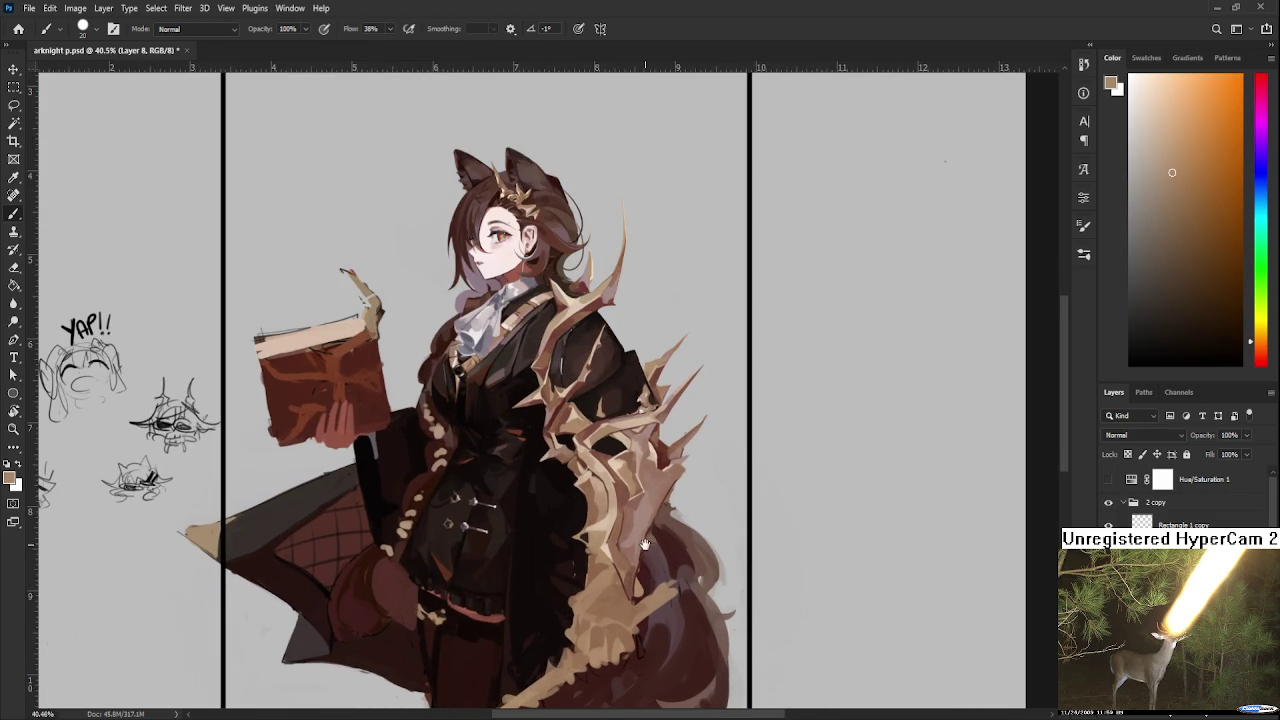
{"action": "left_click_drag", "start_coordinate": [643, 591], "coordinate": [655, 573]}
{"action": "left_click", "coordinate": [613, 503], "text": "alt"}
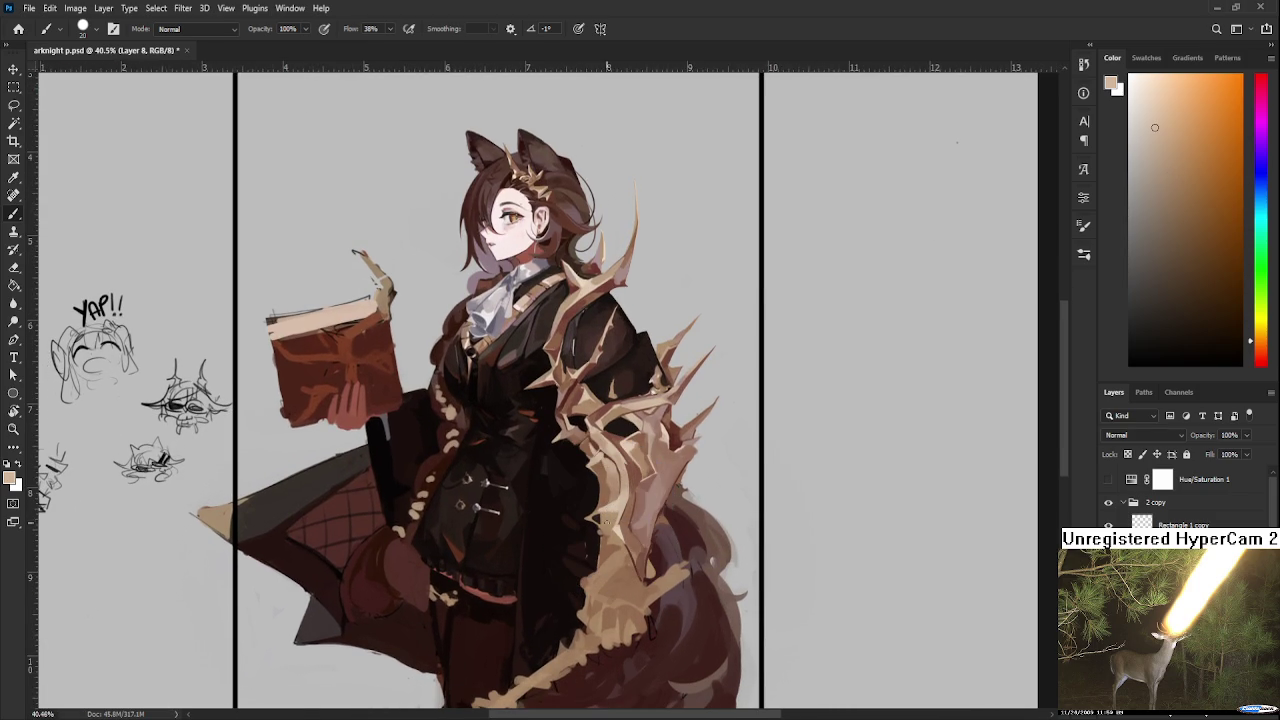
{"action": "key", "text": "bracketleft"}
{"action": "left_click", "coordinate": [601, 531], "text": "alt"}
{"action": "left_click", "coordinate": [601, 531], "text": "alt"}
{"action": "left_click", "coordinate": [600, 531], "text": "alt"}
{"action": "left_click", "coordinate": [598, 527], "text": "alt"}
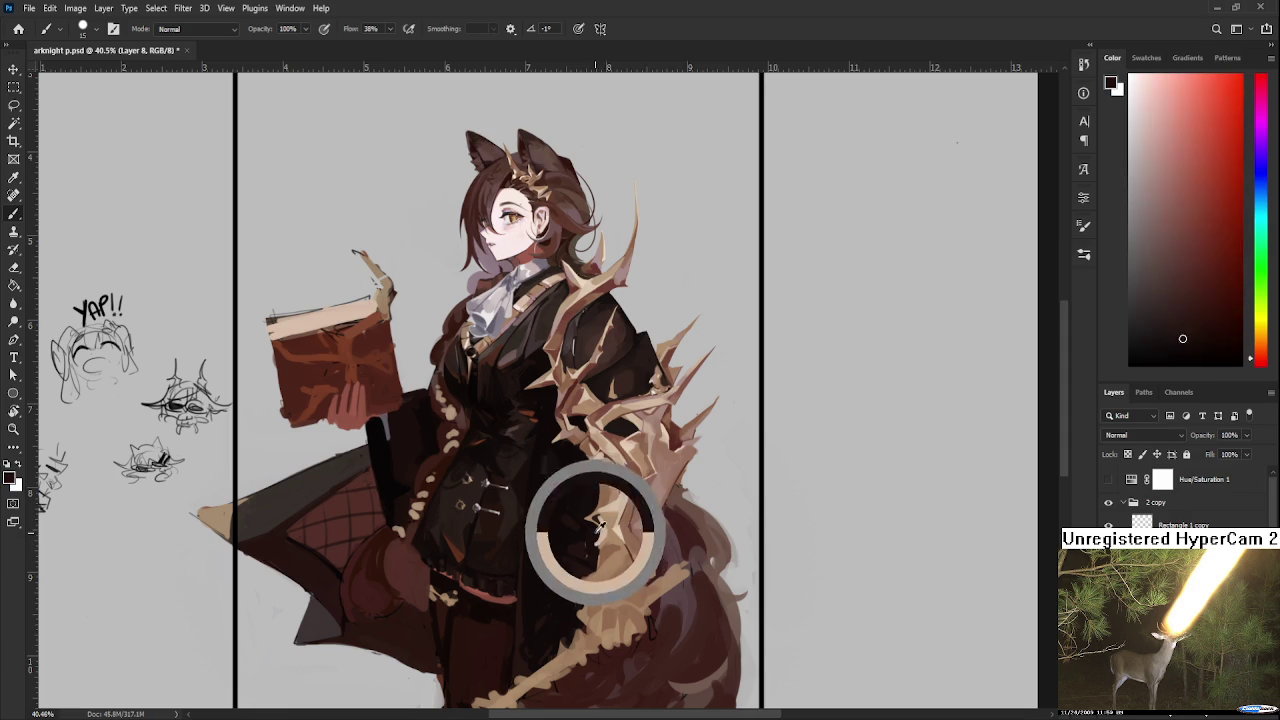
{"action": "left_click", "coordinate": [600, 530], "text": "alt"}
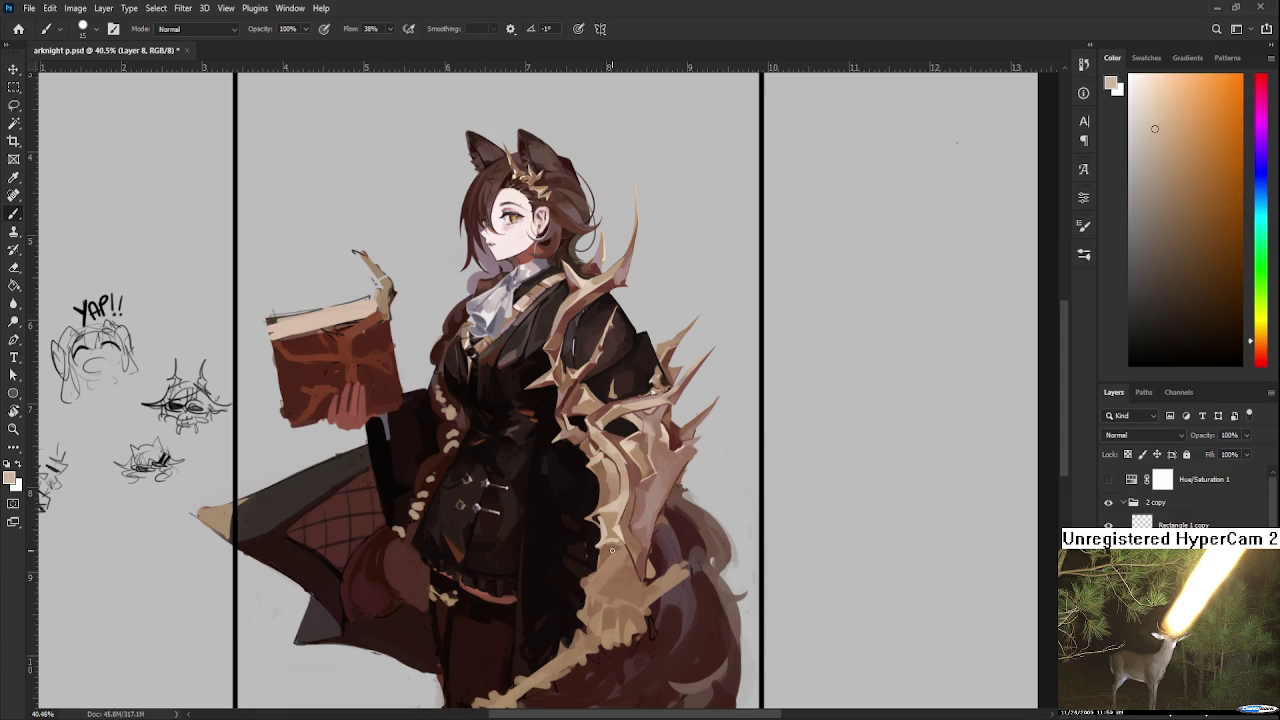
{"action": "left_click", "coordinate": [617, 557], "text": "alt"}
{"action": "left_click", "coordinate": [618, 530], "text": "alt"}
{"action": "left_click", "coordinate": [630, 589], "text": "alt"}
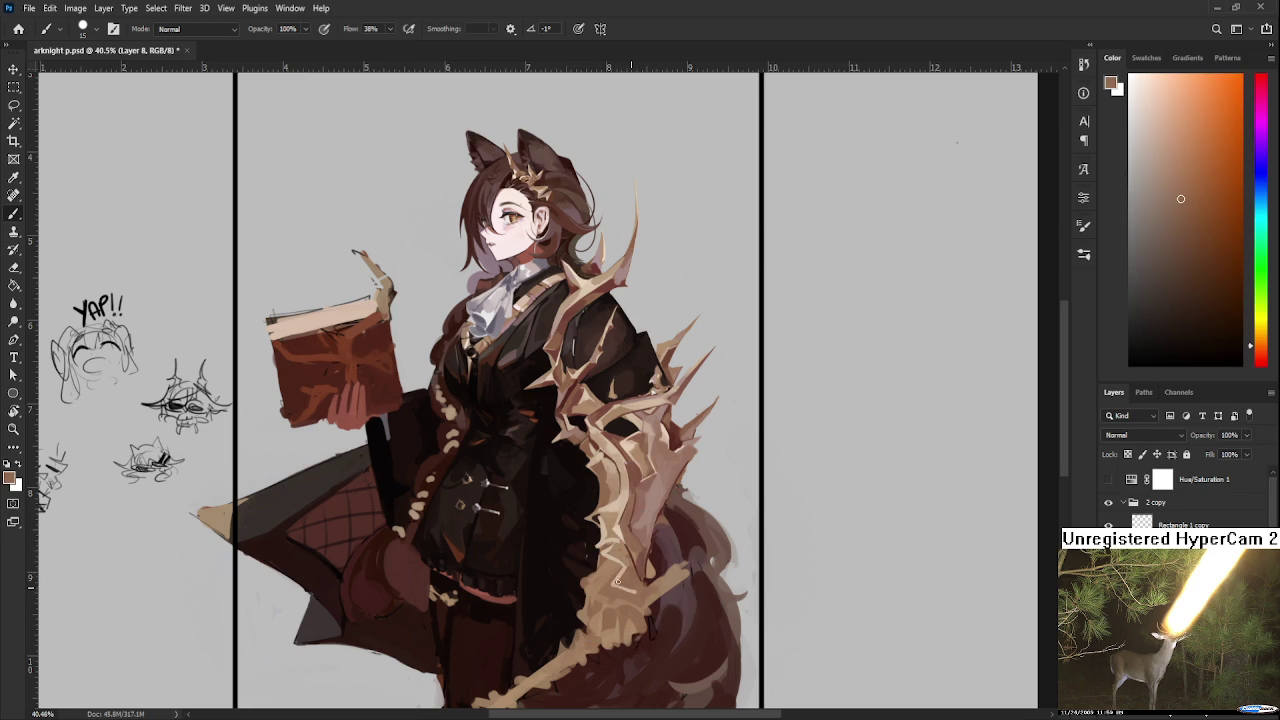
{"action": "left_click", "coordinate": [610, 521], "text": "alt"}
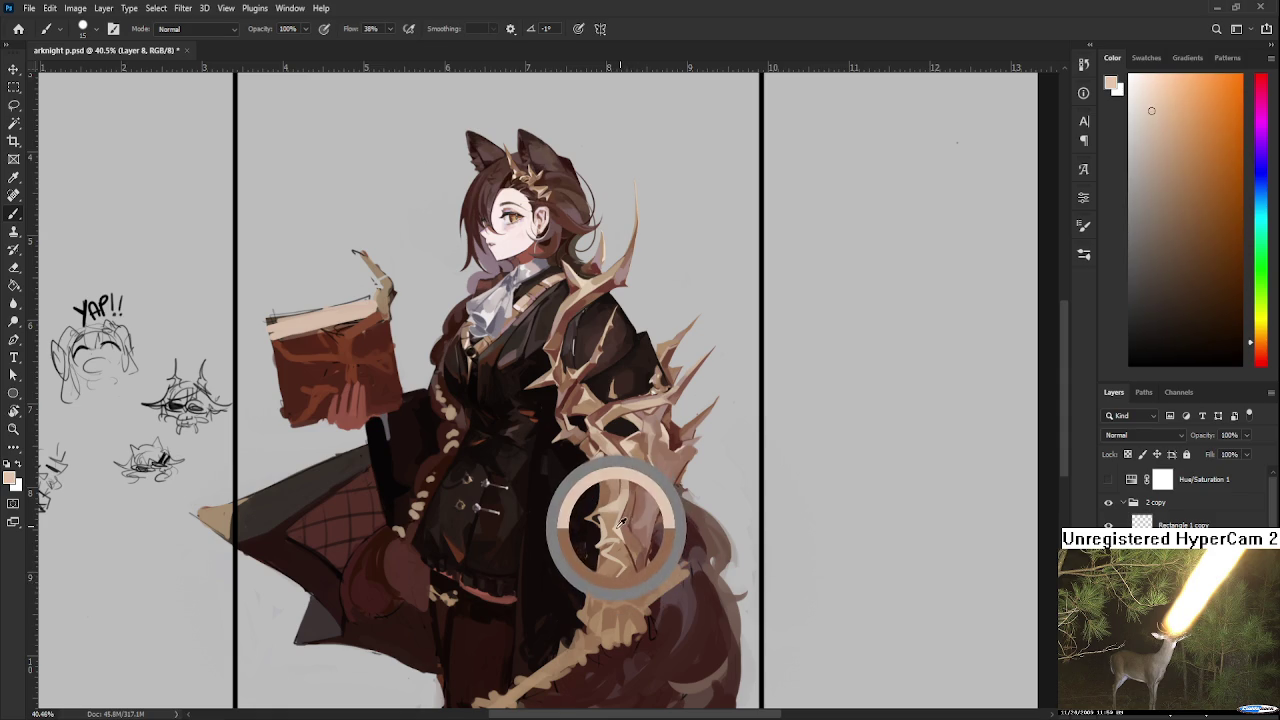
{"action": "mouse_move", "coordinate": [631, 566]}
{"action": "left_mouse_down"}
{"action": "mouse_move", "coordinate": [631, 534]}
{"action": "mouse_move", "coordinate": [639, 567]}
{"action": "left_mouse_up"}
Step: Sample the cloak's dark red-brown, then lay light tan zigzag strokes across the tail's thorn branch
{"action": "left_click", "coordinate": [648, 556], "text": "alt"}
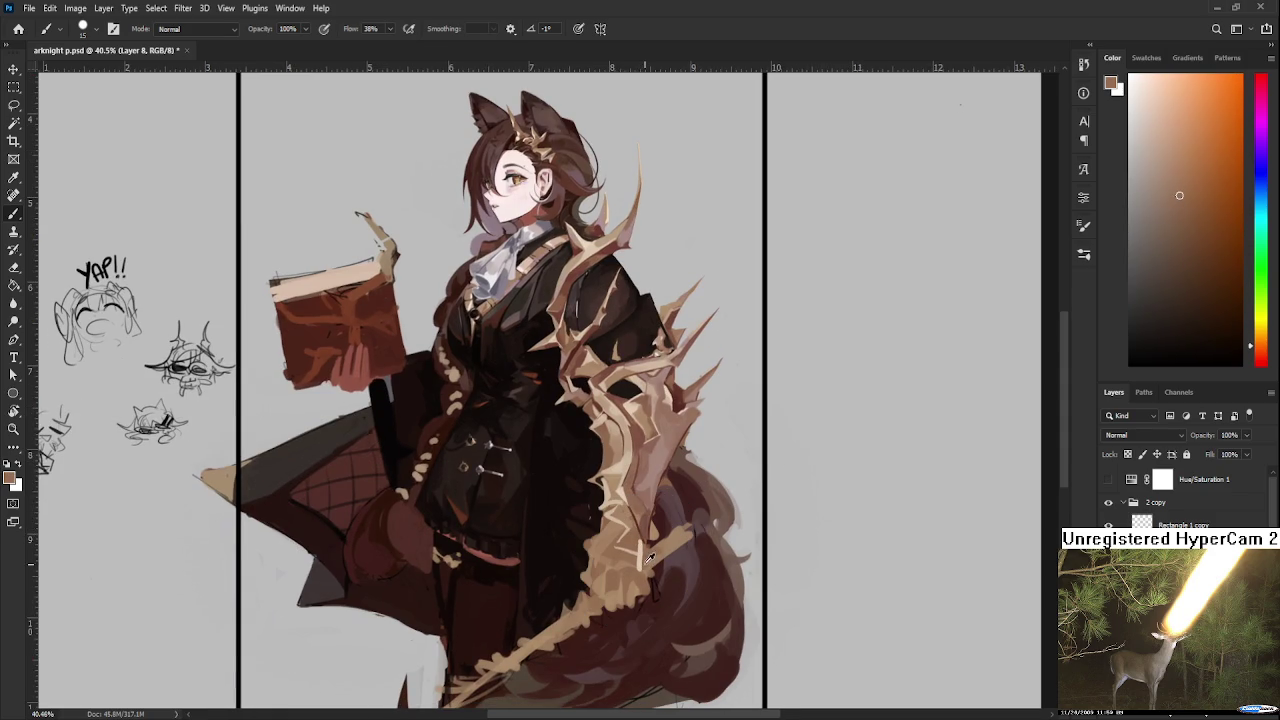
{"action": "left_click", "coordinate": [640, 561], "text": "alt"}
{"action": "left_click", "coordinate": [1179, 195]}
{"action": "left_click", "coordinate": [650, 555], "text": "alt"}
{"action": "left_click", "coordinate": [650, 555], "text": "alt"}
{"action": "left_click", "coordinate": [652, 554], "text": "alt"}
{"action": "left_click", "coordinate": [660, 572], "text": "alt"}
{"action": "left_click", "coordinate": [661, 572], "text": "alt"}
{"action": "left_click", "coordinate": [660, 575], "text": "alt"}
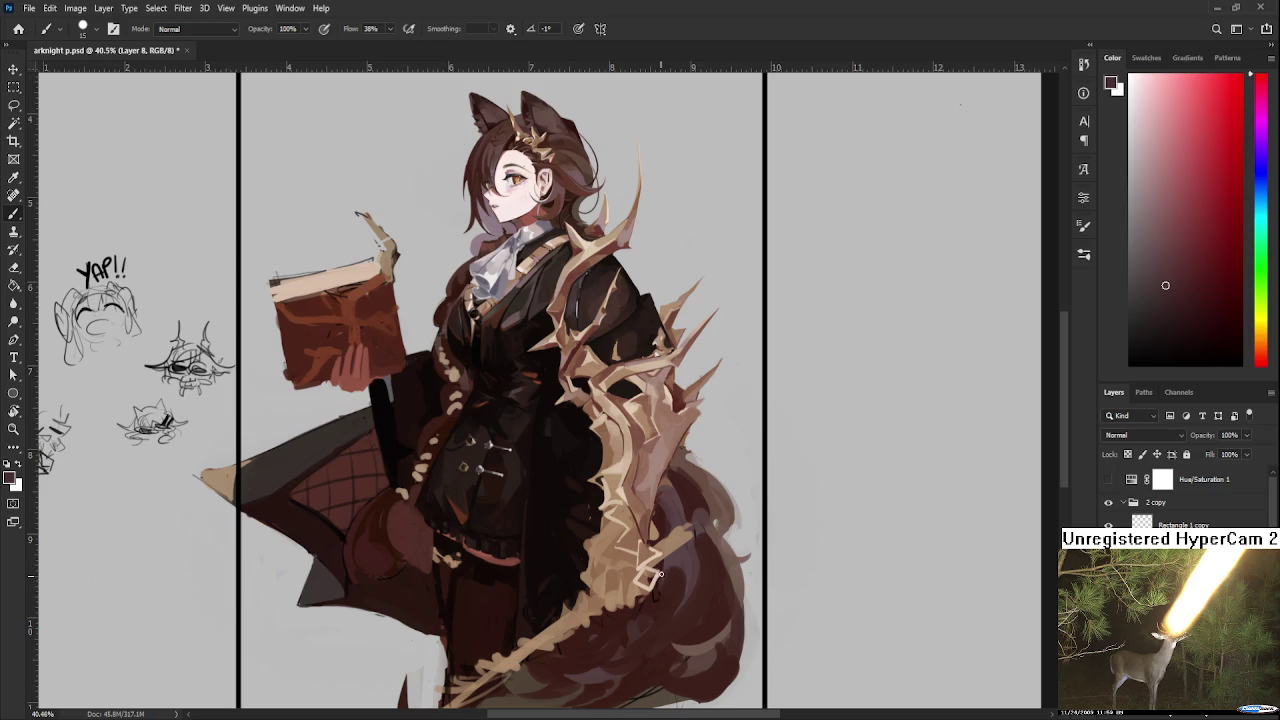
{"action": "left_click", "coordinate": [650, 548], "text": "alt"}
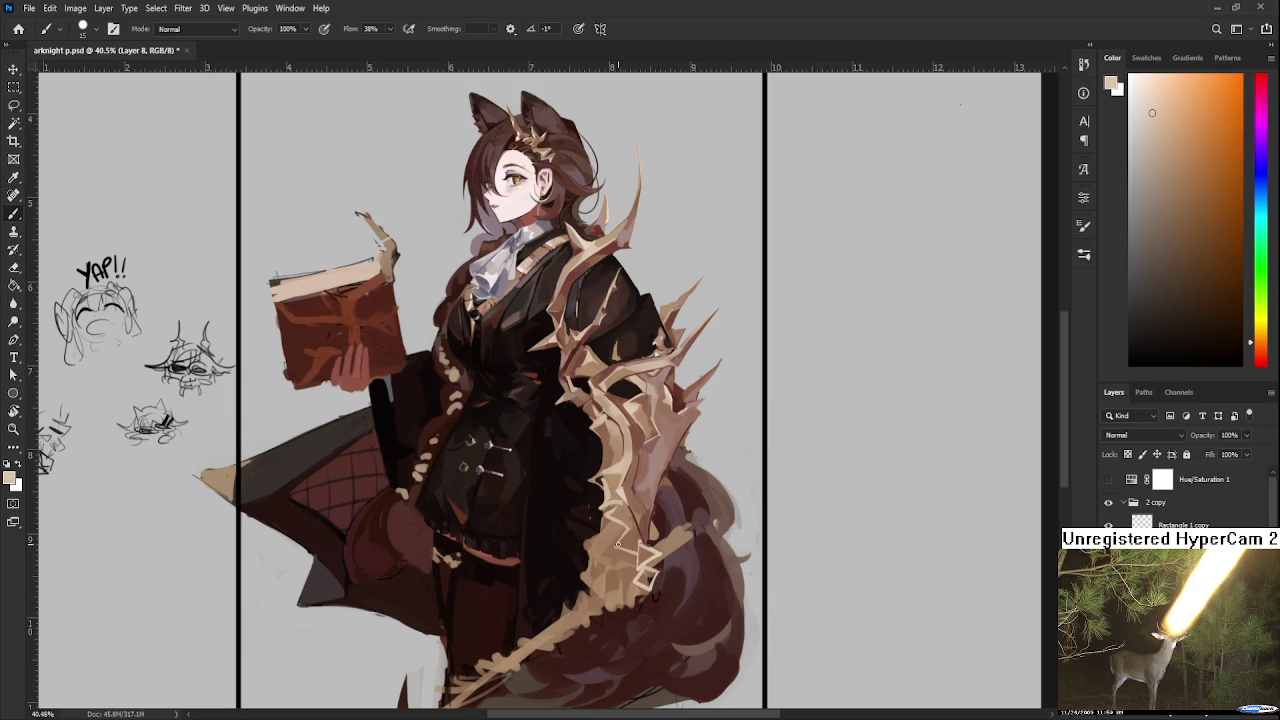
{"action": "left_click_drag", "start_coordinate": [632, 548], "coordinate": [620, 550]}
Step: Sample medium brown, light tan and beige tones from the cloak and thorn lattice
{"action": "left_click", "coordinate": [633, 530], "text": "alt"}
{"action": "left_click", "coordinate": [634, 530], "text": "alt"}
{"action": "left_click_drag", "start_coordinate": [1153, 120], "coordinate": [1175, 180]}
{"action": "left_click", "coordinate": [629, 527], "text": "alt"}
{"action": "left_click", "coordinate": [617, 538], "text": "alt"}
{"action": "left_click", "coordinate": [615, 533], "text": "alt"}
{"action": "left_click", "coordinate": [632, 525], "text": "alt"}
{"action": "left_click", "coordinate": [632, 520], "text": "alt"}
{"action": "scroll", "coordinate": [645, 560], "scroll_direction": "down", "scroll_amount": 1}
{"action": "left_click", "coordinate": [650, 528], "text": "alt"}
{"action": "left_click", "coordinate": [650, 530], "text": "alt"}
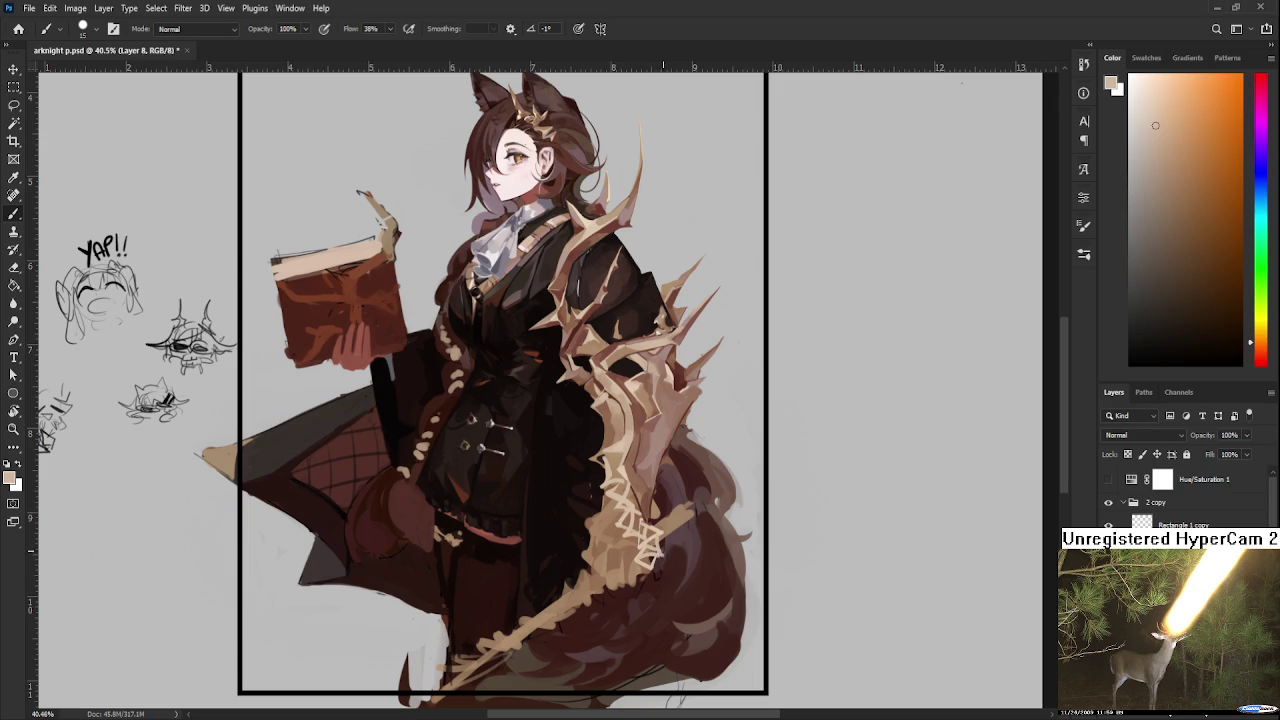
Step: Sample reddish-brown and pinkish tan cloak tones, settling on a light tan painting colour
{"action": "left_click", "coordinate": [662, 545], "text": "alt"}
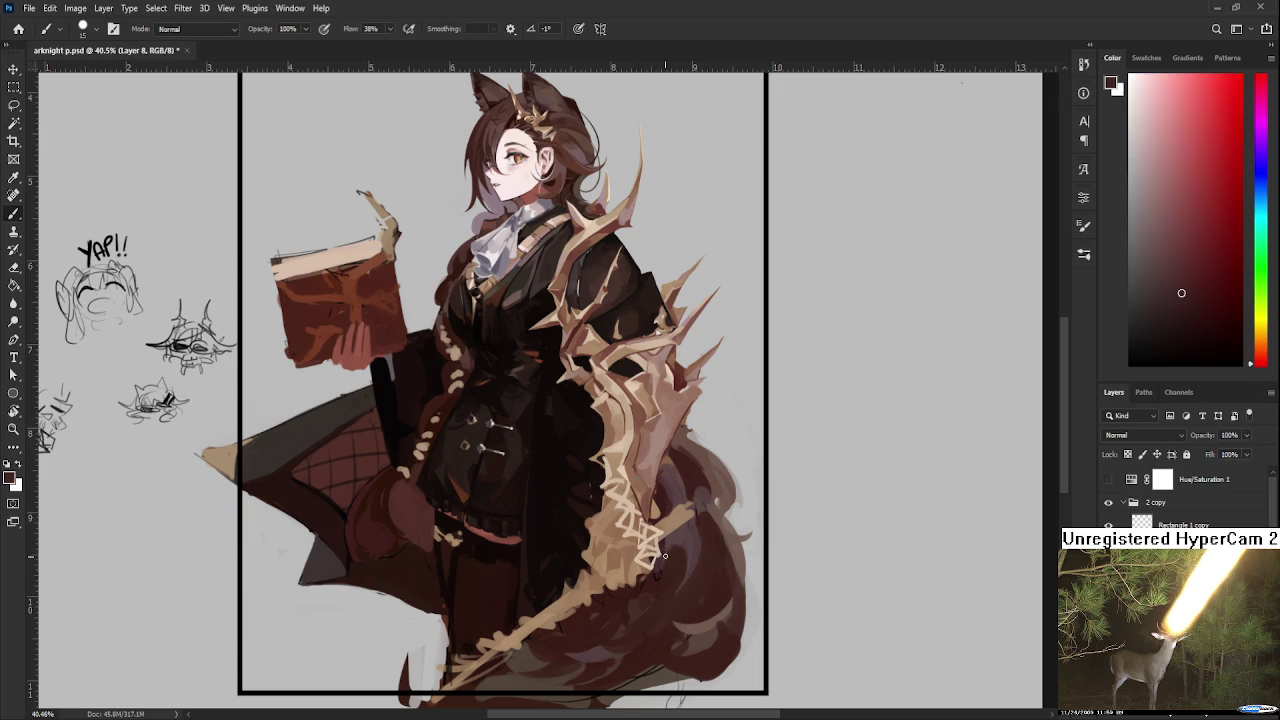
{"action": "left_click", "coordinate": [664, 497], "text": "alt"}
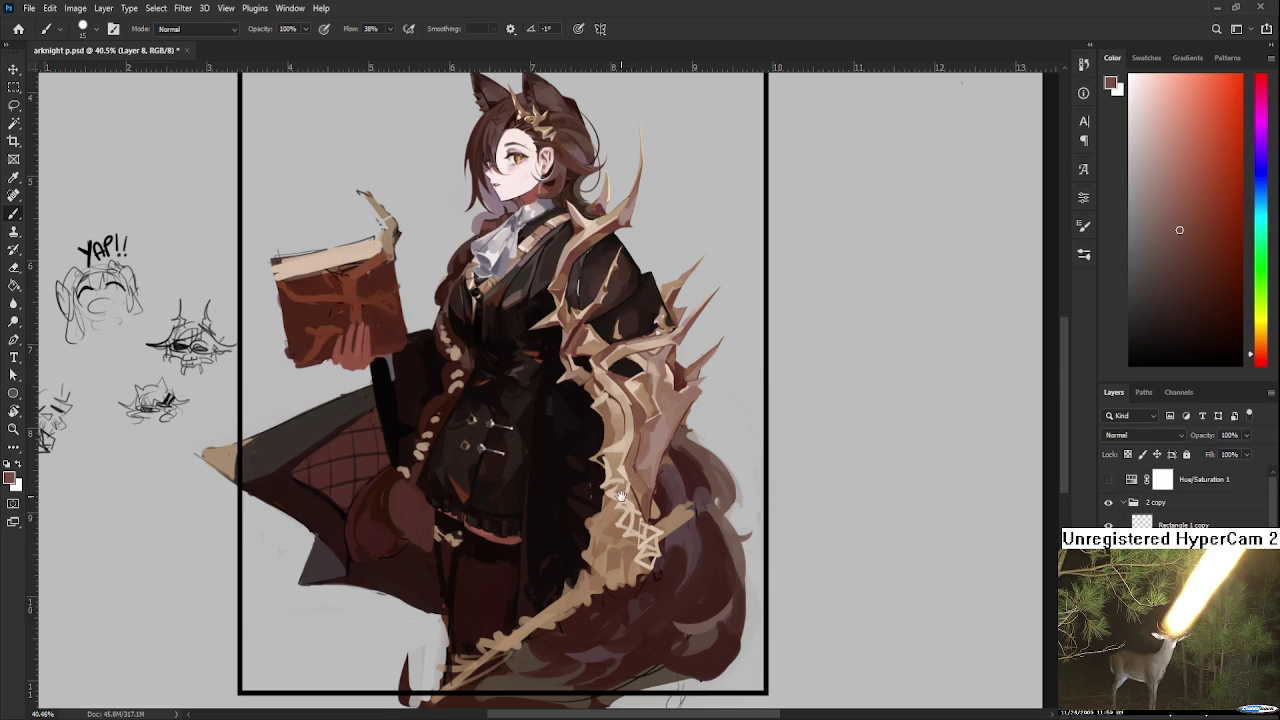
{"action": "left_click_drag", "start_coordinate": [620, 495], "coordinate": [628, 517]}
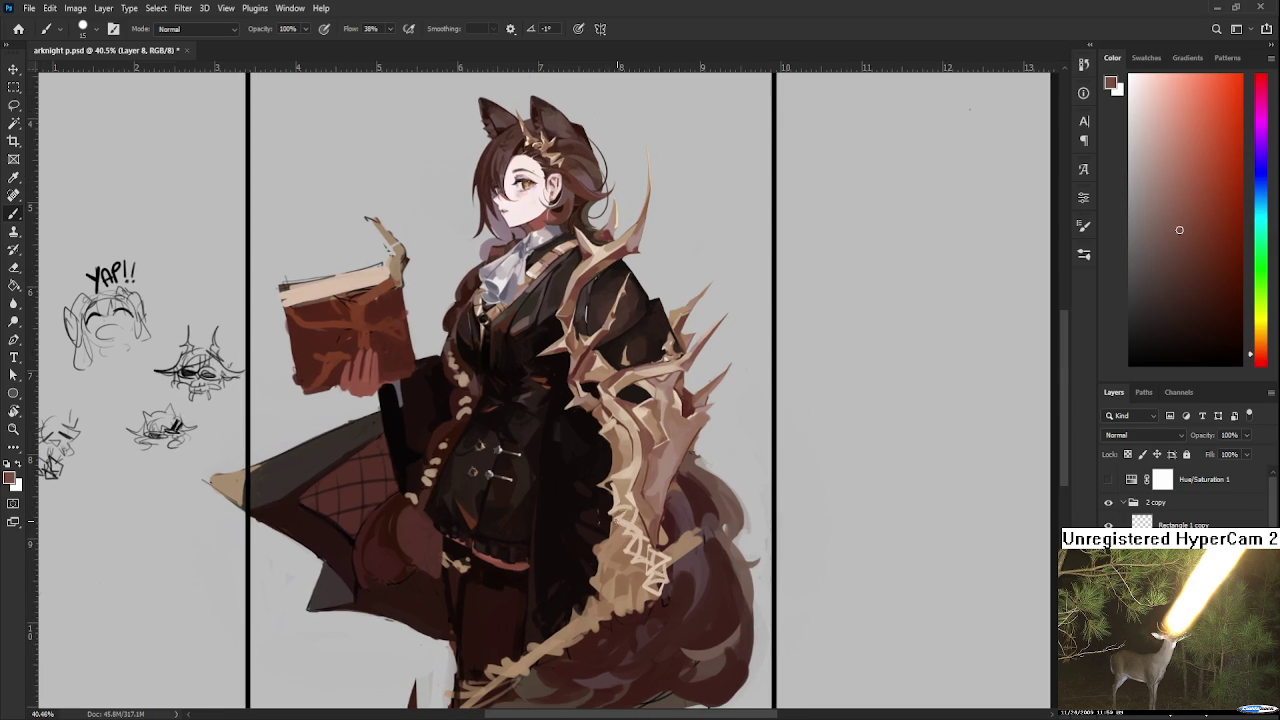
{"action": "left_click", "coordinate": [630, 521], "text": "alt"}
{"action": "left_click", "coordinate": [630, 516], "text": "alt"}
{"action": "left_click", "coordinate": [634, 514], "text": "alt"}
{"action": "left_click", "coordinate": [641, 482], "text": "alt"}
{"action": "left_click_drag", "start_coordinate": [641, 482], "coordinate": [600, 343]}
{"action": "left_click", "coordinate": [628, 538], "text": "alt"}
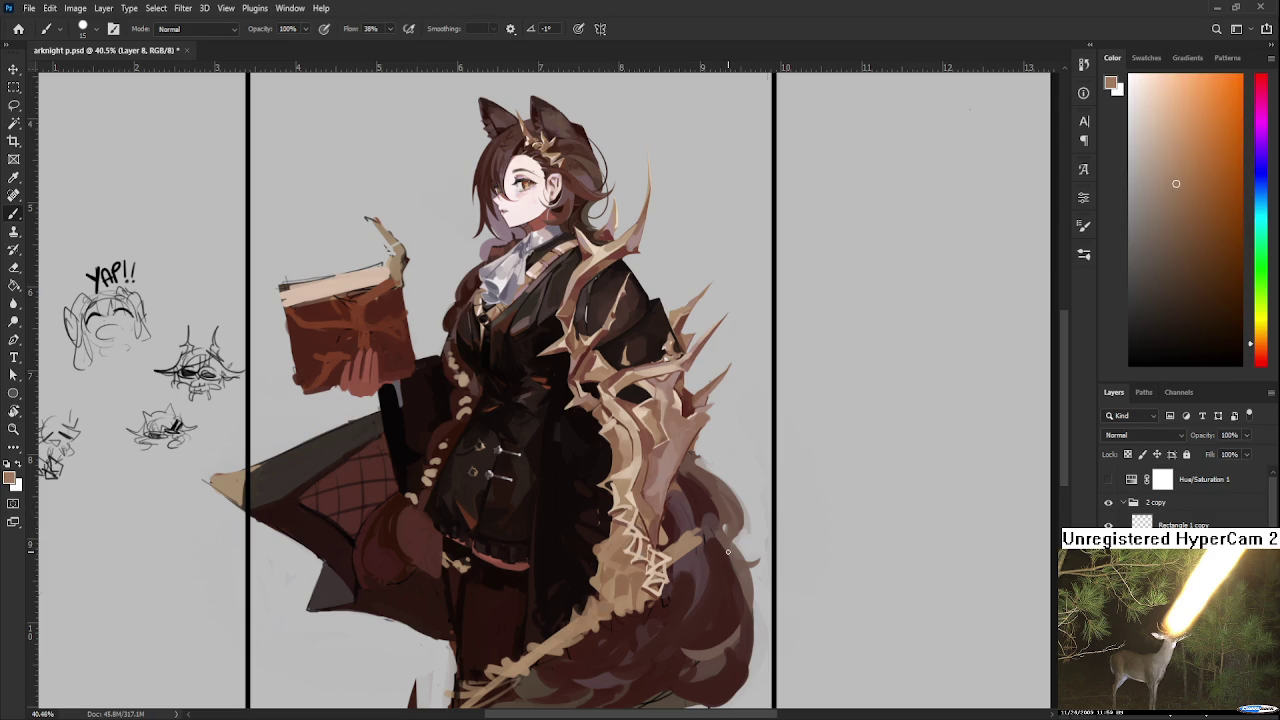
{"action": "scroll", "coordinate": [727, 554], "scroll_direction": "down", "scroll_amount": 3}
{"action": "scroll", "coordinate": [709, 550], "scroll_direction": "up", "scroll_amount": 3}
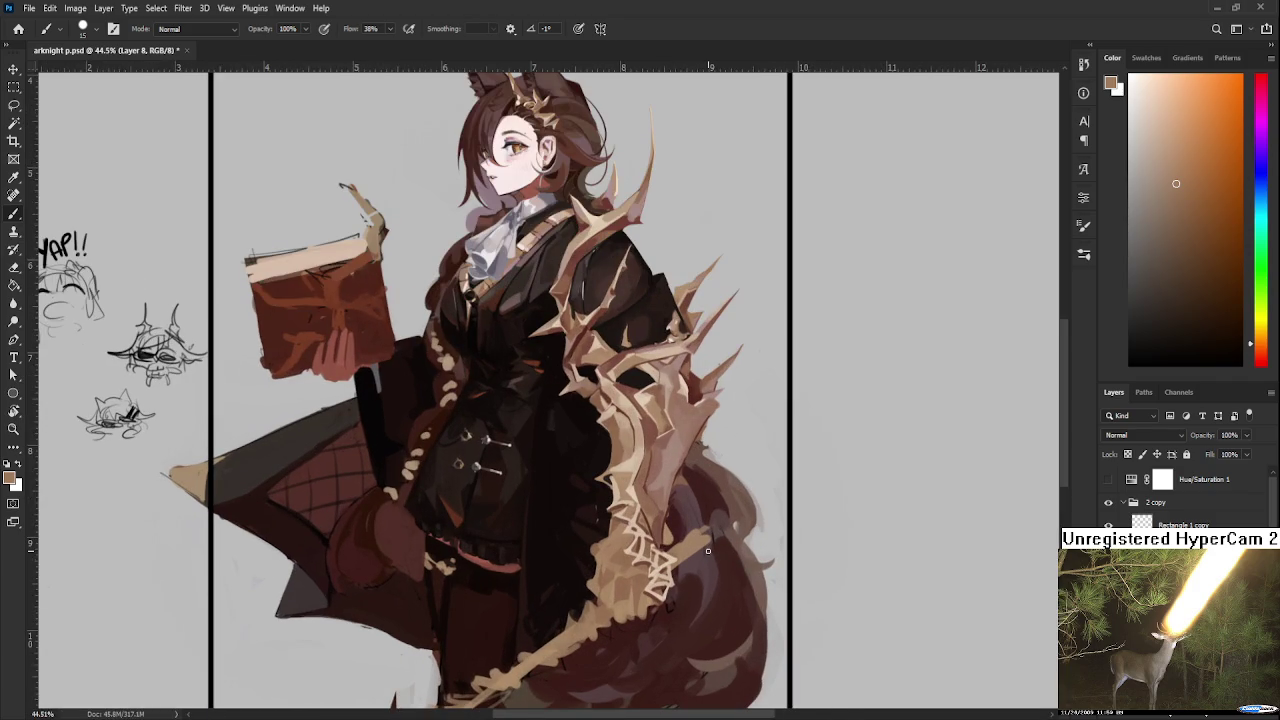
Step: Sample lighter tan and very dark reddish-brown tones from the lower cloak
{"action": "left_click", "coordinate": [643, 545], "text": "alt"}
{"action": "left_click", "coordinate": [640, 530], "text": "alt"}
{"action": "left_click", "coordinate": [636, 530], "text": "alt"}
{"action": "left_click", "coordinate": [601, 541], "text": "alt"}
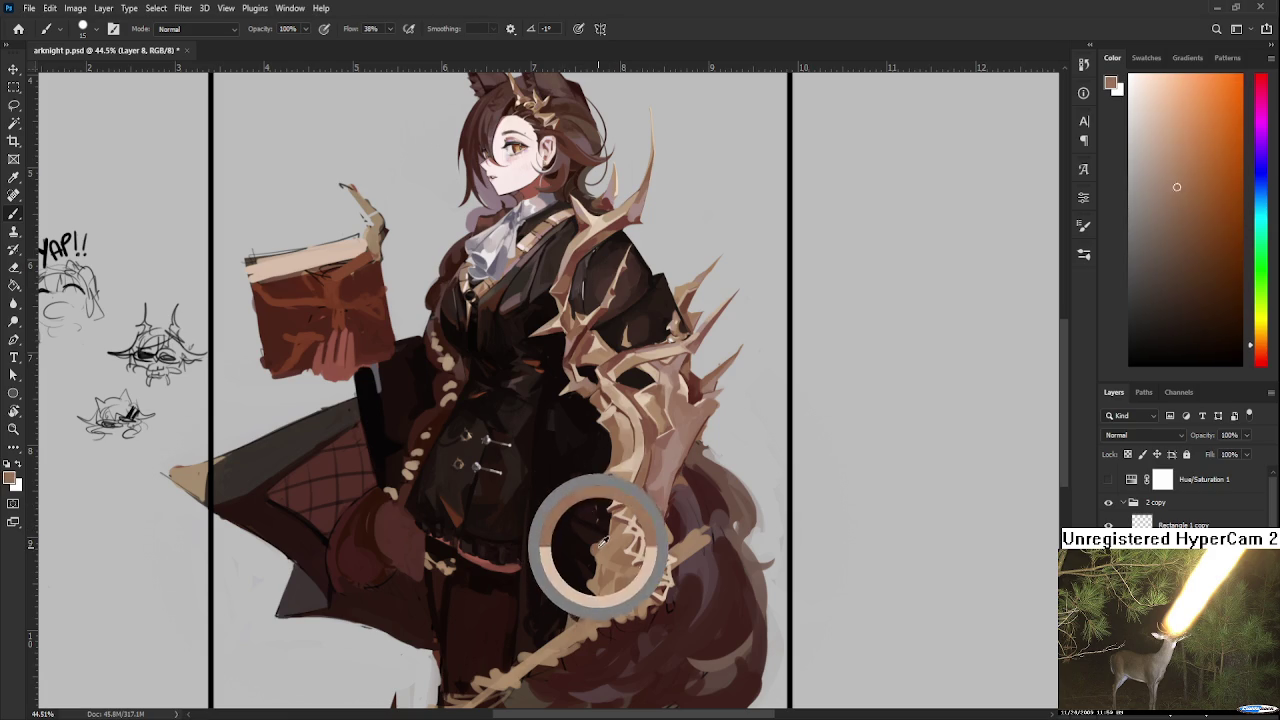
{"action": "left_click", "coordinate": [601, 541], "text": "alt"}
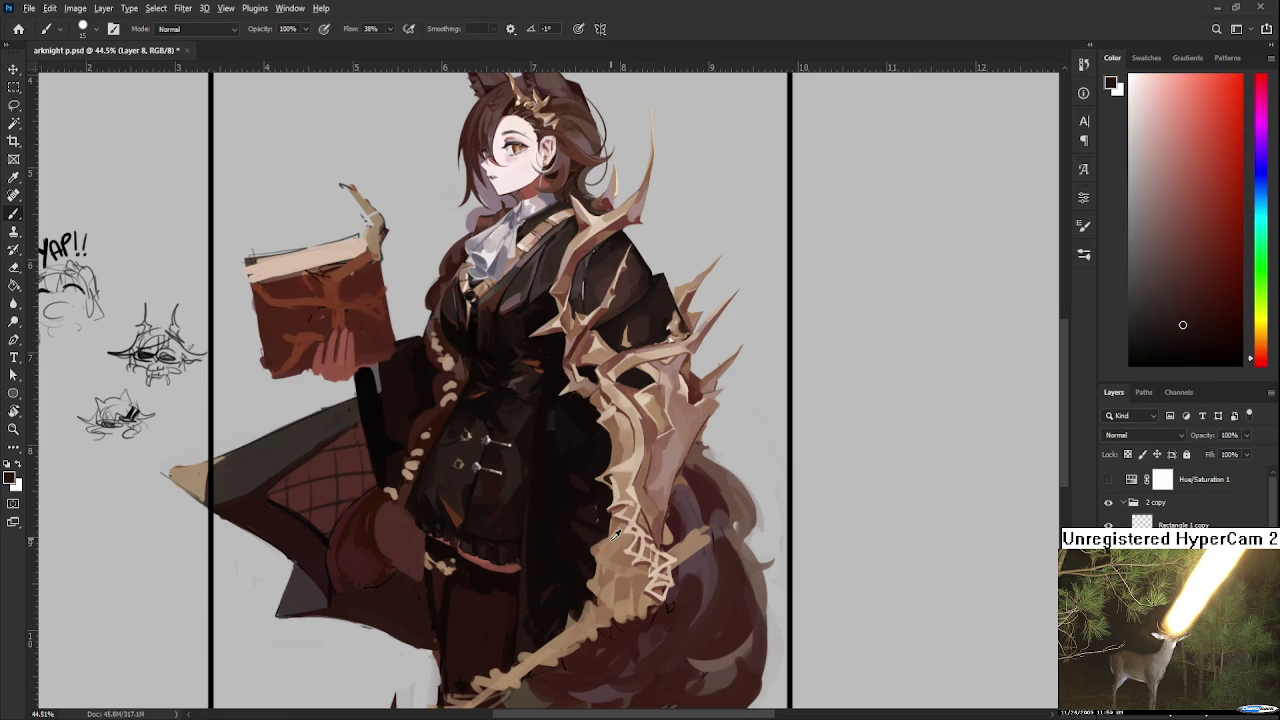
{"action": "left_click", "coordinate": [614, 530], "text": "alt"}
{"action": "left_click", "coordinate": [608, 524], "text": "alt"}
{"action": "scroll", "coordinate": [595, 549], "scroll_direction": "down", "scroll_amount": 3}
{"action": "scroll", "coordinate": [595, 549], "scroll_direction": "down", "scroll_amount": 1}
{"action": "scroll", "coordinate": [595, 549], "scroll_direction": "up", "scroll_amount": 2}
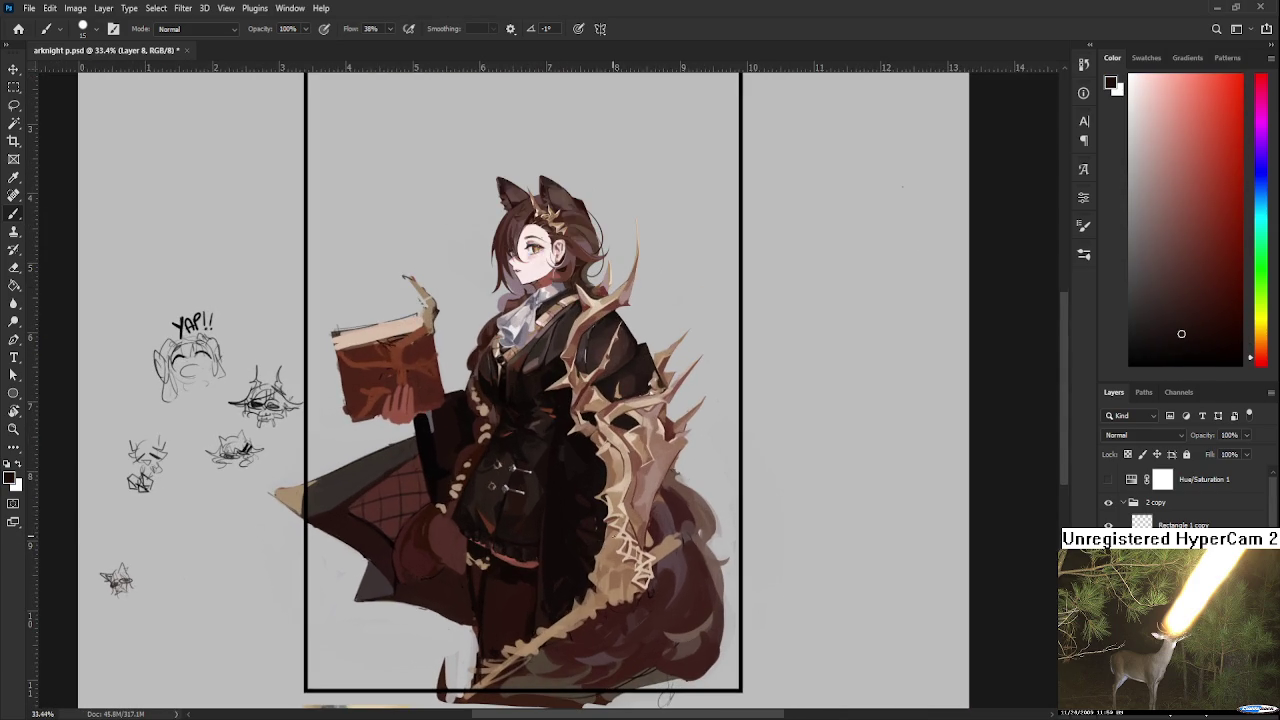
{"action": "scroll", "coordinate": [600, 541], "scroll_direction": "up", "scroll_amount": 1}
{"action": "scroll", "coordinate": [600, 541], "scroll_direction": "up", "scroll_amount": 1}
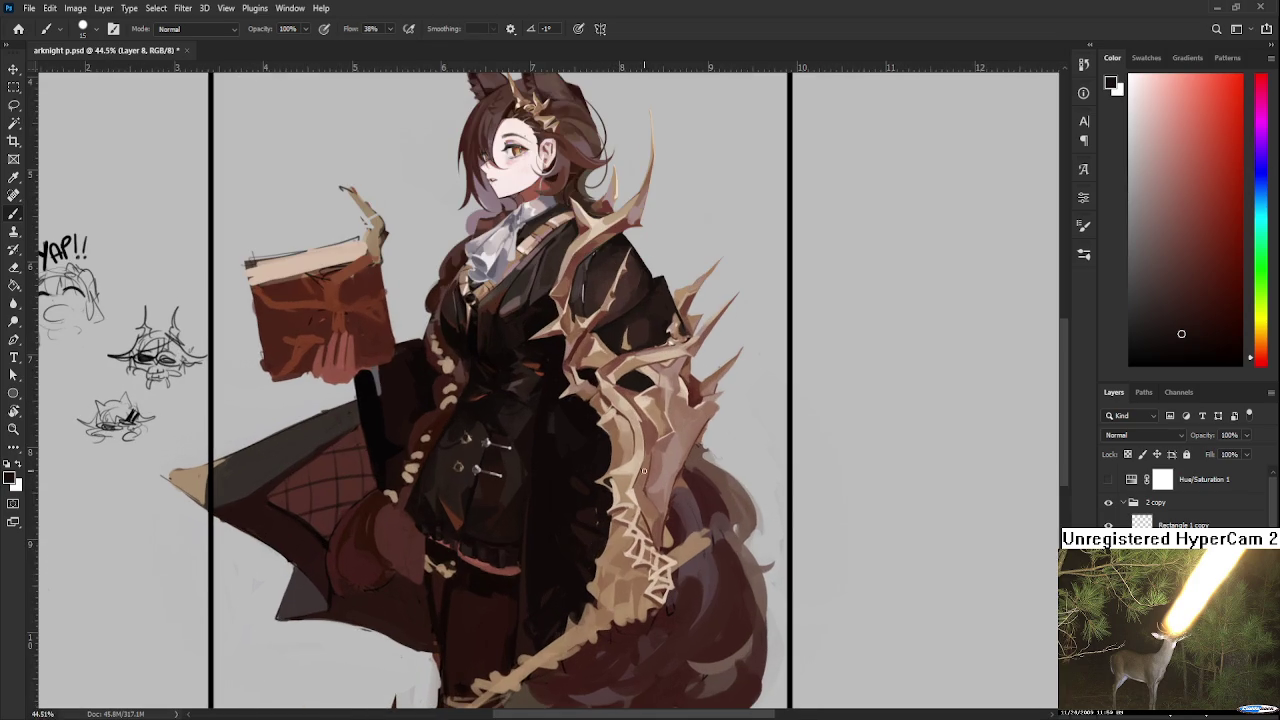
Step: Choose a paler tan and dab small highlights onto the thorn lattice
{"action": "left_click", "coordinate": [646, 392], "text": "alt"}
{"action": "left_click", "coordinate": [647, 391], "text": "alt"}
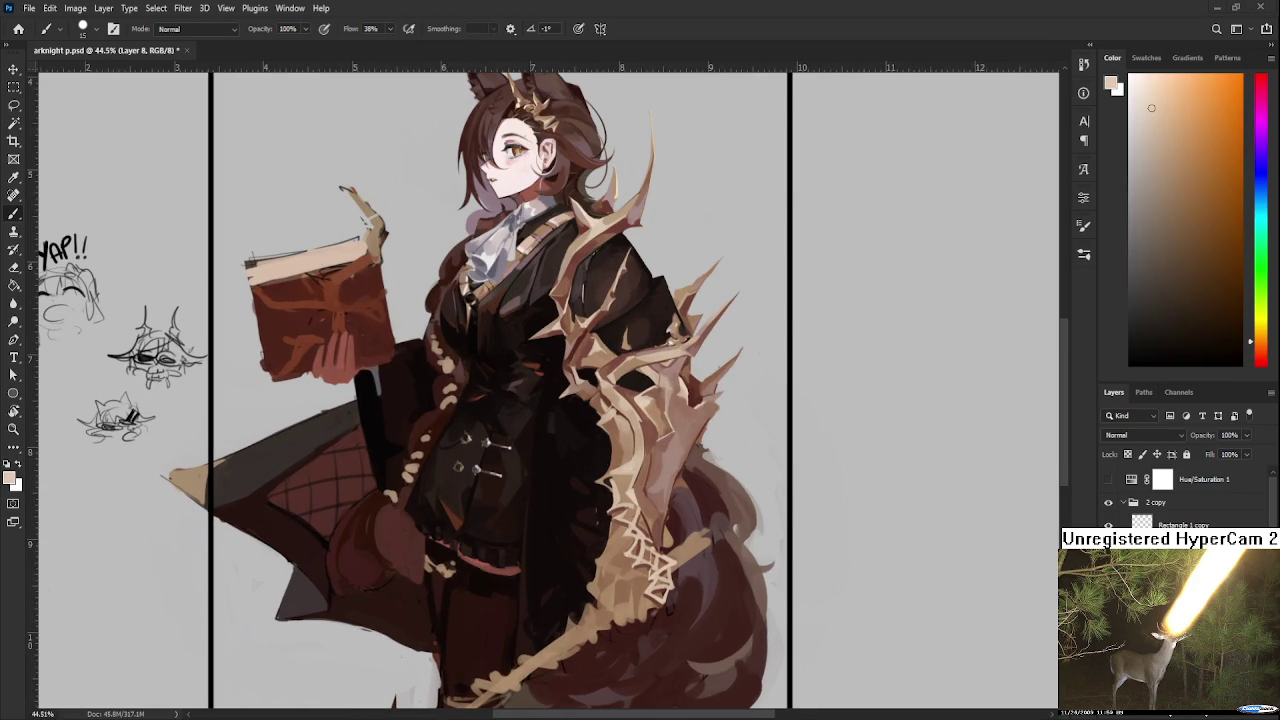
{"action": "left_click", "coordinate": [1136, 85]}
{"action": "left_click_drag", "start_coordinate": [665, 565], "coordinate": [660, 578]}
{"action": "left_click_drag", "start_coordinate": [625, 520], "coordinate": [627, 514]}
{"action": "scroll", "coordinate": [655, 505], "scroll_direction": "up", "scroll_amount": 2}
{"action": "left_click_drag", "start_coordinate": [632, 520], "coordinate": [634, 517]}
{"action": "scroll", "coordinate": [655, 484], "scroll_direction": "up", "scroll_amount": 2}
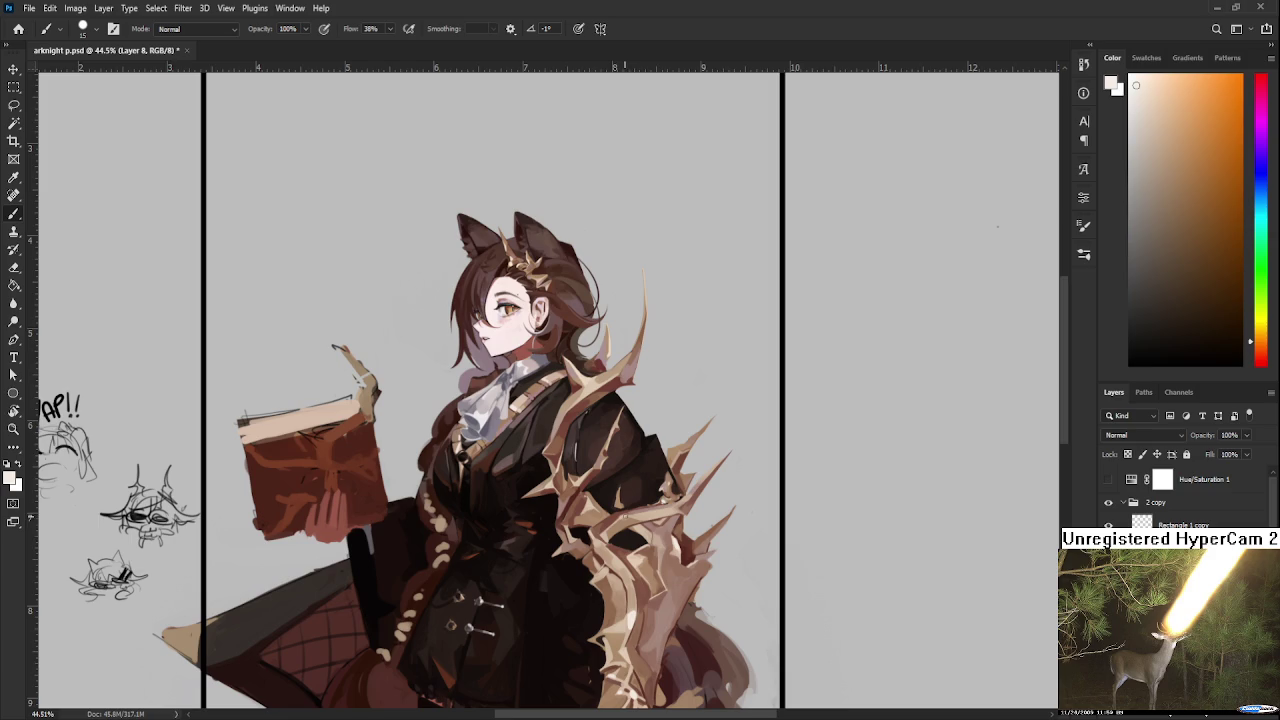
{"action": "scroll", "coordinate": [621, 488], "scroll_direction": "up", "scroll_amount": 2}
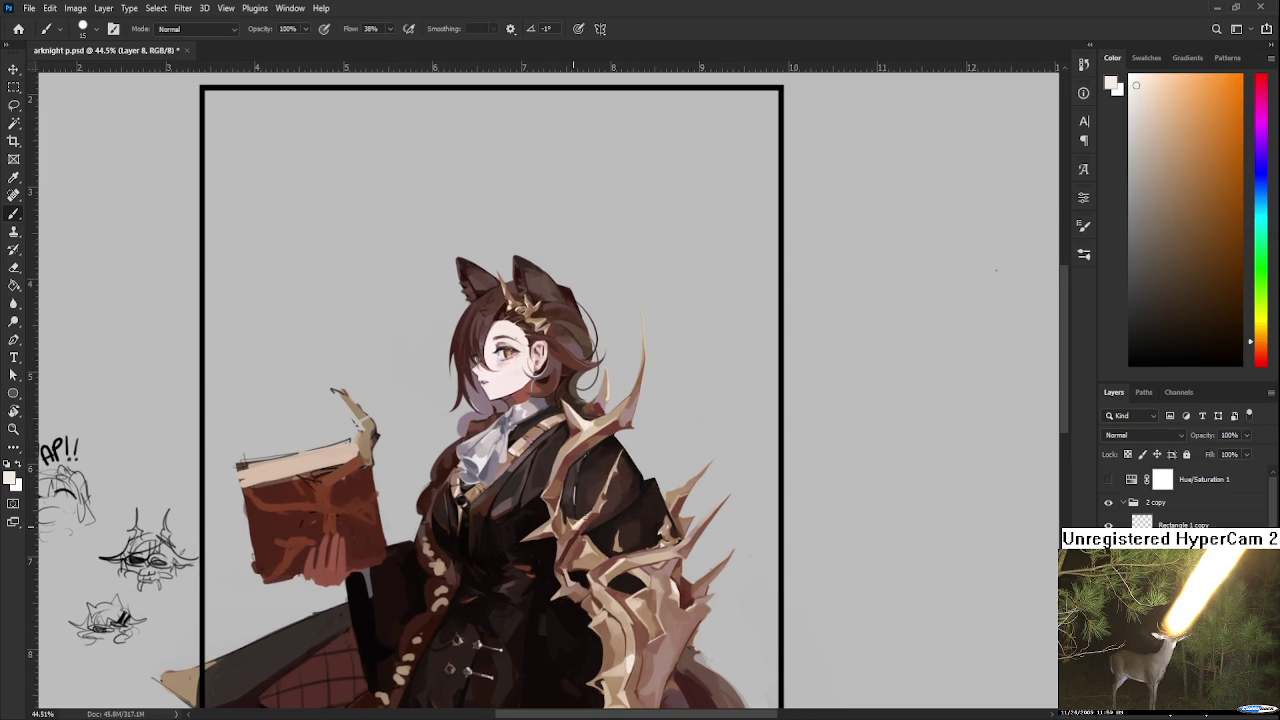
{"action": "scroll", "coordinate": [601, 563], "scroll_direction": "down", "scroll_amount": 1}
Step: Touch up the coat's spiky edge and sample a brown from the coat
{"action": "scroll", "coordinate": [610, 562], "scroll_direction": "down", "scroll_amount": 1}
{"action": "scroll", "coordinate": [630, 561], "scroll_direction": "down", "scroll_amount": 1}
{"action": "scroll", "coordinate": [647, 560], "scroll_direction": "down", "scroll_amount": 1}
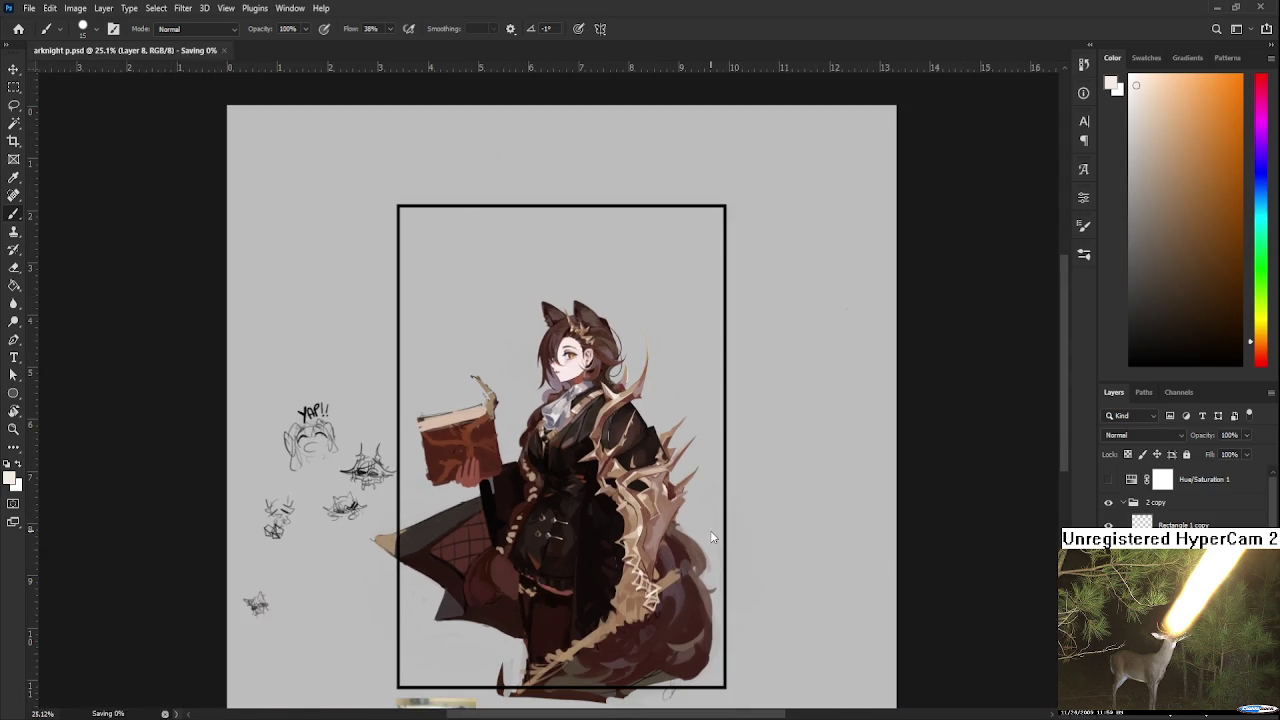
{"action": "scroll", "coordinate": [678, 540], "scroll_direction": "up", "scroll_amount": 2}
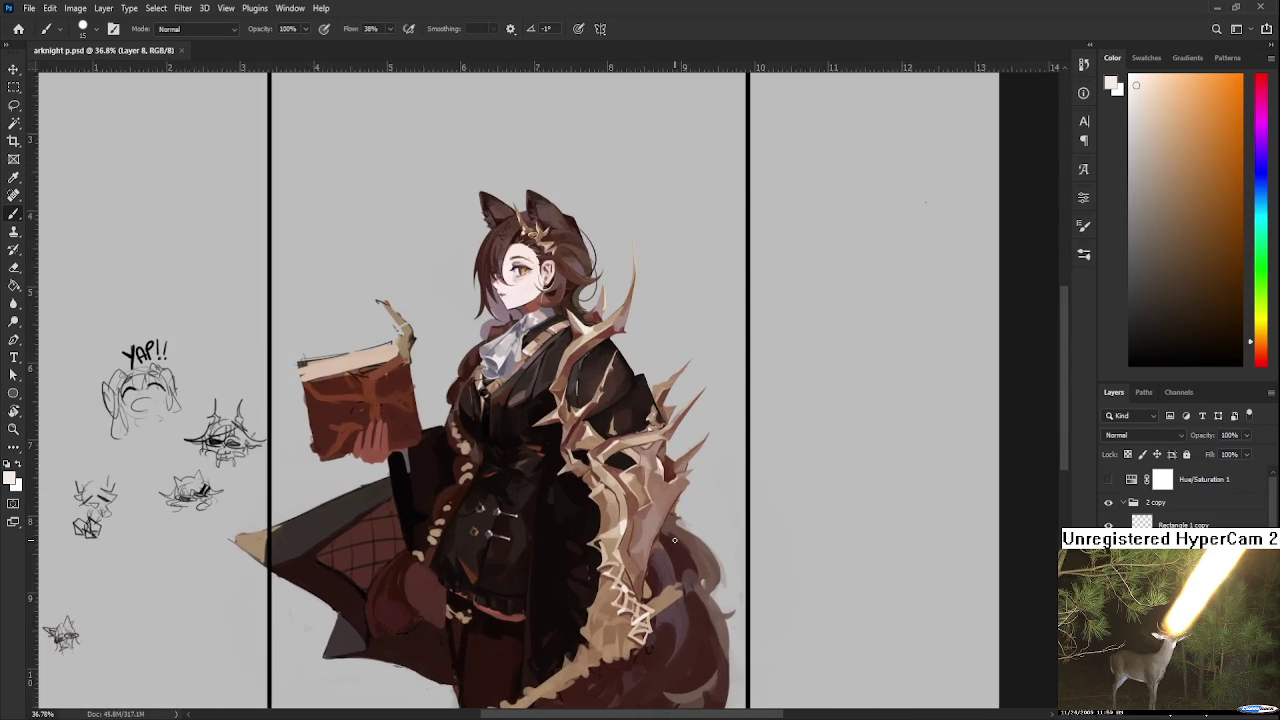
{"action": "scroll", "coordinate": [674, 540], "scroll_direction": "up", "scroll_amount": 1}
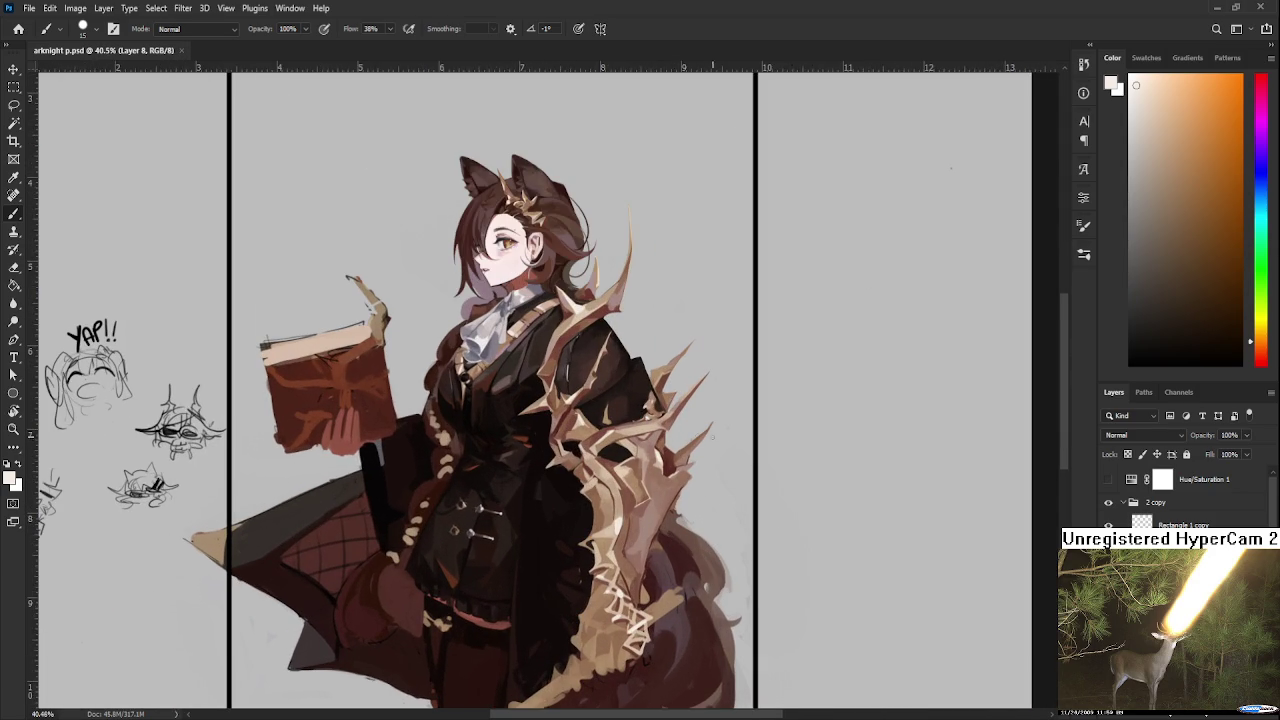
{"action": "left_click_drag", "start_coordinate": [679, 468], "coordinate": [680, 476]}
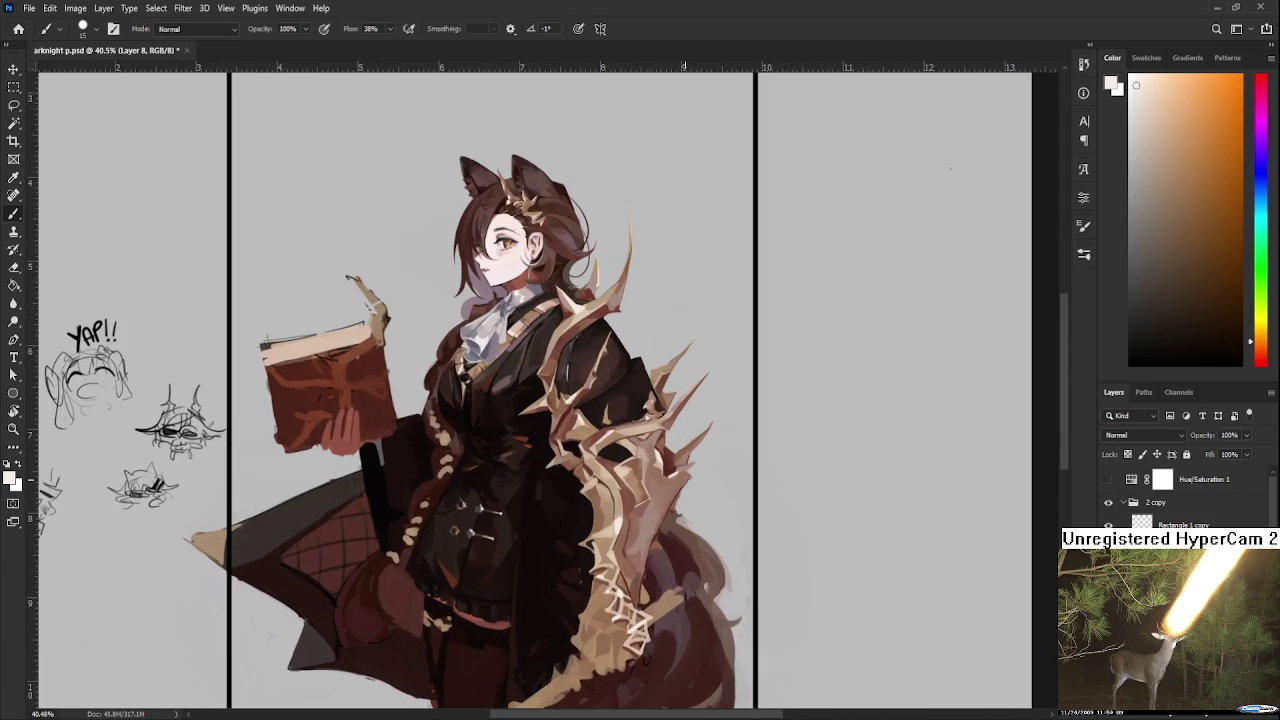
{"action": "left_click", "coordinate": [680, 474], "text": "alt"}
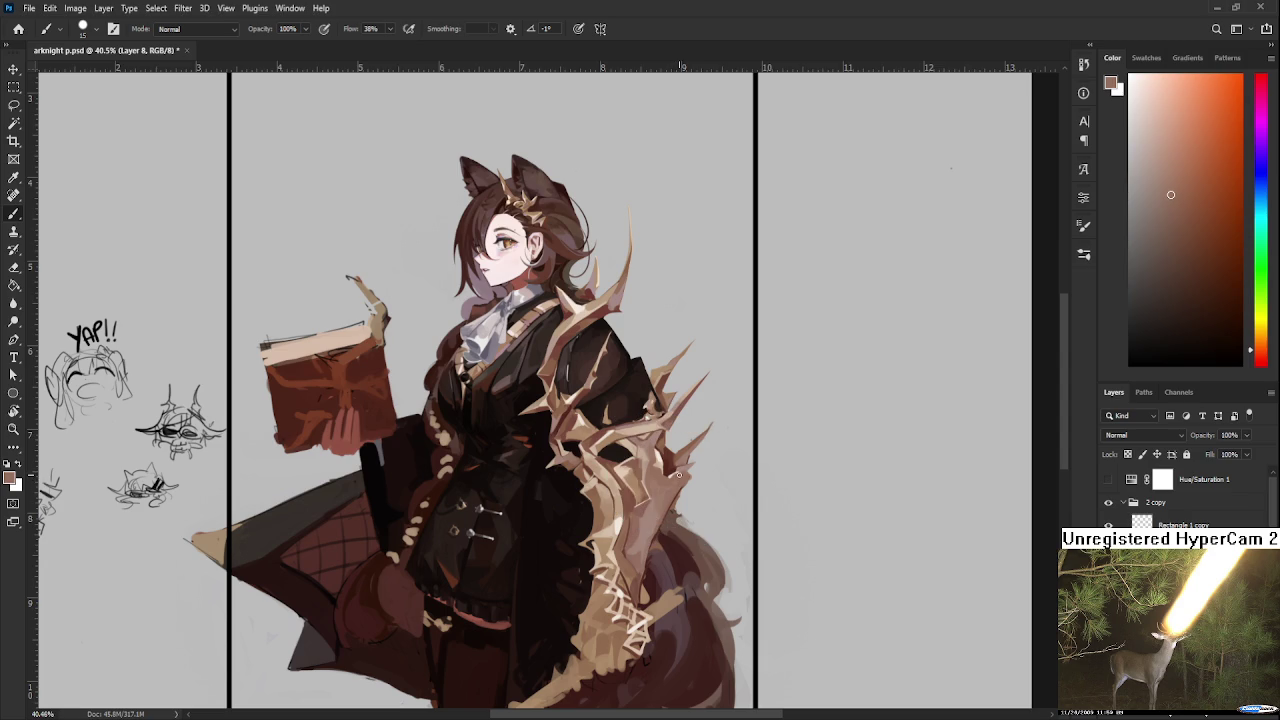
{"action": "scroll", "coordinate": [682, 470], "scroll_direction": "down", "scroll_amount": 1}
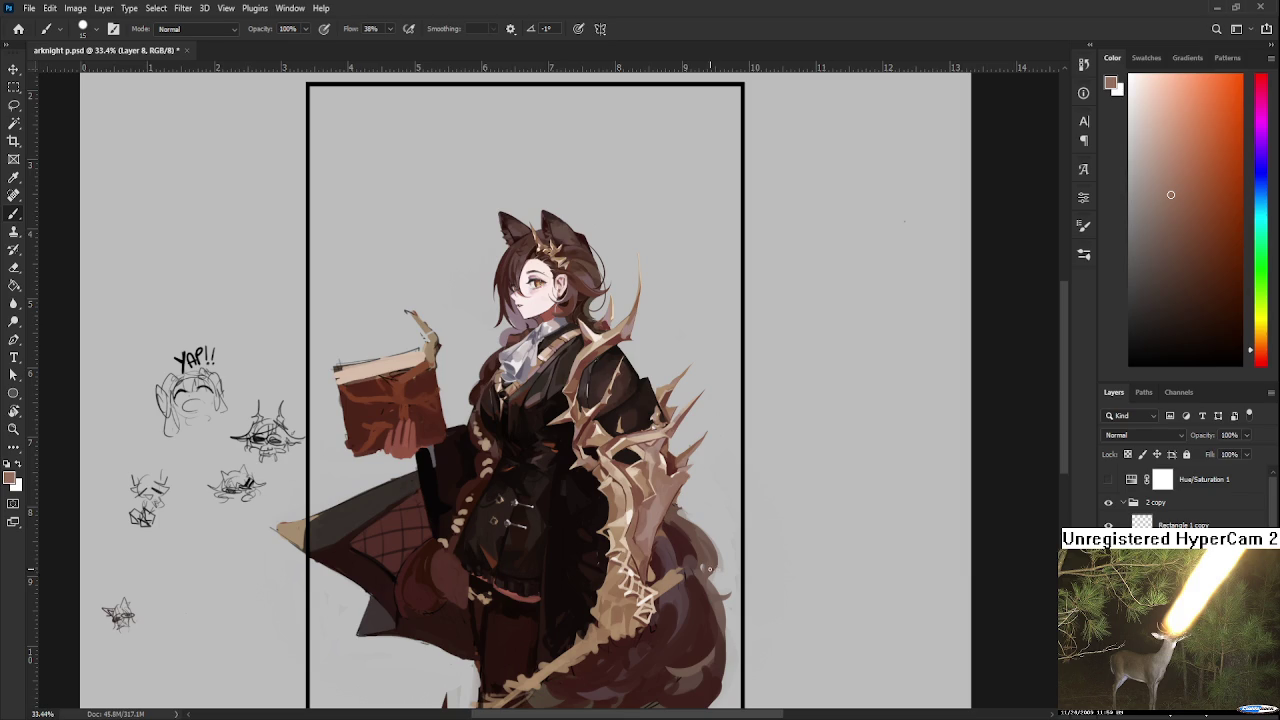
{"action": "scroll", "coordinate": [670, 570], "scroll_direction": "up", "scroll_amount": 2}
Step: Paint brown and light brown strokes over the light claw spikes, ending on a muted brown
{"action": "left_click_drag", "start_coordinate": [634, 546], "coordinate": [647, 460]}
{"action": "left_click", "coordinate": [634, 457], "text": "alt"}
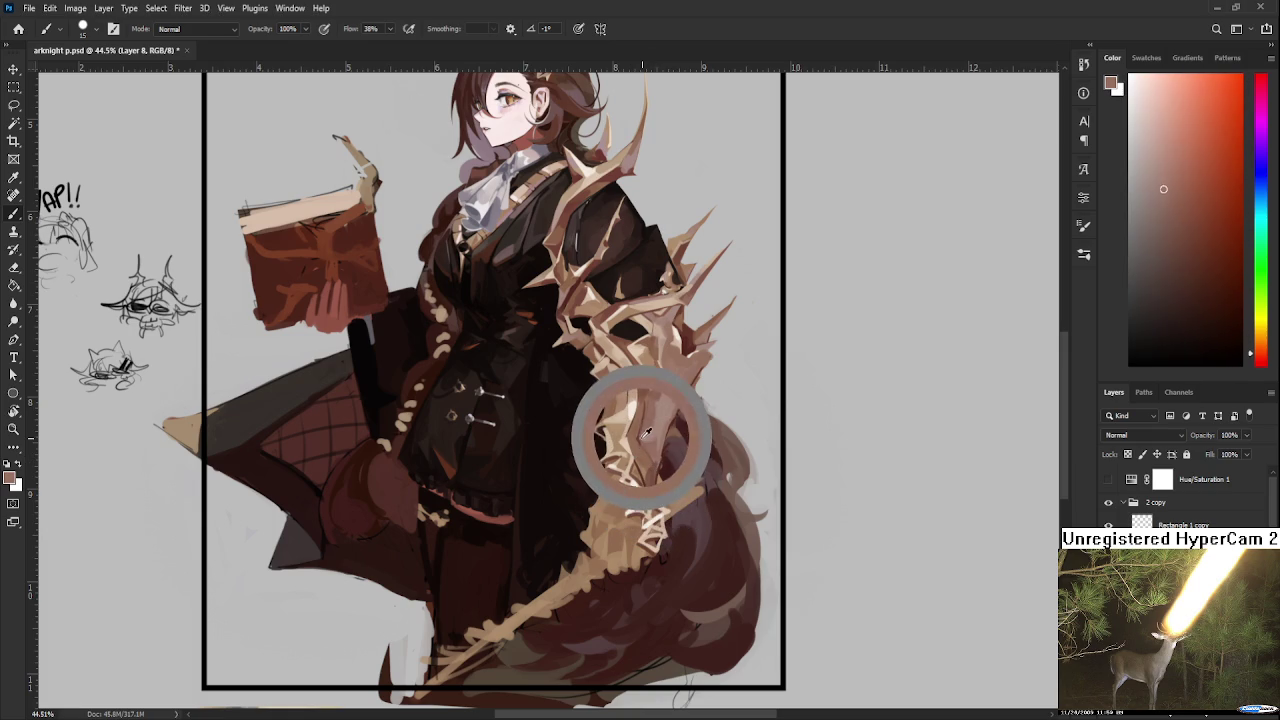
{"action": "left_click_drag", "start_coordinate": [600, 400], "coordinate": [642, 449]}
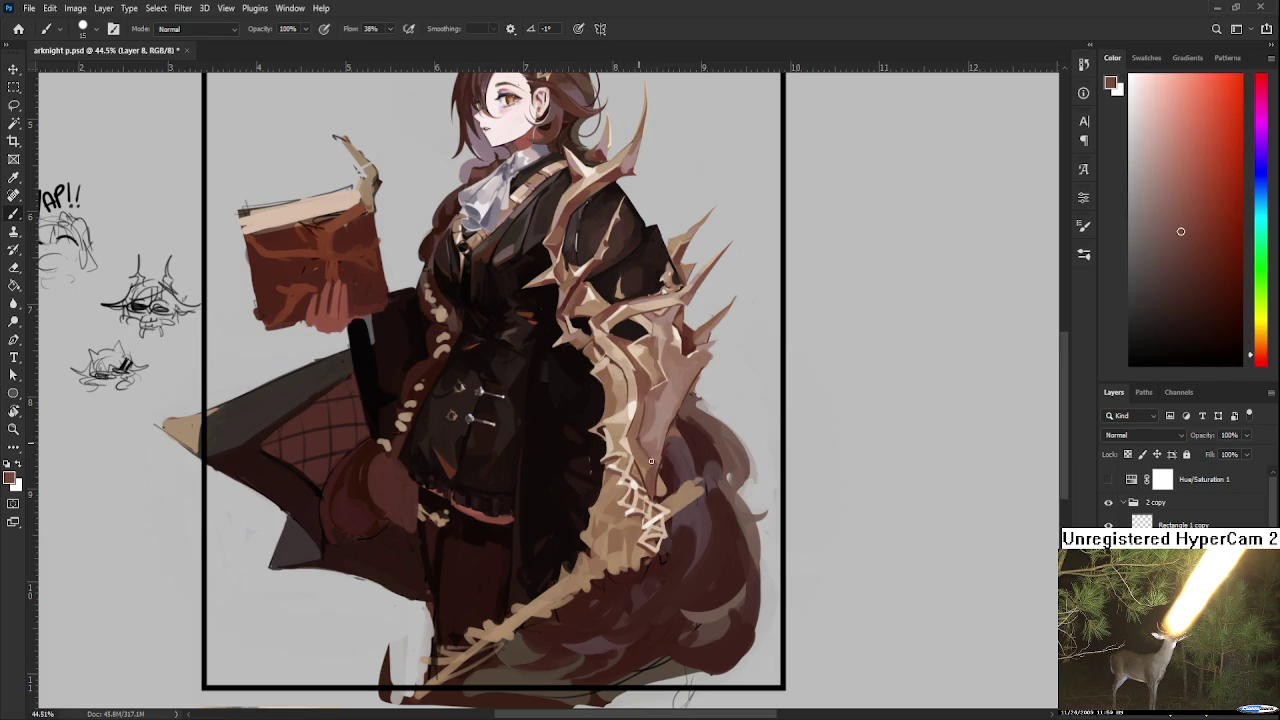
{"action": "left_click", "coordinate": [642, 449], "text": "alt"}
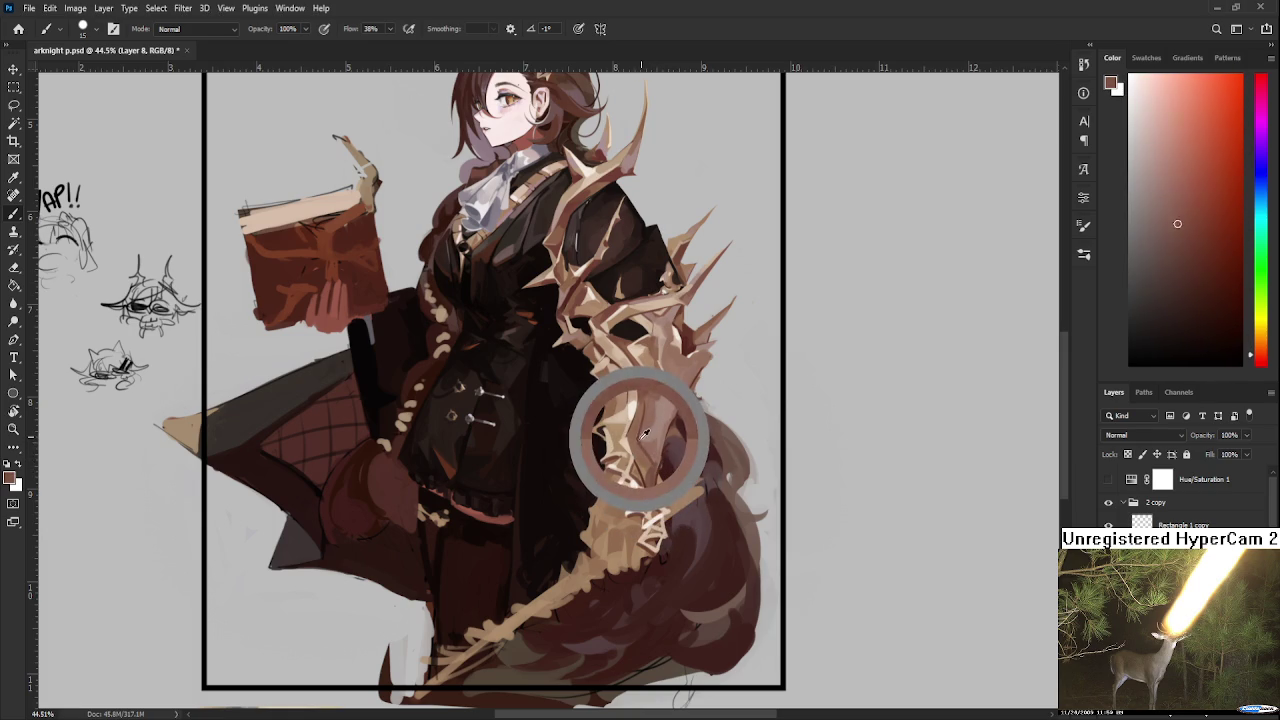
{"action": "left_click", "coordinate": [636, 445], "text": "alt"}
{"action": "left_click", "coordinate": [650, 376], "text": "alt"}
{"action": "left_click", "coordinate": [649, 400], "text": "alt"}
{"action": "left_click_drag", "start_coordinate": [649, 400], "coordinate": [640, 420]}
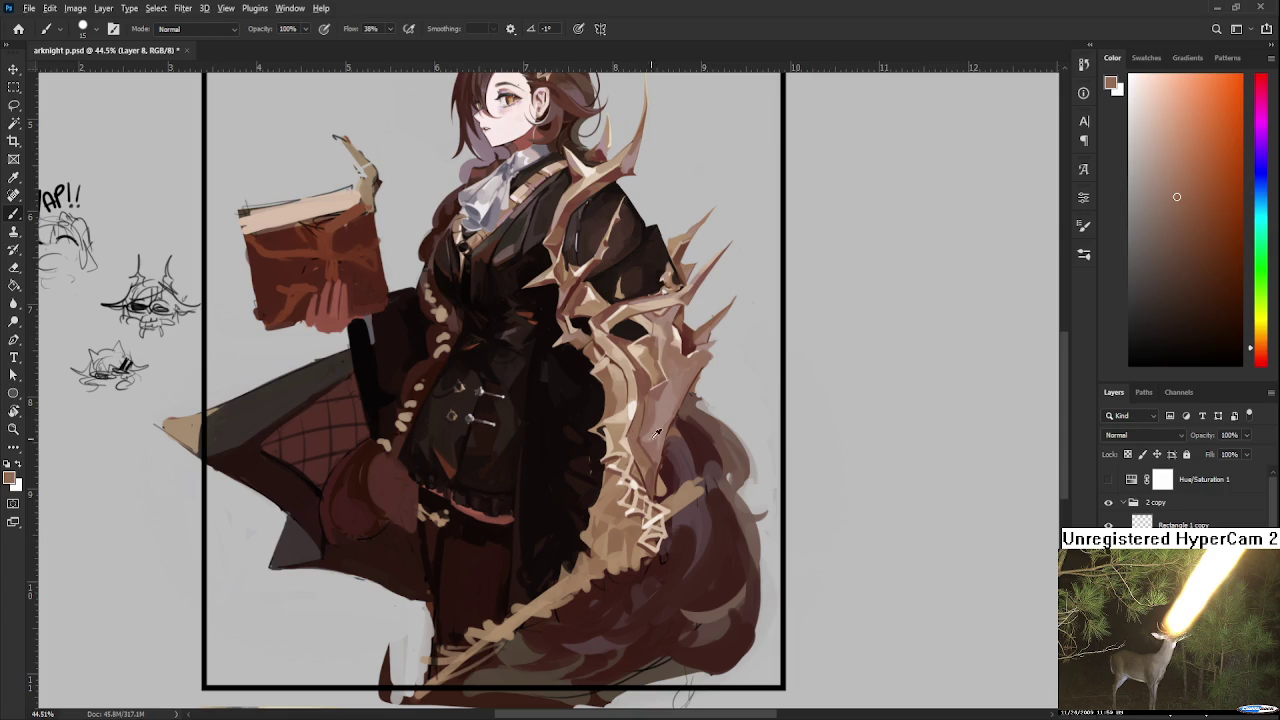
{"action": "left_click", "coordinate": [650, 440], "text": "alt"}
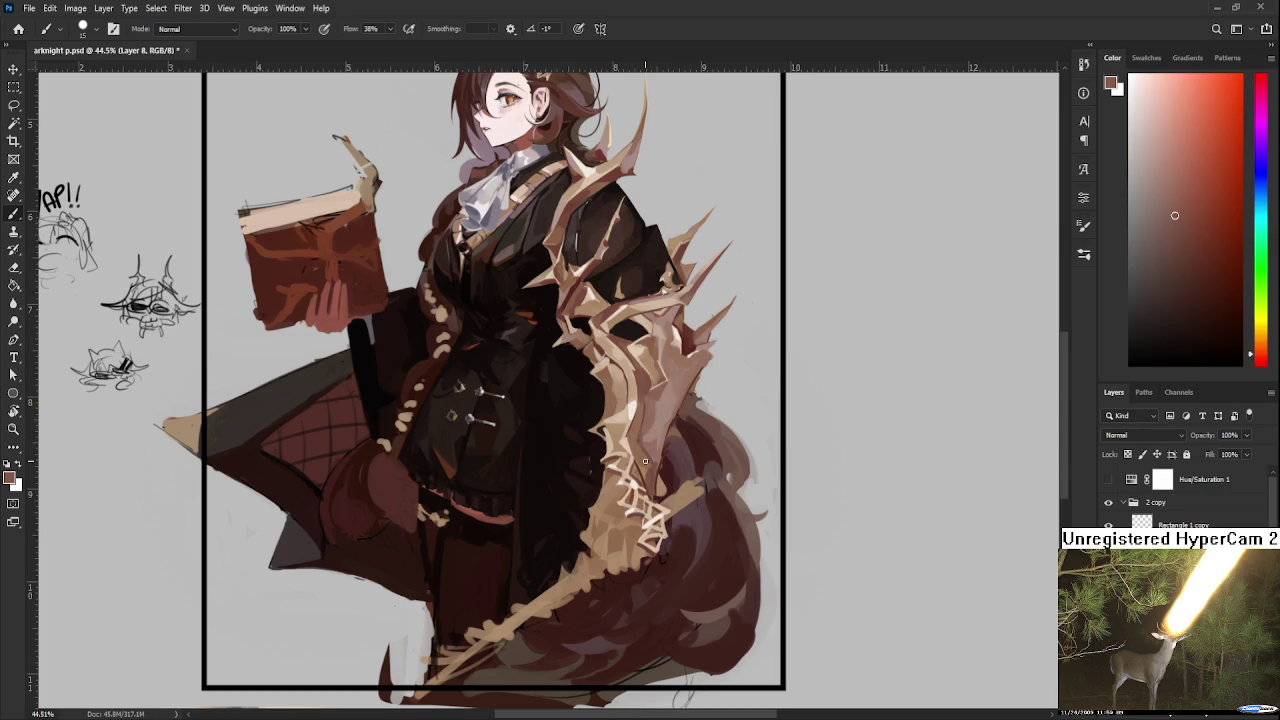
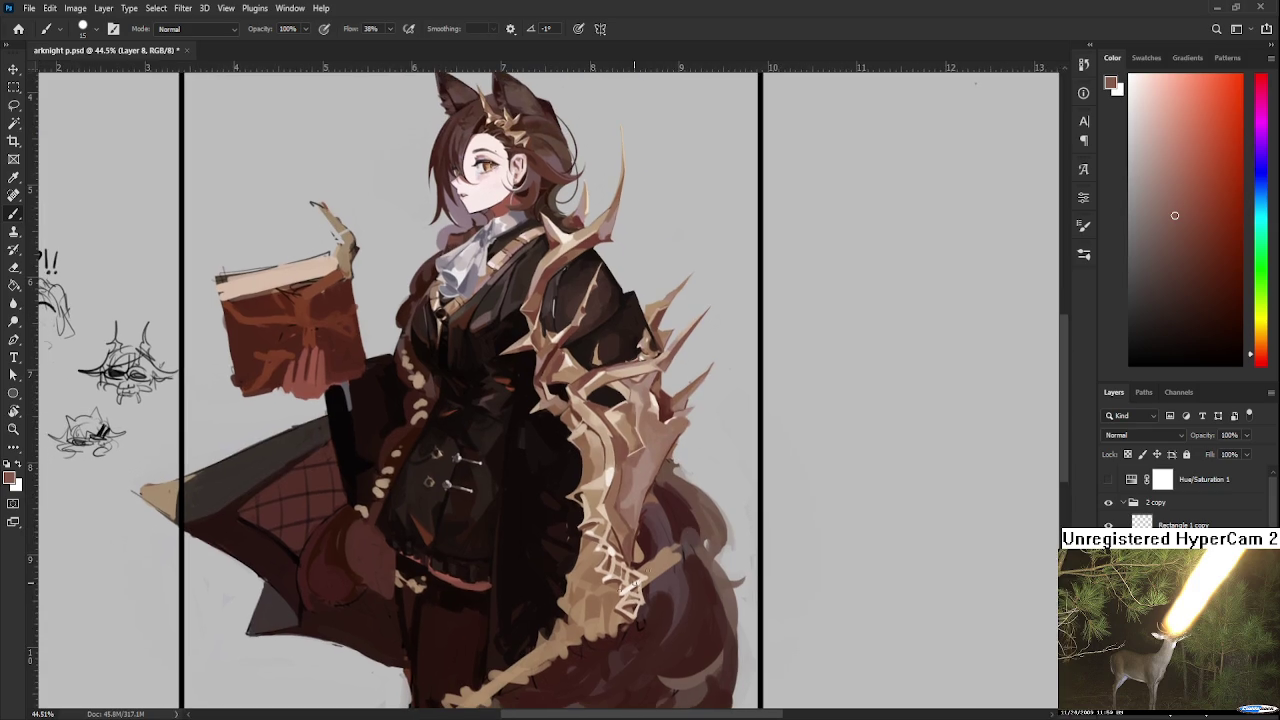
Step: Sample light mantle tones and paint pale tan over the arm and spikes
{"action": "left_click", "coordinate": [595, 550], "text": "alt"}
{"action": "mouse_move", "coordinate": [631, 525]}
{"action": "left_mouse_down"}
{"action": "mouse_move", "coordinate": [643, 487]}
{"action": "mouse_move", "coordinate": [623, 491]}
{"action": "mouse_move", "coordinate": [630, 511]}
{"action": "left_mouse_up"}
{"action": "left_click", "coordinate": [630, 503], "text": "alt"}
{"action": "left_click", "coordinate": [623, 506], "text": "alt"}
{"action": "left_click", "coordinate": [645, 510], "text": "alt"}
{"action": "left_click", "coordinate": [641, 492], "text": "alt"}
{"action": "left_click_drag", "start_coordinate": [641, 492], "coordinate": [646, 472]}
{"action": "left_click", "coordinate": [655, 450], "text": "alt"}
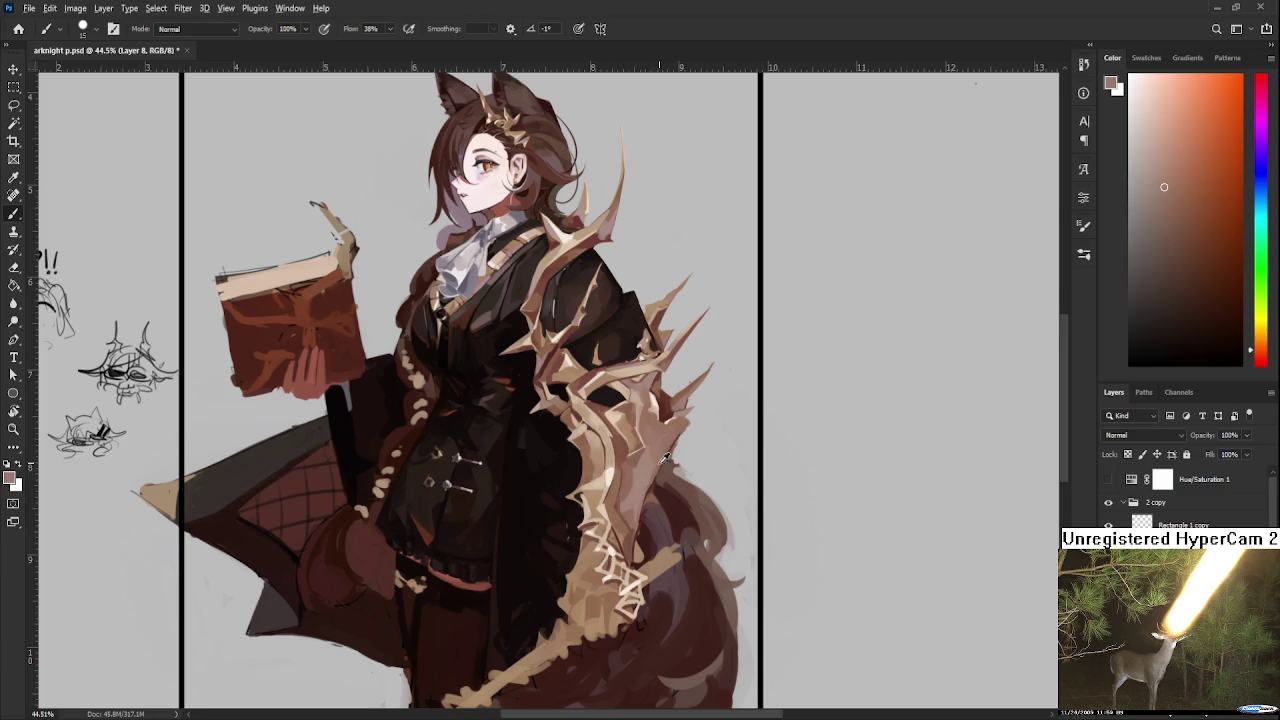
{"action": "left_click", "coordinate": [616, 472], "text": "alt"}
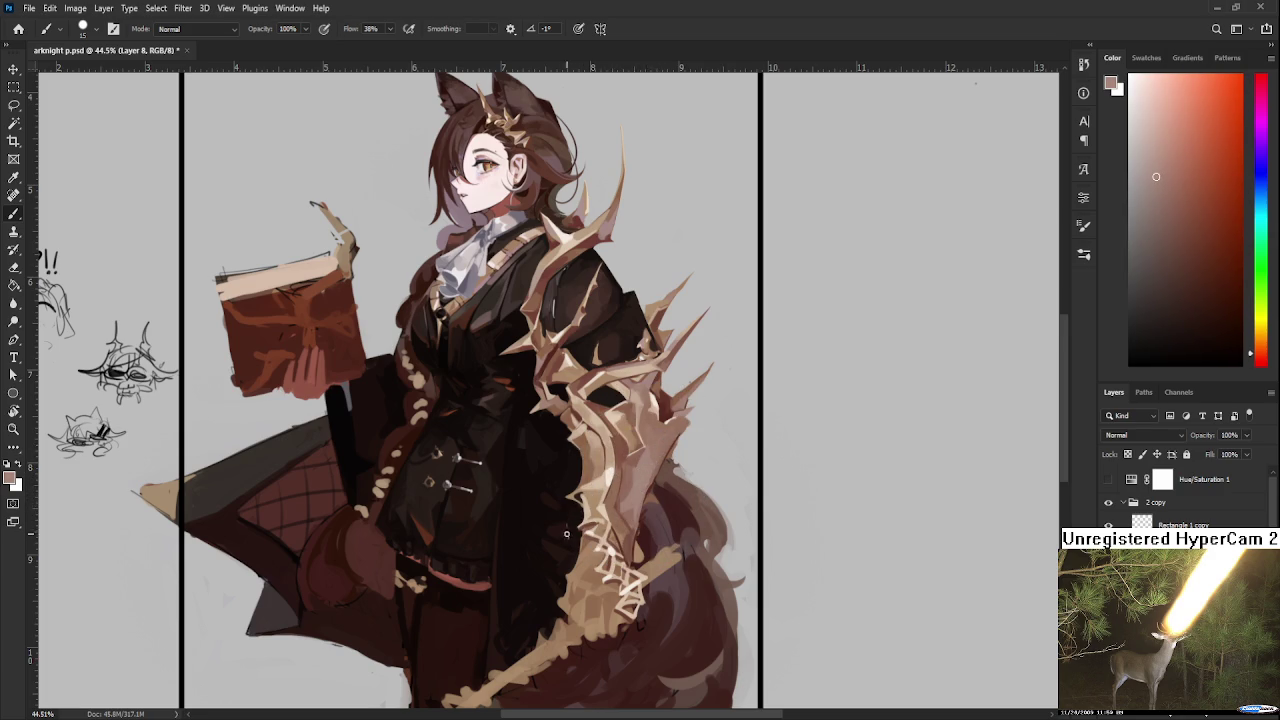
Step: Sample a range of nearby tones from the lower mantle for shading
{"action": "scroll", "coordinate": [570, 531], "scroll_direction": "up", "scroll_amount": 1}
{"action": "left_click", "coordinate": [631, 560], "text": "alt"}
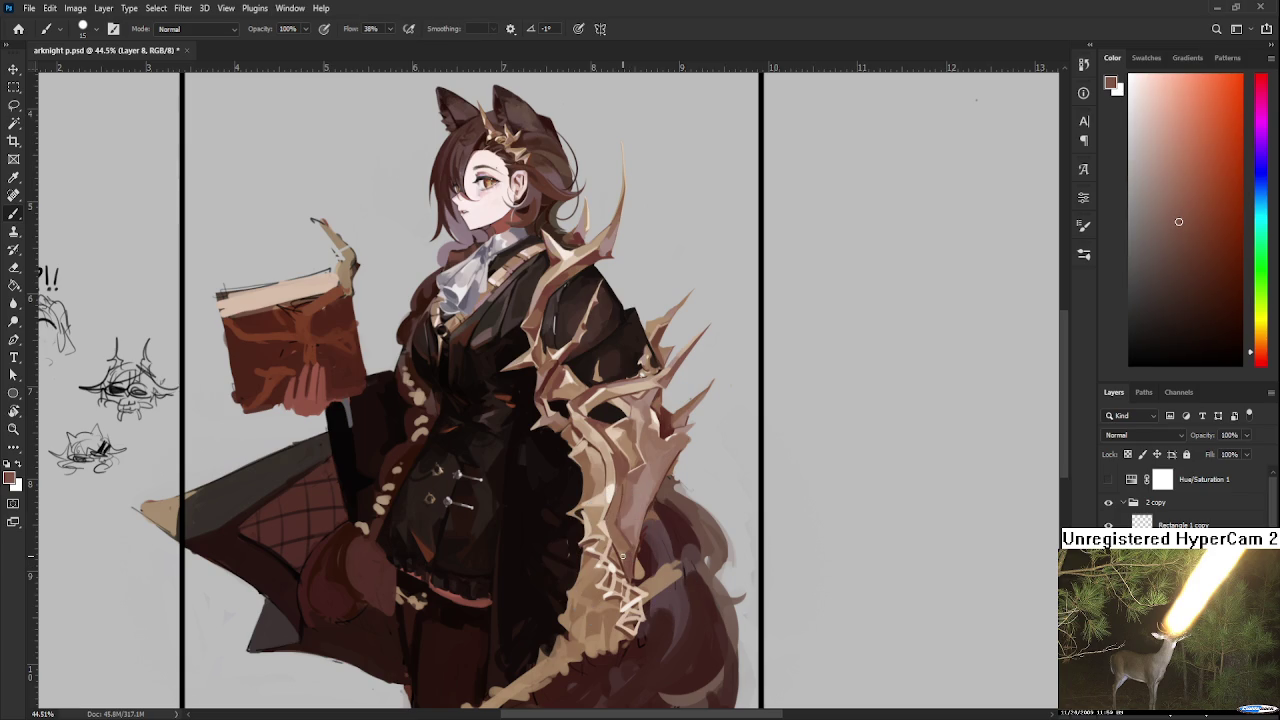
{"action": "left_click", "coordinate": [631, 557], "text": "alt"}
{"action": "left_click", "coordinate": [632, 558], "text": "alt"}
{"action": "left_click", "coordinate": [632, 557], "text": "alt"}
{"action": "left_click", "coordinate": [636, 556], "text": "alt"}
{"action": "left_click", "coordinate": [632, 558], "text": "alt"}
Step: Pick deeper mantle shades and the tail's dark red, ending on light pinkish brown
{"action": "left_click", "coordinate": [634, 569], "text": "alt"}
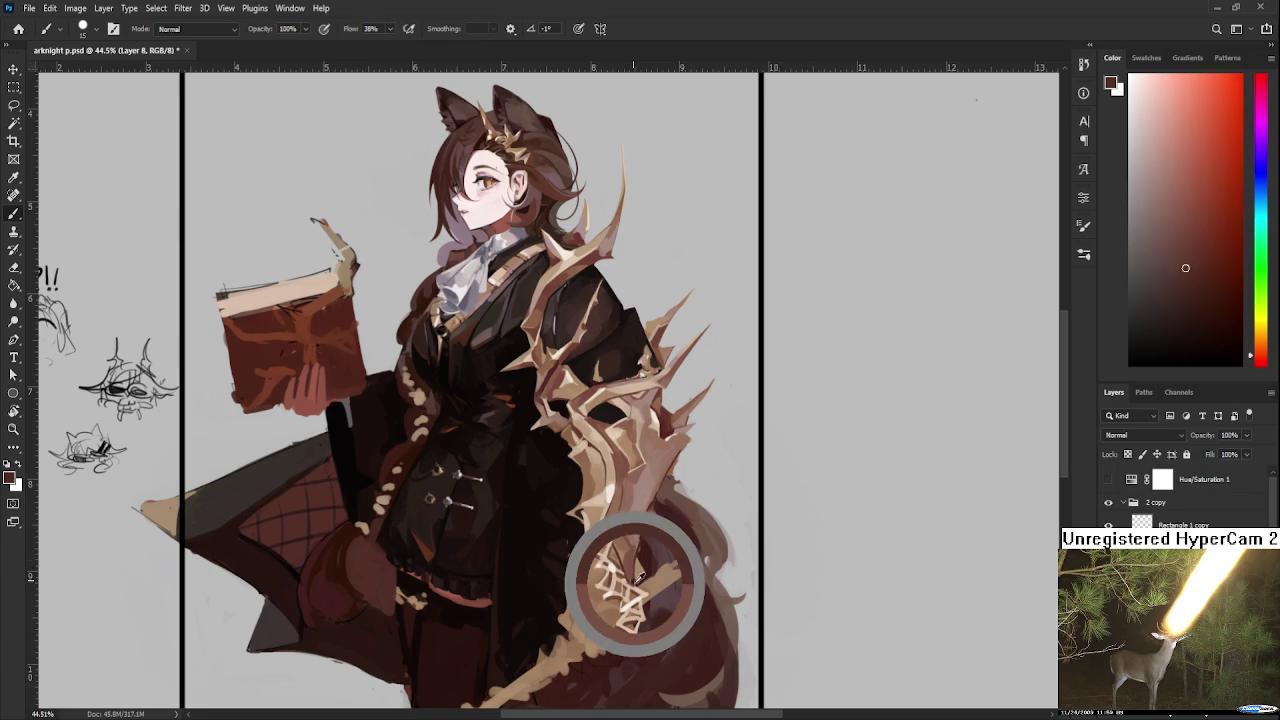
{"action": "left_click", "coordinate": [636, 570], "text": "alt"}
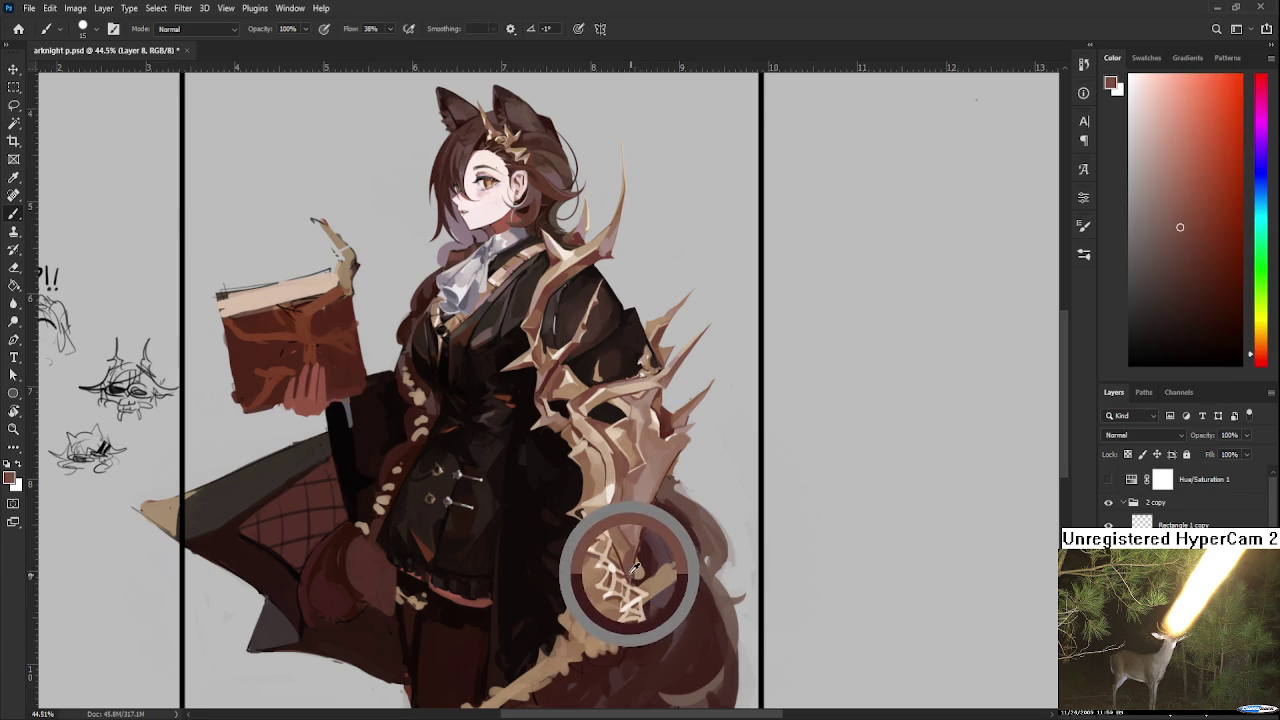
{"action": "left_click", "coordinate": [638, 580], "text": "alt"}
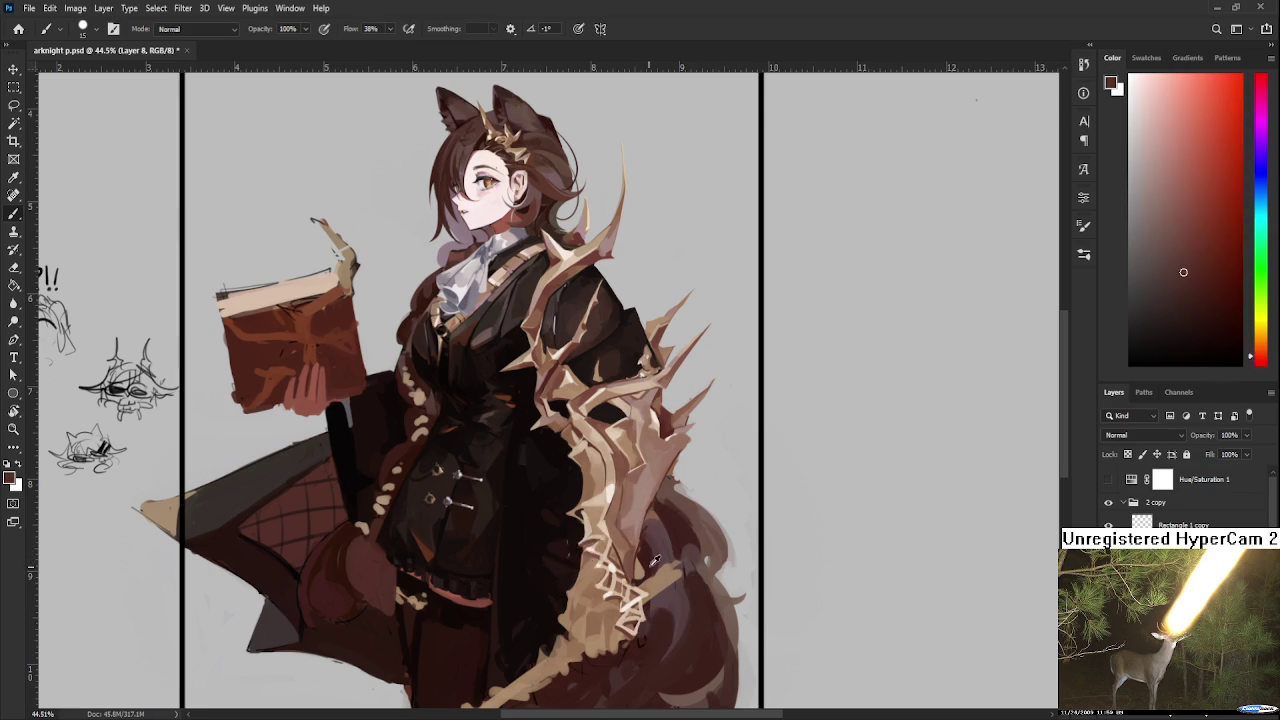
{"action": "left_click", "coordinate": [636, 546], "text": "alt"}
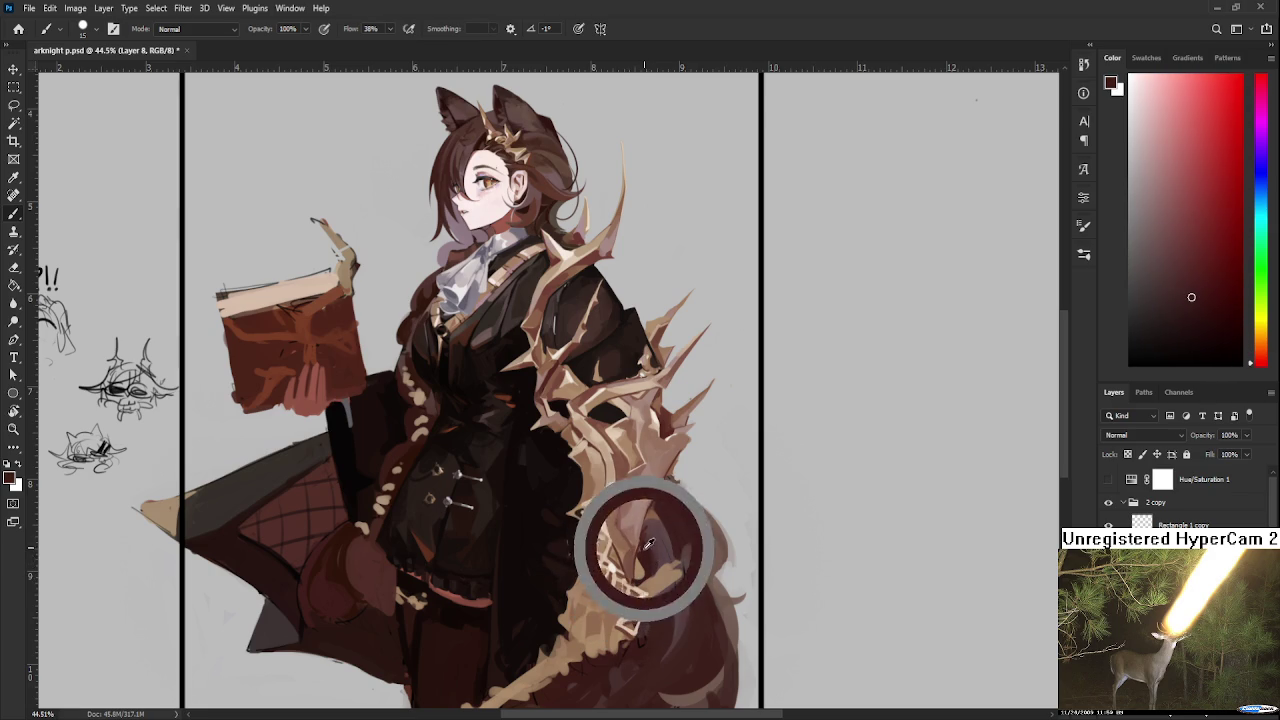
{"action": "left_click", "coordinate": [648, 542], "text": "alt"}
{"action": "left_click", "coordinate": [640, 537], "text": "alt"}
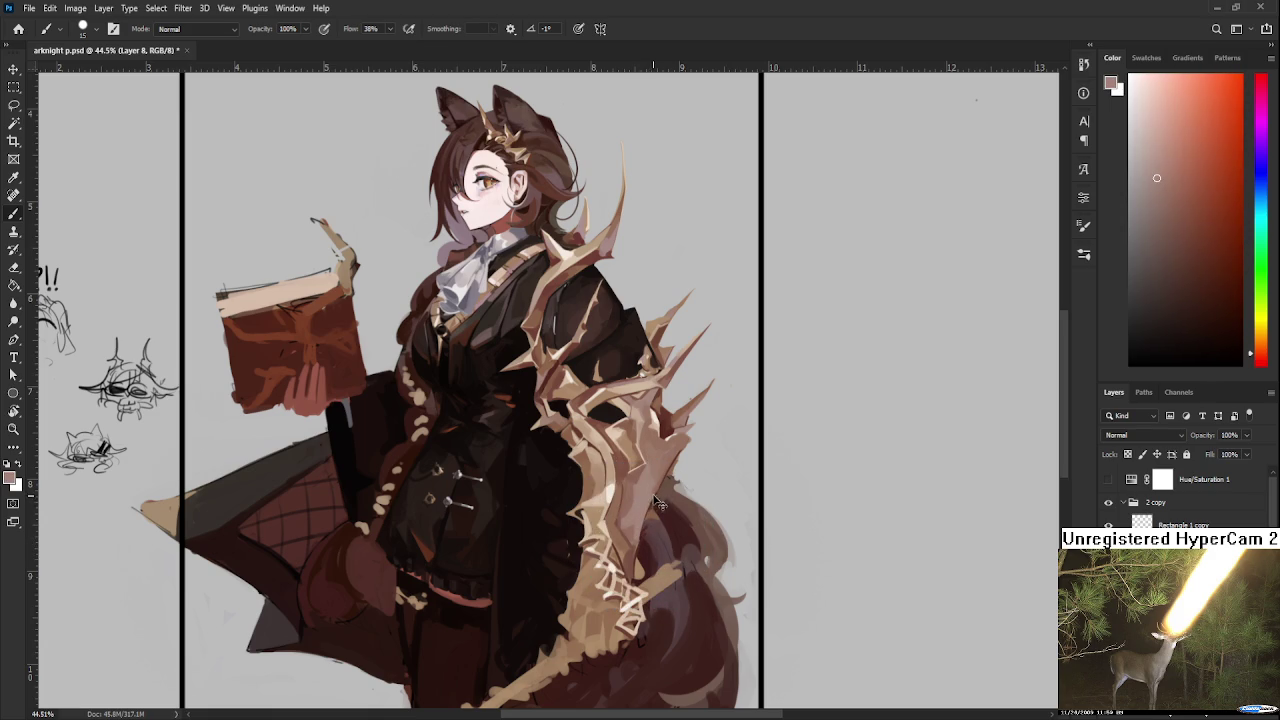
Step: Sample darker reds from the shadowed armour to shade the mantle near the tail
{"action": "left_click", "coordinate": [662, 477], "text": "alt"}
{"action": "left_click", "coordinate": [666, 468], "text": "alt"}
{"action": "left_click", "coordinate": [661, 480], "text": "alt"}
{"action": "left_click", "coordinate": [657, 468], "text": "alt"}
{"action": "left_click", "coordinate": [663, 470], "text": "alt"}
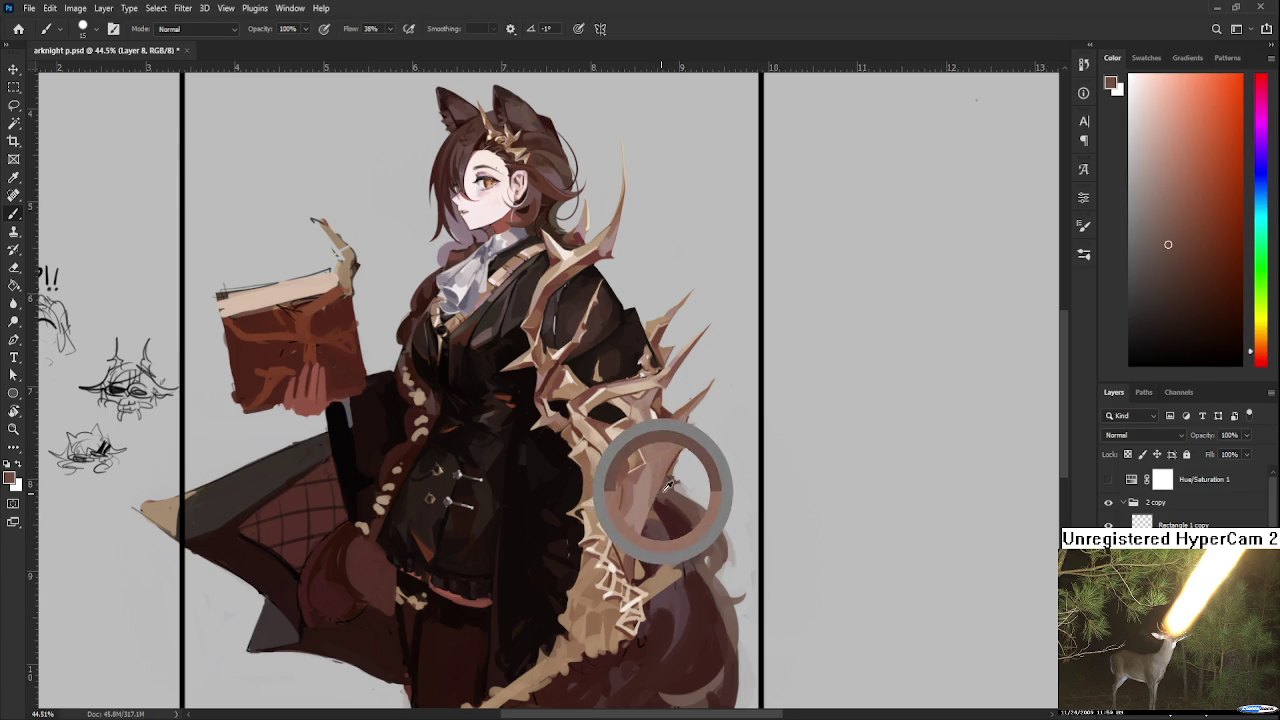
{"action": "left_click", "coordinate": [659, 485], "text": "alt"}
{"action": "left_click", "coordinate": [657, 498], "text": "alt"}
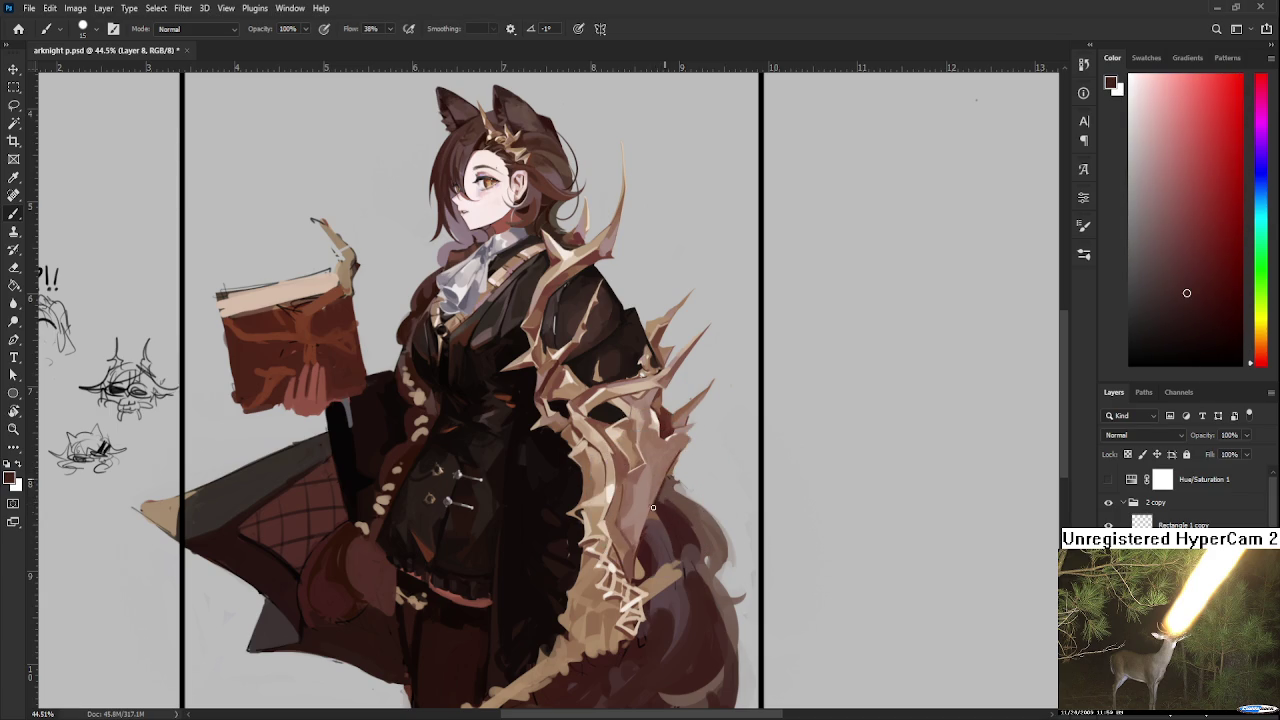
{"action": "left_click", "coordinate": [668, 488], "text": "alt"}
{"action": "left_click", "coordinate": [662, 486], "text": "alt"}
Step: Sample light orange-brown armour tones and add warm shading along the lower mantle
{"action": "left_click", "coordinate": [662, 484], "text": "alt"}
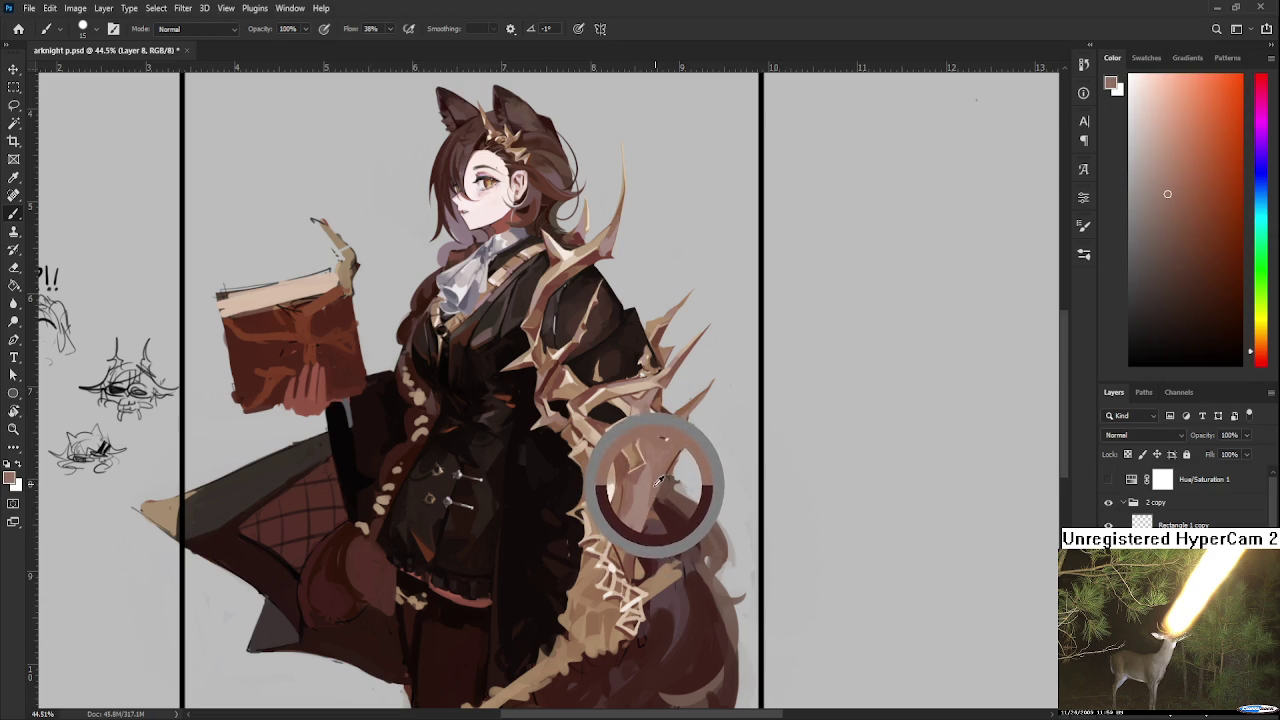
{"action": "left_click", "coordinate": [664, 490], "text": "alt"}
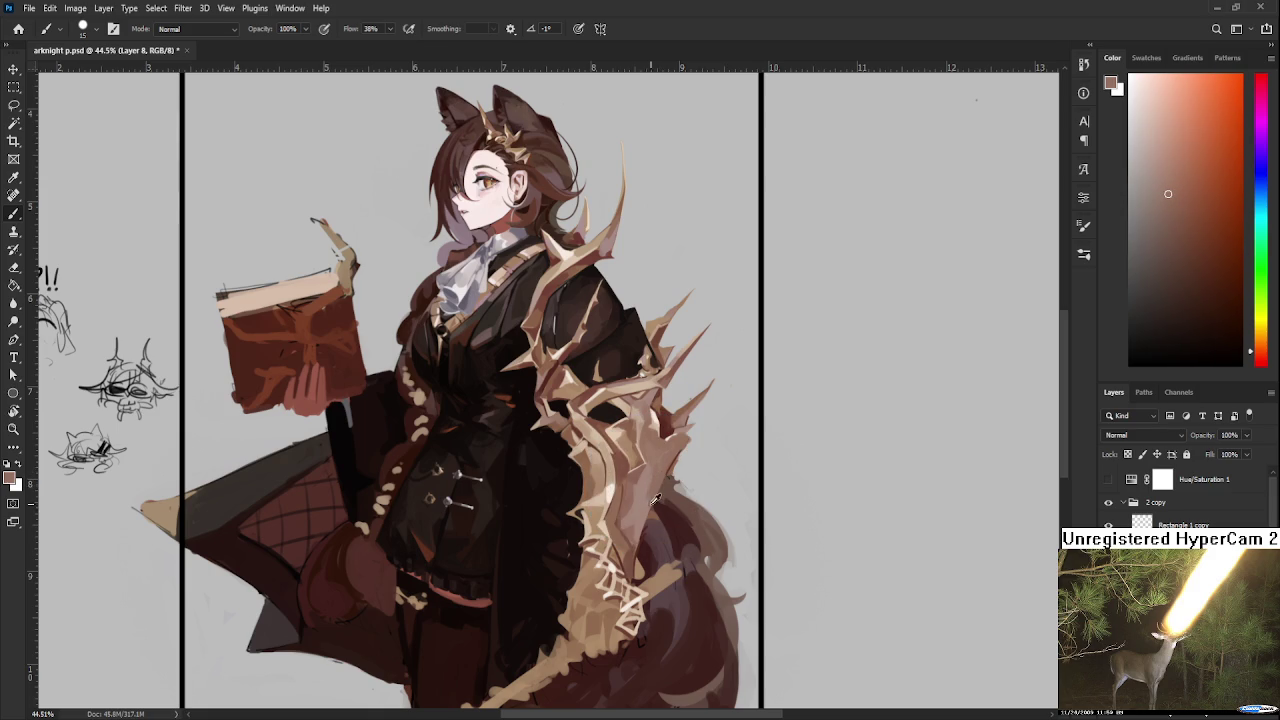
{"action": "left_click", "coordinate": [648, 494], "text": "alt"}
{"action": "left_click", "coordinate": [644, 490], "text": "alt"}
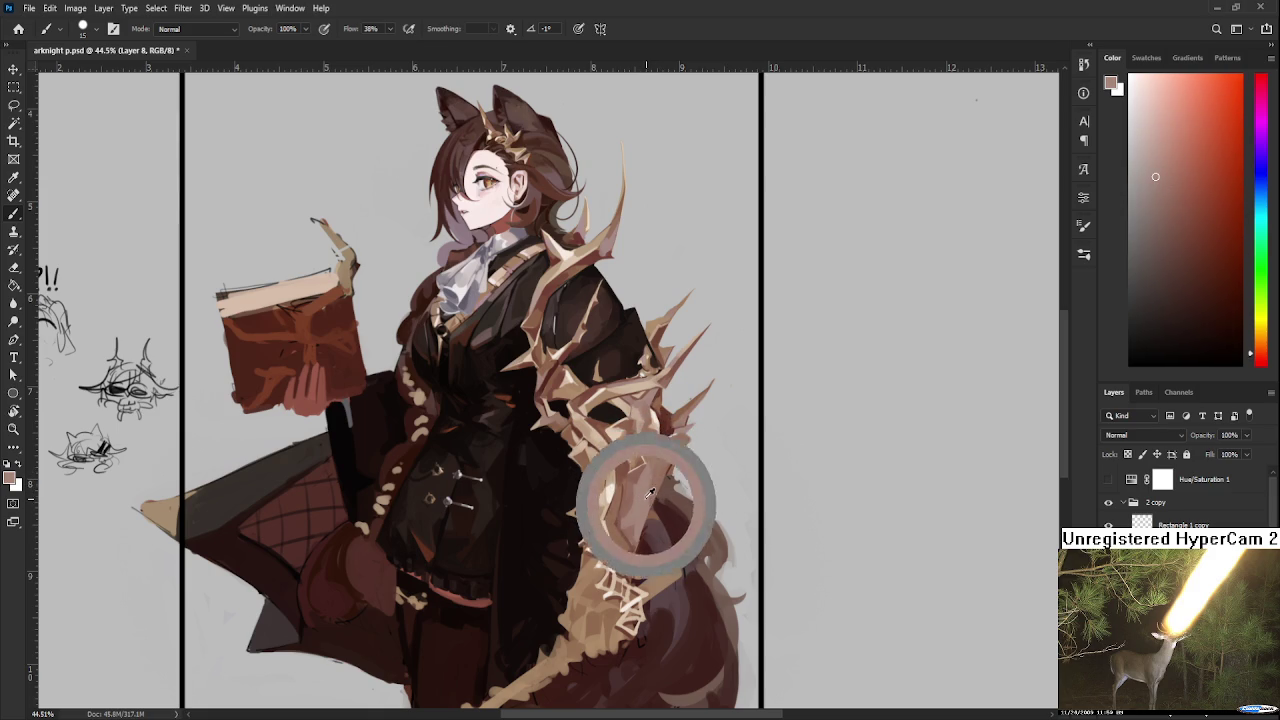
{"action": "left_click", "coordinate": [648, 492], "text": "alt"}
{"action": "left_click", "coordinate": [648, 497], "text": "alt"}
{"action": "left_click_drag", "start_coordinate": [648, 497], "coordinate": [649, 486]}
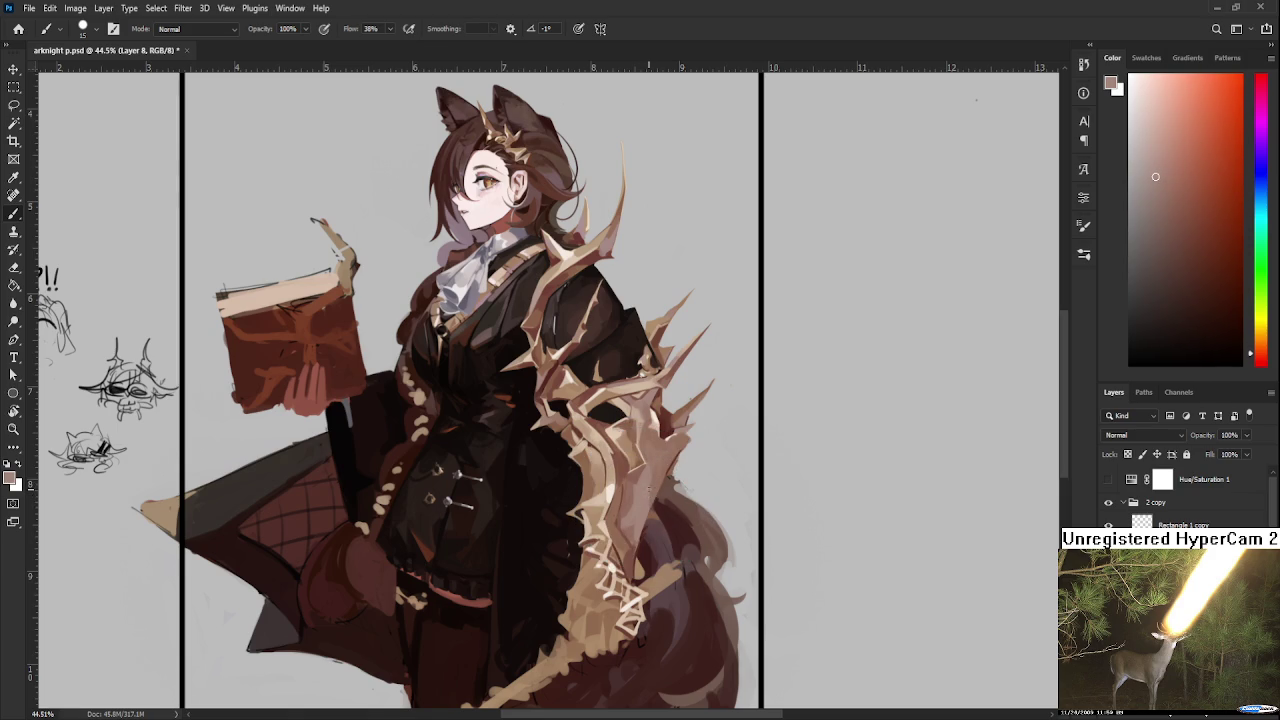
{"action": "left_click", "coordinate": [659, 480], "text": "alt"}
{"action": "left_click", "coordinate": [659, 481], "text": "alt"}
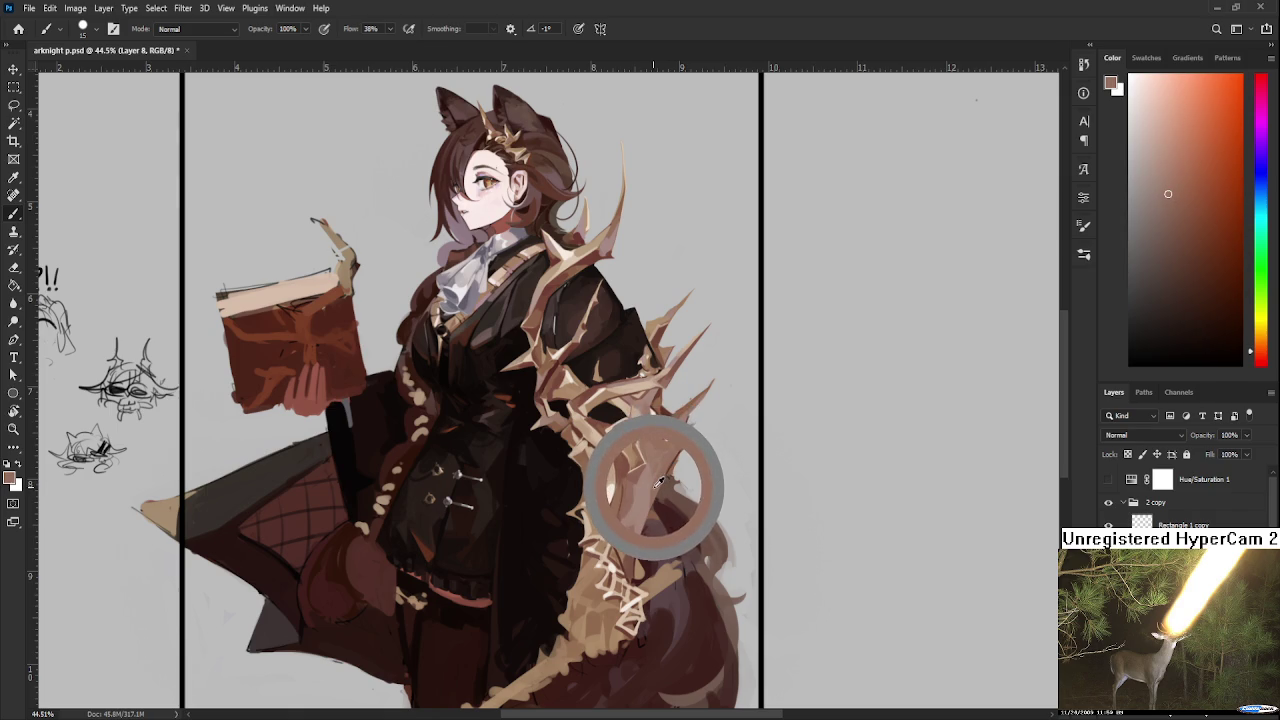
{"action": "scroll", "coordinate": [659, 480], "scroll_direction": "down", "scroll_amount": 2}
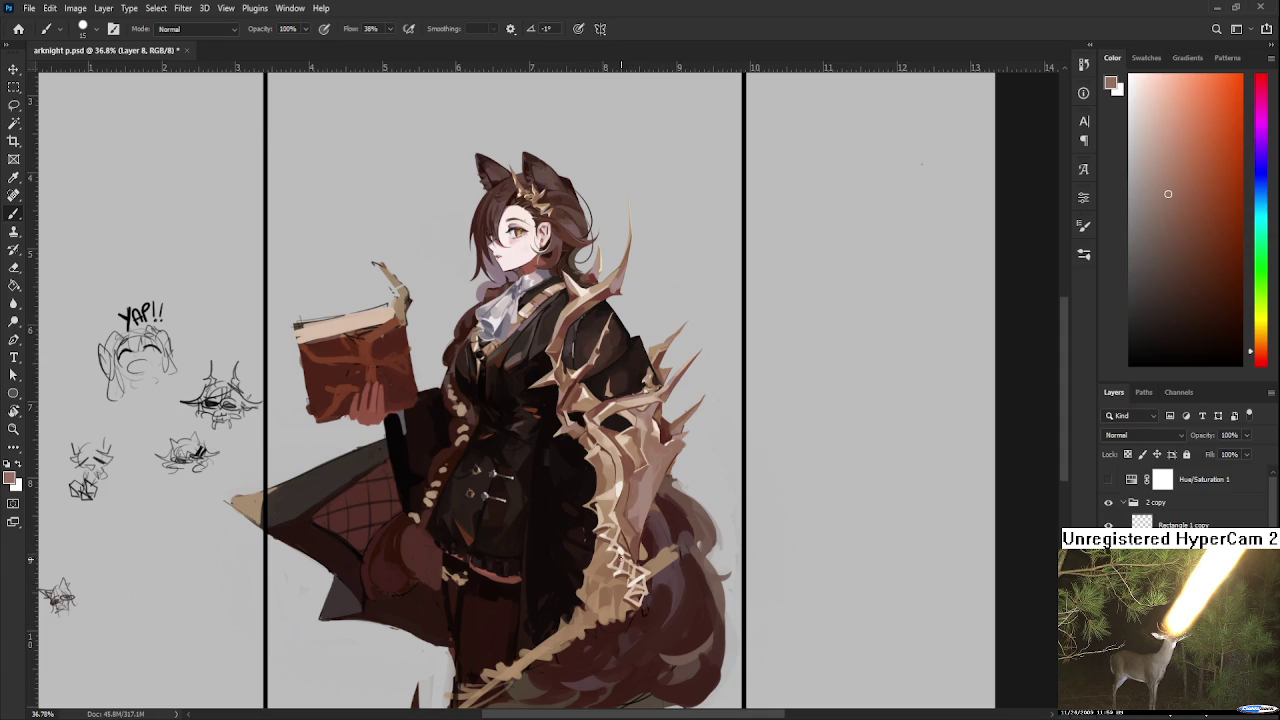
Step: Sample tan and dark red-brown from the tail to shade the lower mantle edge
{"action": "left_click", "coordinate": [622, 545], "text": "alt"}
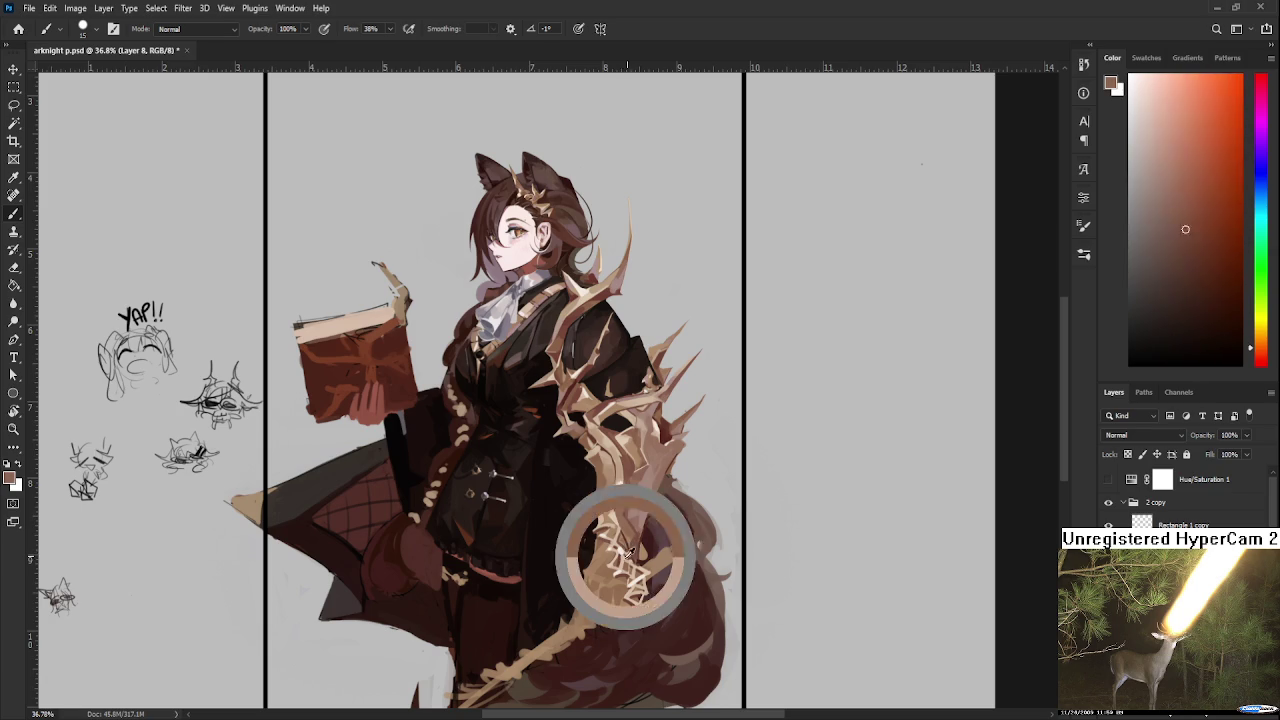
{"action": "left_click_drag", "start_coordinate": [625, 540], "coordinate": [643, 551]}
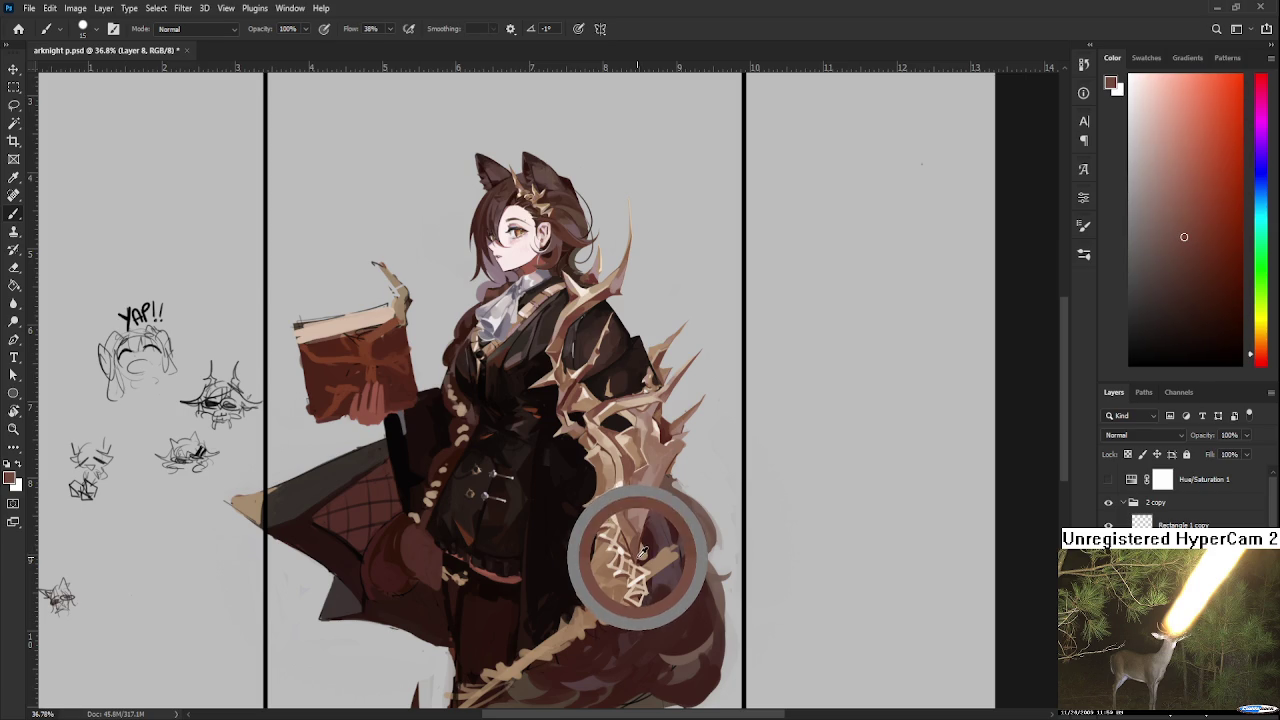
{"action": "left_click_drag", "start_coordinate": [643, 551], "coordinate": [640, 557]}
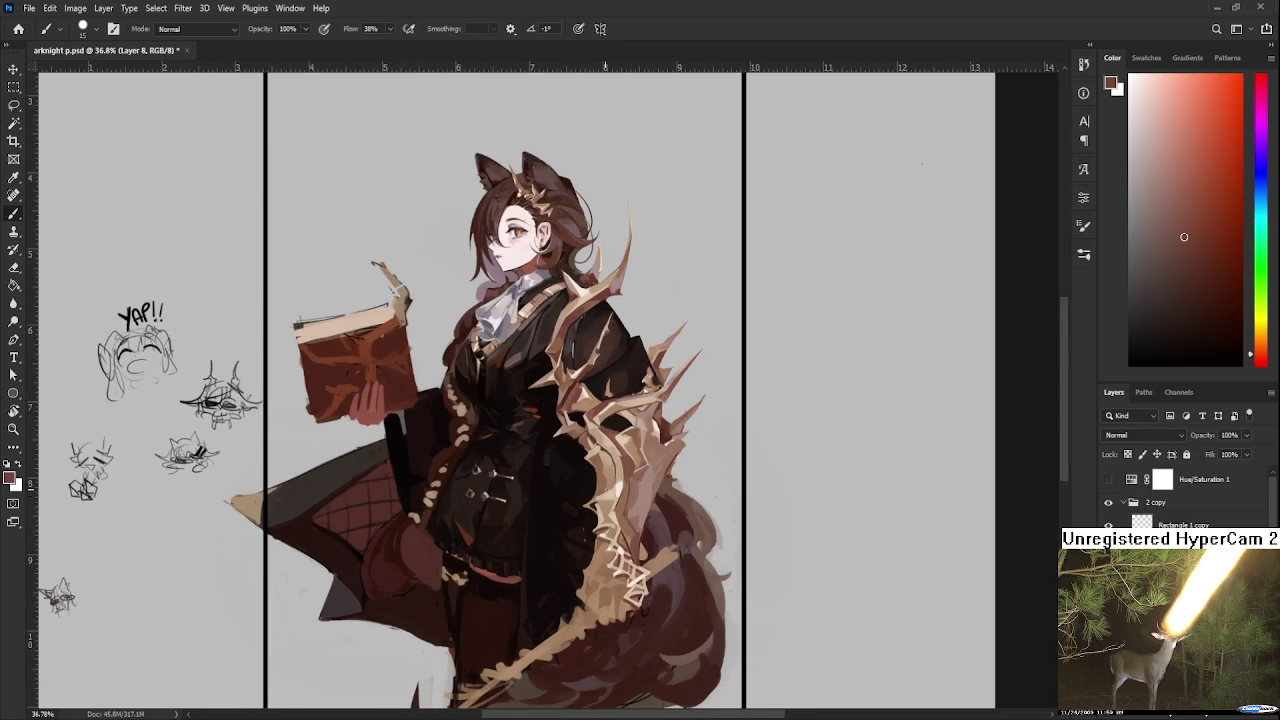
{"action": "left_click", "coordinate": [628, 576], "text": "alt"}
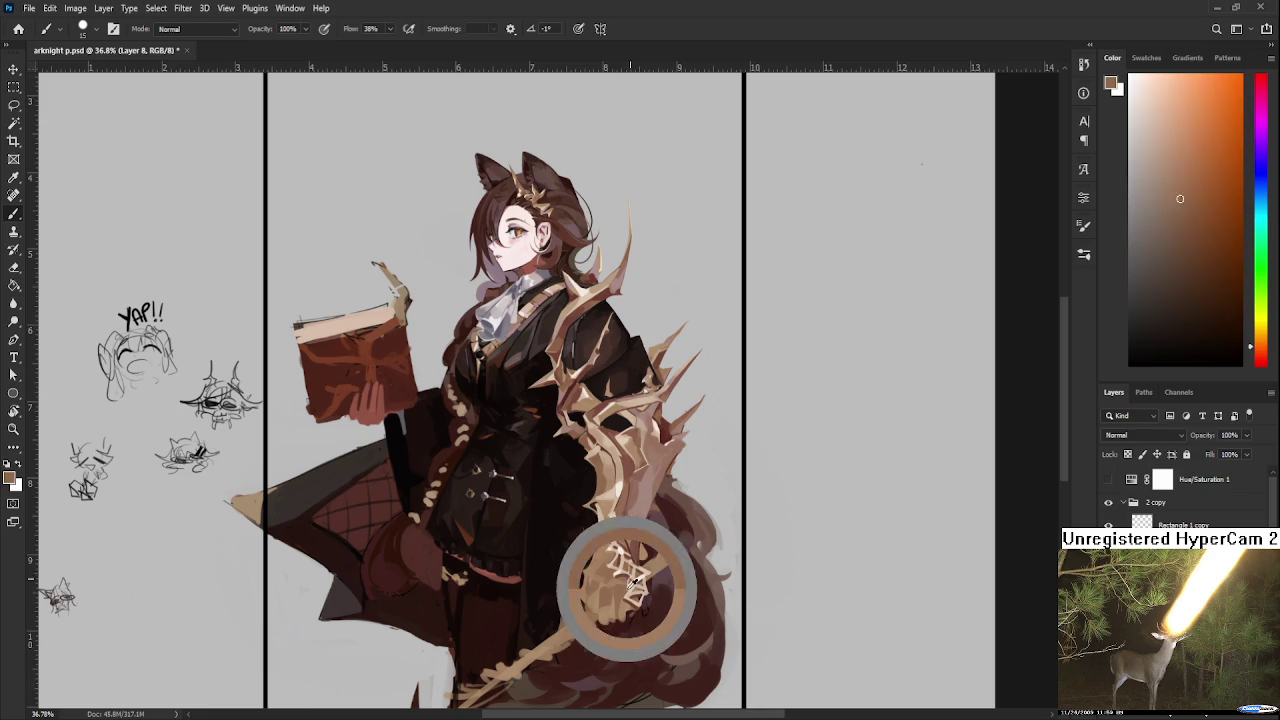
{"action": "left_click_drag", "start_coordinate": [628, 576], "coordinate": [627, 538]}
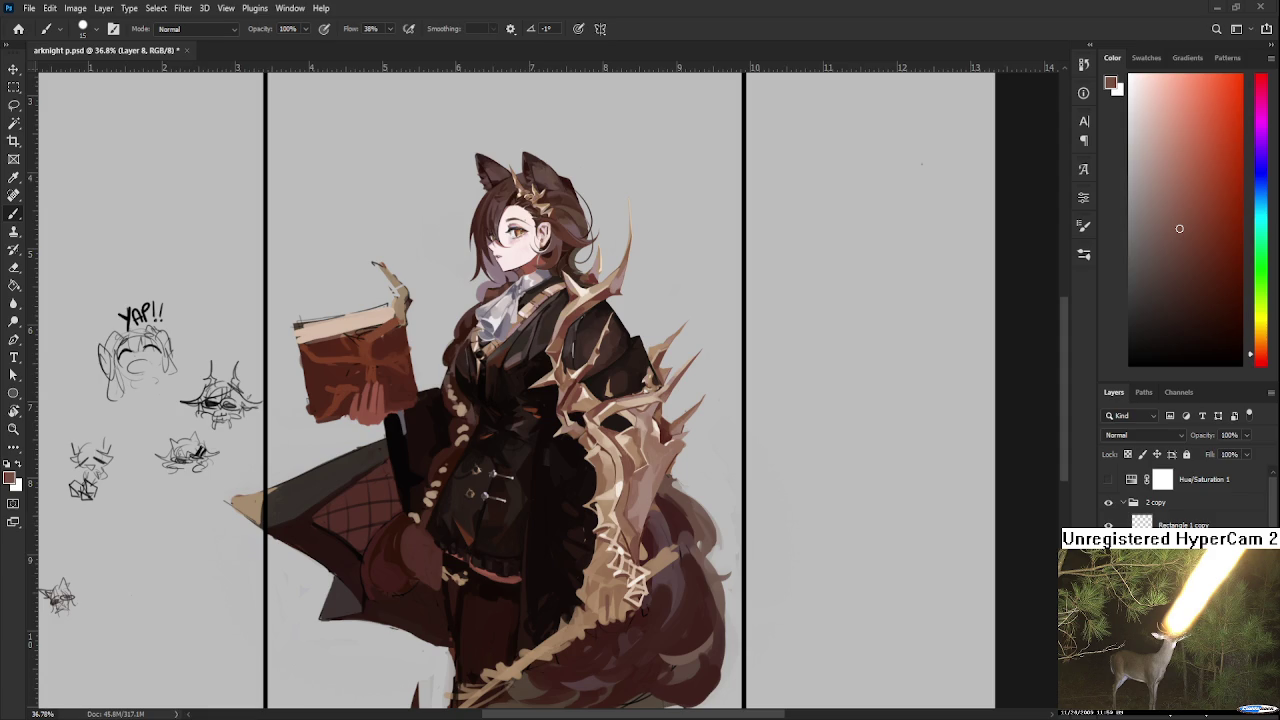
{"action": "scroll", "coordinate": [630, 578], "scroll_direction": "up", "scroll_amount": 3}
Step: Zoom to 44.5%, frame the figure, and sample a light brown from the tail
{"action": "scroll", "coordinate": [630, 578], "scroll_direction": "down", "scroll_amount": 1}
{"action": "left_click_drag", "start_coordinate": [609, 532], "coordinate": [643, 584]}
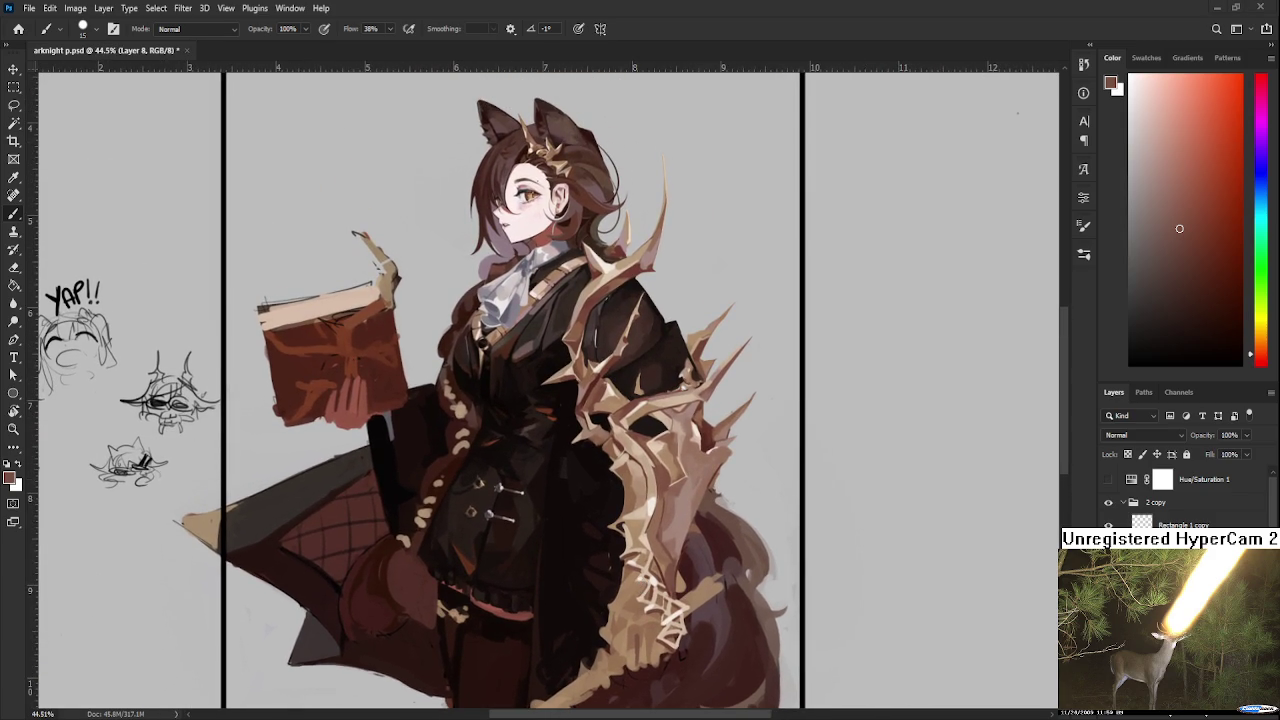
{"action": "left_click_drag", "start_coordinate": [643, 606], "coordinate": [660, 612]}
{"action": "left_click", "coordinate": [640, 638], "text": "alt"}
{"action": "left_click", "coordinate": [646, 645], "text": "alt"}
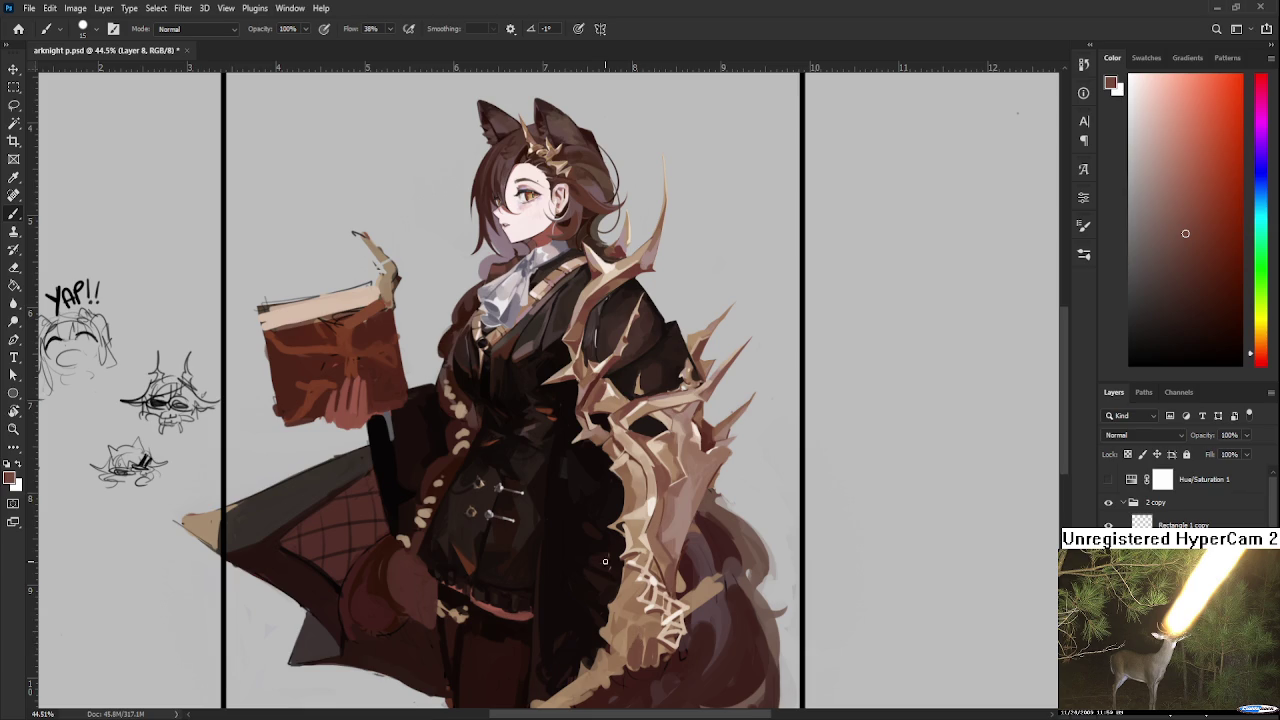
Step: Sample lighter orange-brown and darker tones from the tail fur for shadow strokes
{"action": "left_click", "coordinate": [598, 606], "text": "alt"}
{"action": "left_click", "coordinate": [640, 630], "text": "alt"}
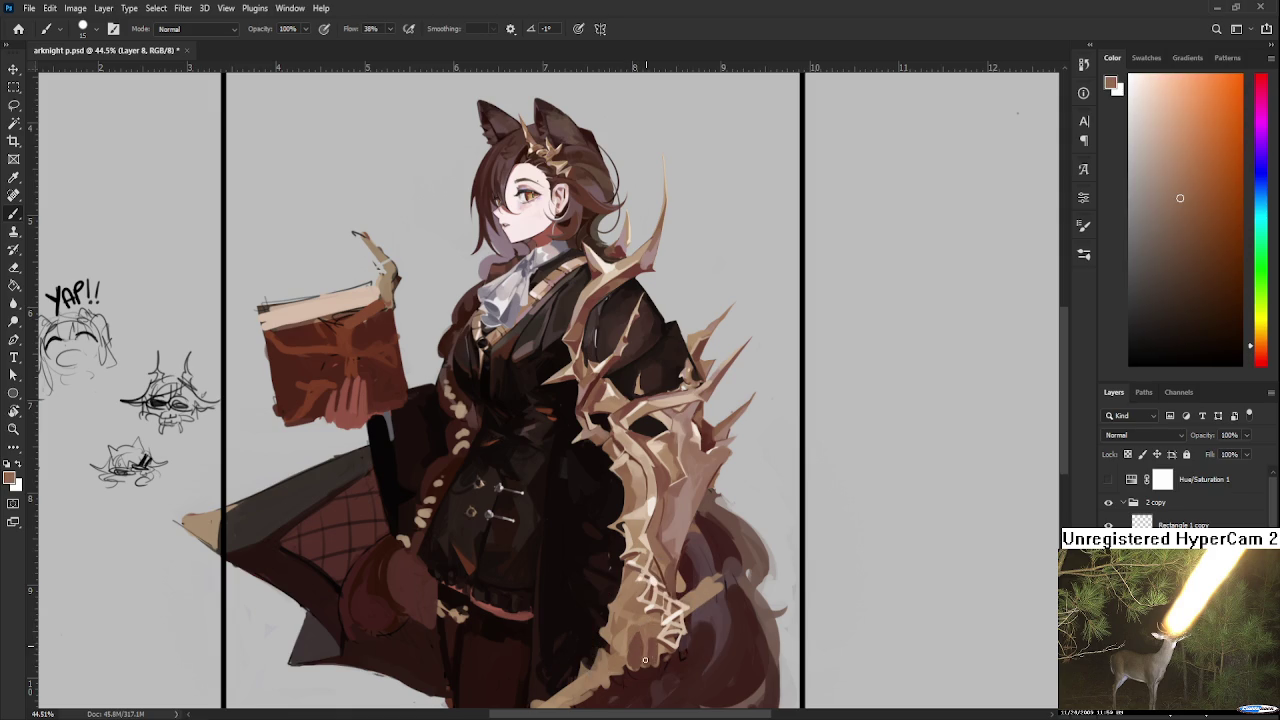
{"action": "left_click", "coordinate": [648, 640], "text": "alt"}
{"action": "left_click", "coordinate": [655, 625], "text": "alt"}
{"action": "left_click", "coordinate": [652, 630], "text": "alt"}
{"action": "left_click", "coordinate": [653, 635], "text": "alt"}
Step: Sample redder browns from the tail fur for shading
{"action": "left_click", "coordinate": [653, 641], "text": "alt"}
{"action": "left_click", "coordinate": [643, 637], "text": "alt"}
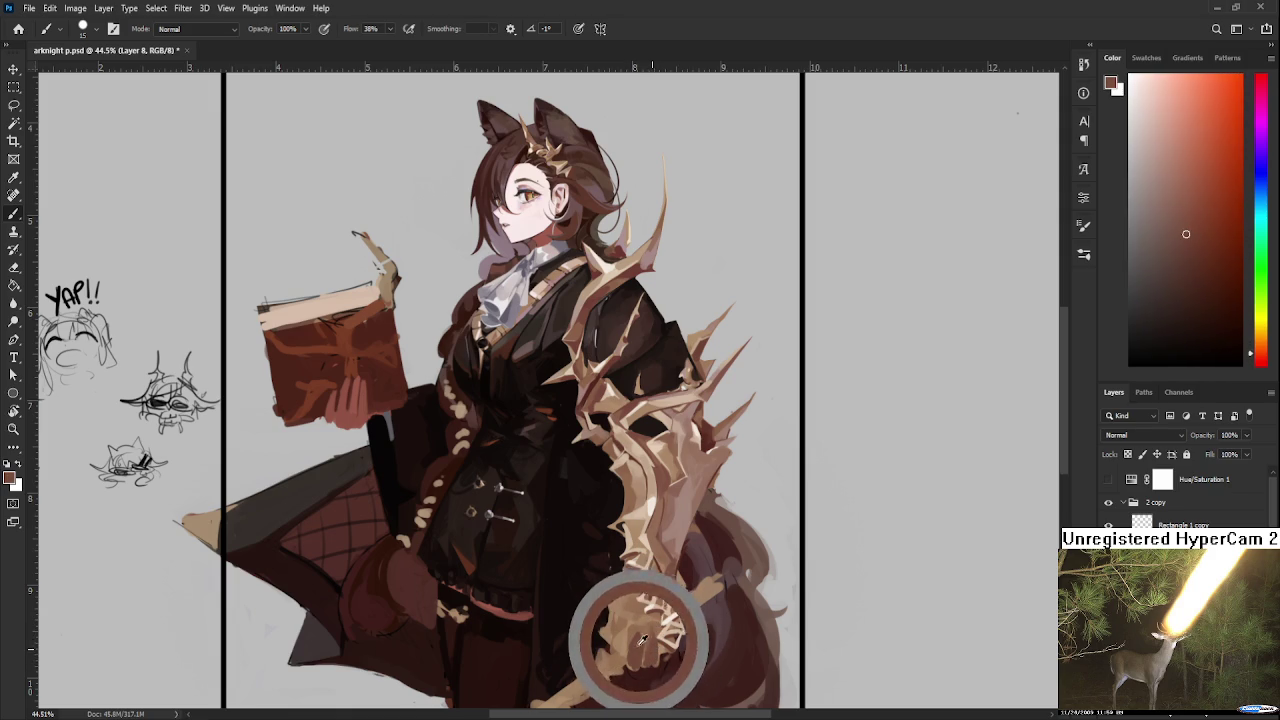
{"action": "left_click", "coordinate": [635, 635], "text": "alt"}
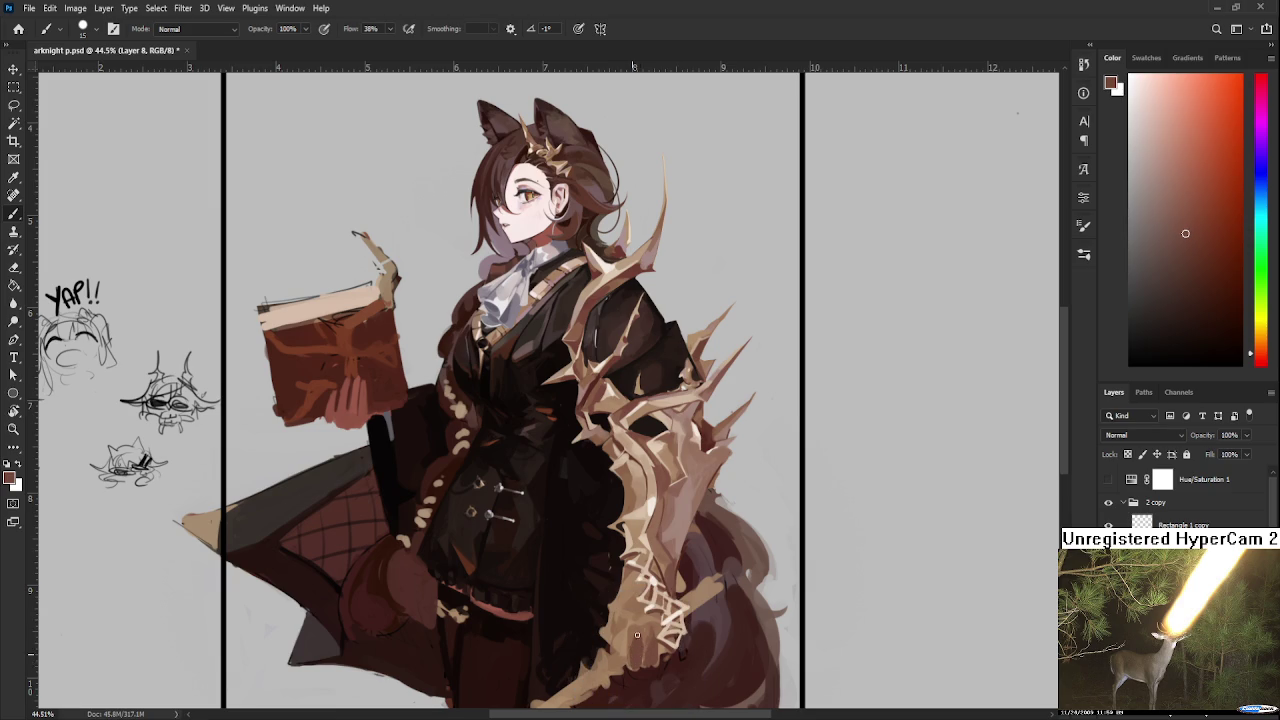
{"action": "left_click", "coordinate": [636, 636], "text": "alt"}
{"action": "left_click", "coordinate": [640, 640], "text": "alt"}
{"action": "left_click", "coordinate": [643, 650], "text": "alt"}
{"action": "left_click", "coordinate": [636, 636], "text": "alt"}
Step: Pick light tan from the bony spikes and dark red-brown from the tail
{"action": "left_click", "coordinate": [625, 635], "text": "alt"}
{"action": "left_click", "coordinate": [608, 640], "text": "alt"}
{"action": "left_click", "coordinate": [625, 635], "text": "alt"}
{"action": "left_click", "coordinate": [622, 634], "text": "alt"}
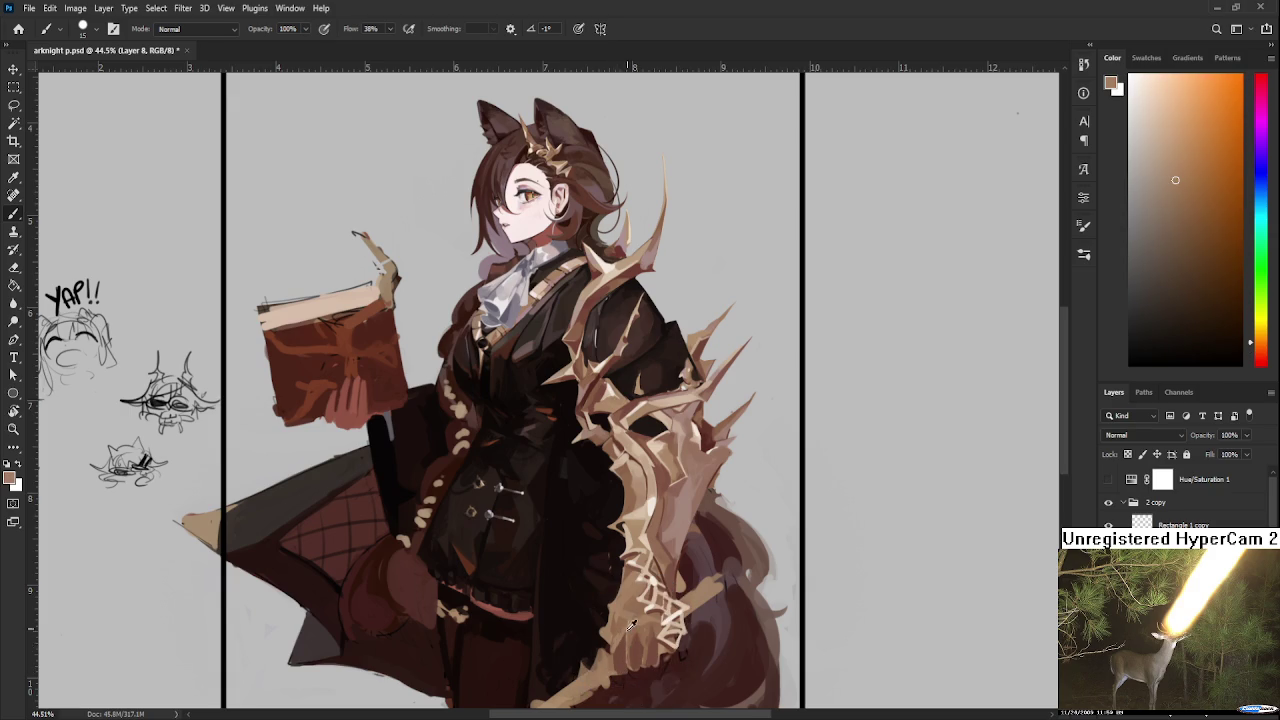
{"action": "left_click", "coordinate": [621, 675], "text": "alt"}
{"action": "left_click", "coordinate": [625, 675], "text": "alt"}
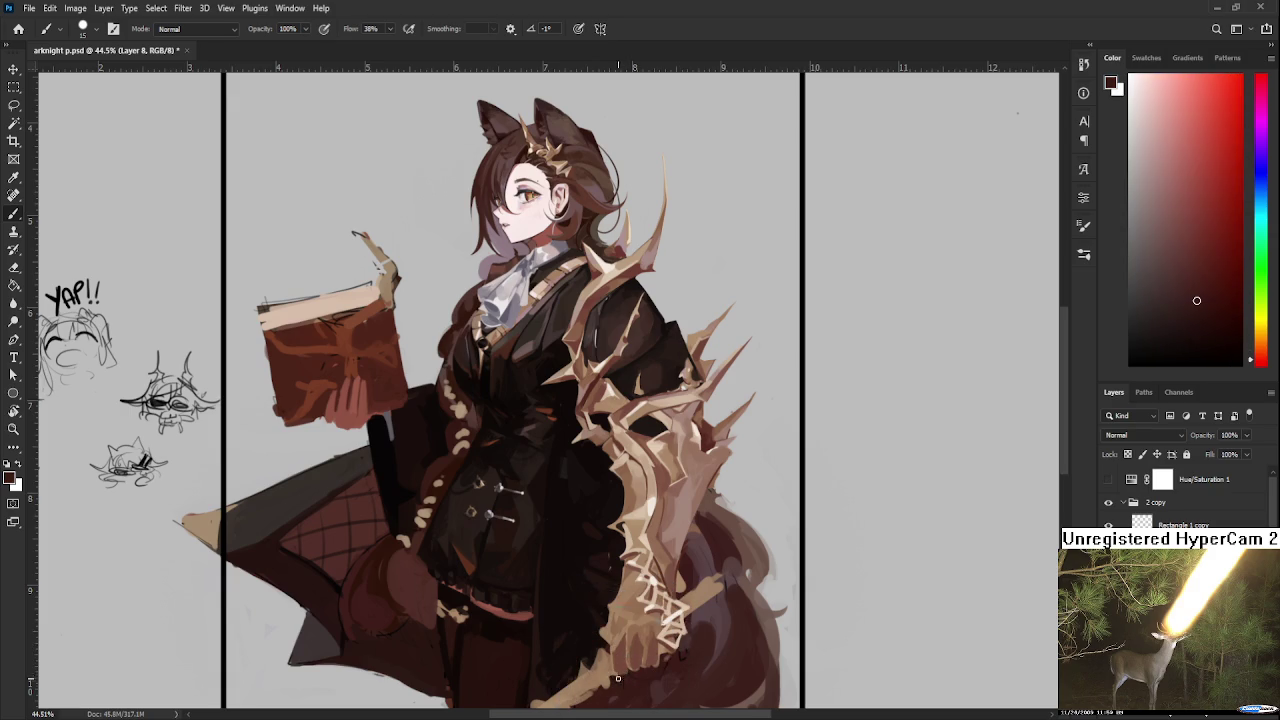
{"action": "left_click", "coordinate": [626, 675], "text": "alt"}
{"action": "left_click", "coordinate": [626, 673], "text": "alt"}
Step: Blend red-brown, tan-brown and mid-tone colours into the tail fur
{"action": "left_click", "coordinate": [630, 636], "text": "alt"}
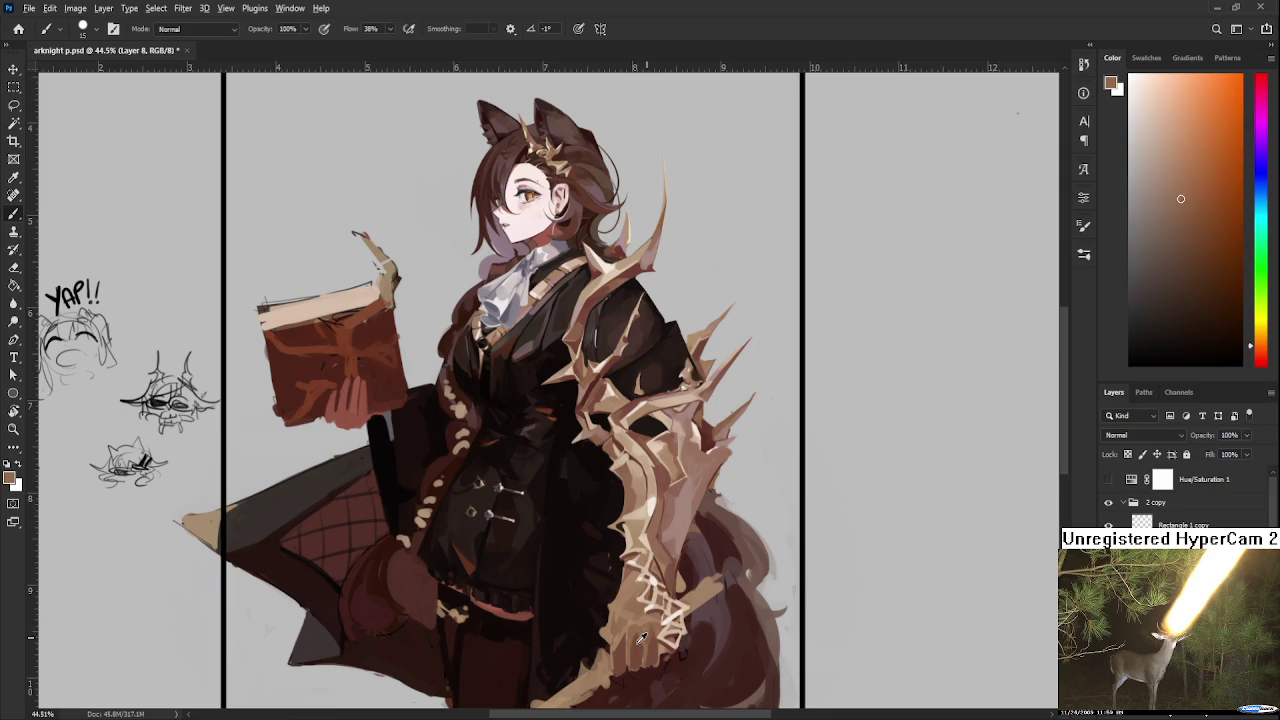
{"action": "left_click", "coordinate": [618, 650], "text": "alt"}
{"action": "left_click", "coordinate": [635, 585], "text": "alt"}
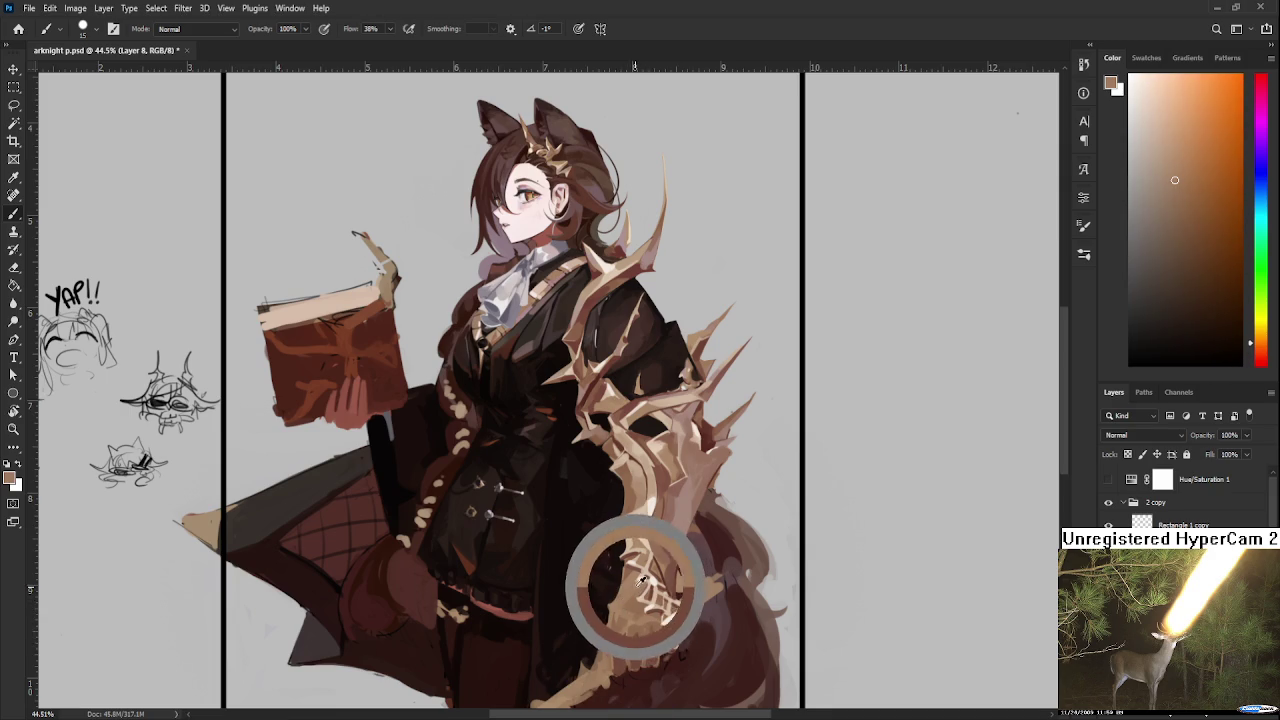
{"action": "left_click", "coordinate": [620, 650], "text": "alt"}
{"action": "left_click", "coordinate": [626, 652], "text": "alt"}
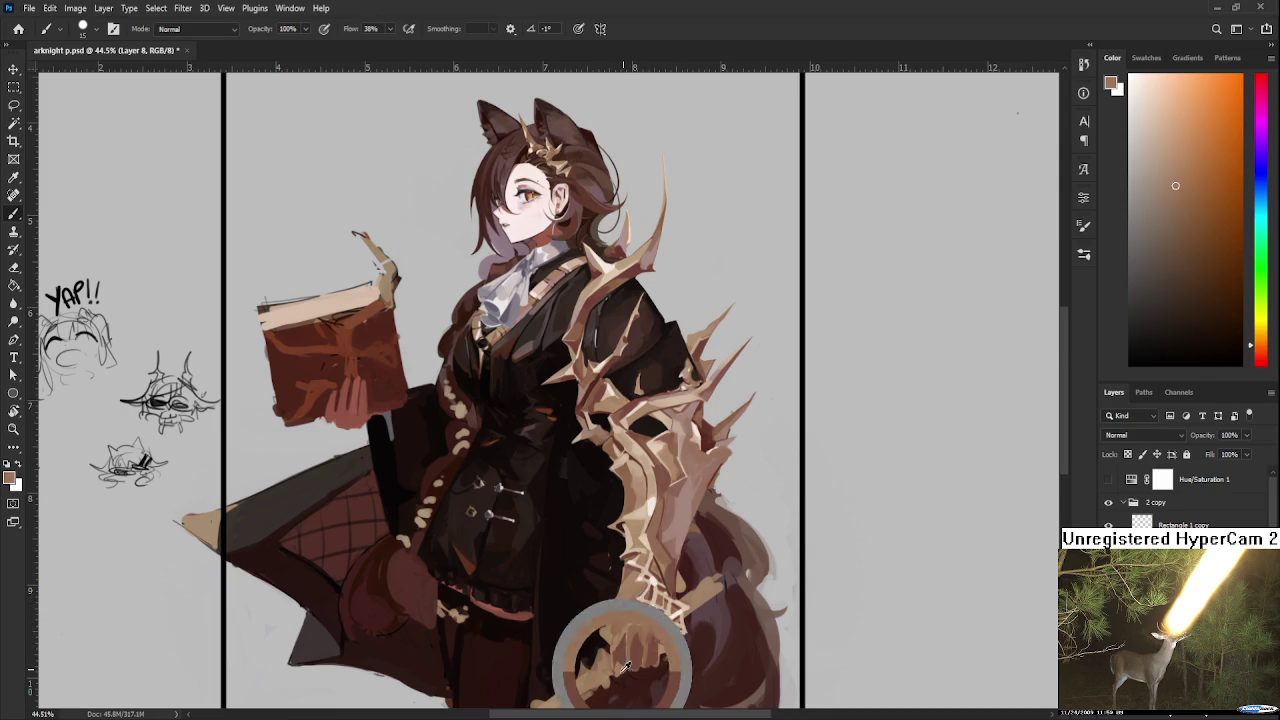
{"action": "left_click", "coordinate": [620, 662], "text": "alt"}
{"action": "left_click", "coordinate": [635, 663], "text": "alt"}
{"action": "left_click", "coordinate": [641, 666], "text": "alt"}
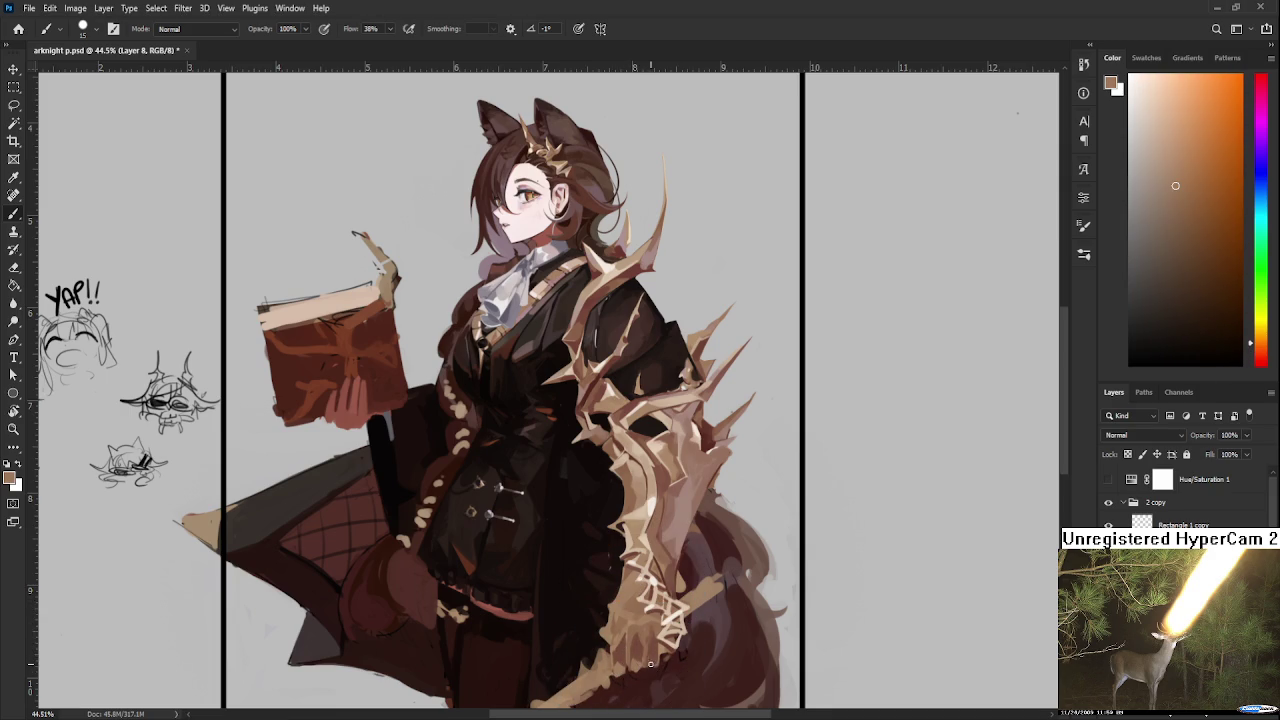
Step: Alternate dark reddish-brown shadows with light tan-orange highlights on the fur
{"action": "left_click", "coordinate": [655, 655], "text": "alt"}
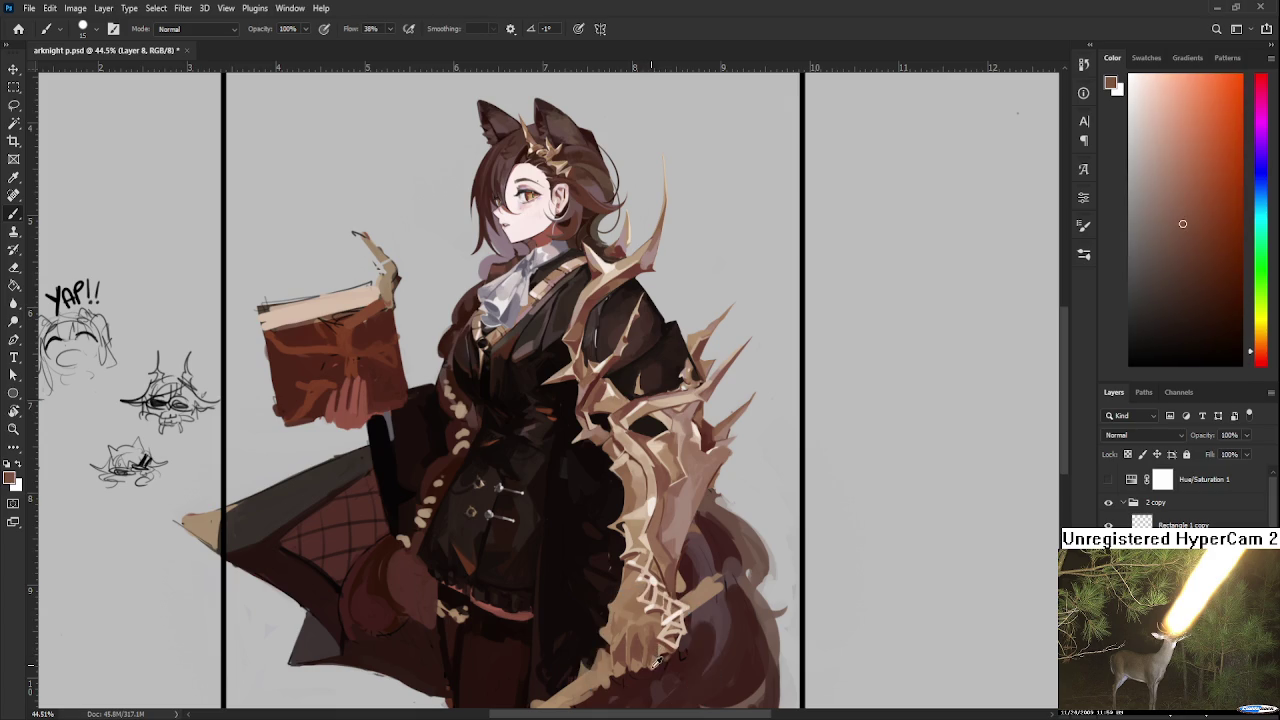
{"action": "left_click", "coordinate": [657, 656], "text": "alt"}
{"action": "left_click", "coordinate": [658, 645], "text": "alt"}
{"action": "left_click", "coordinate": [660, 649], "text": "alt"}
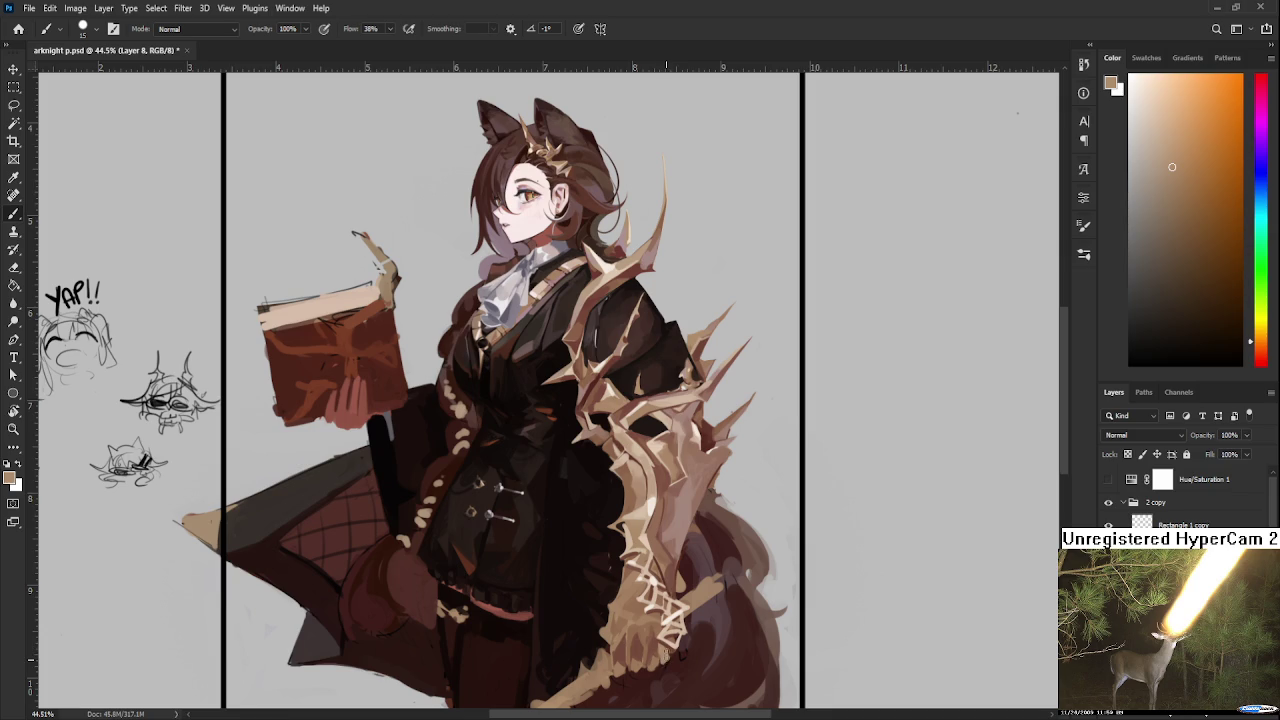
{"action": "left_click", "coordinate": [664, 646], "text": "alt"}
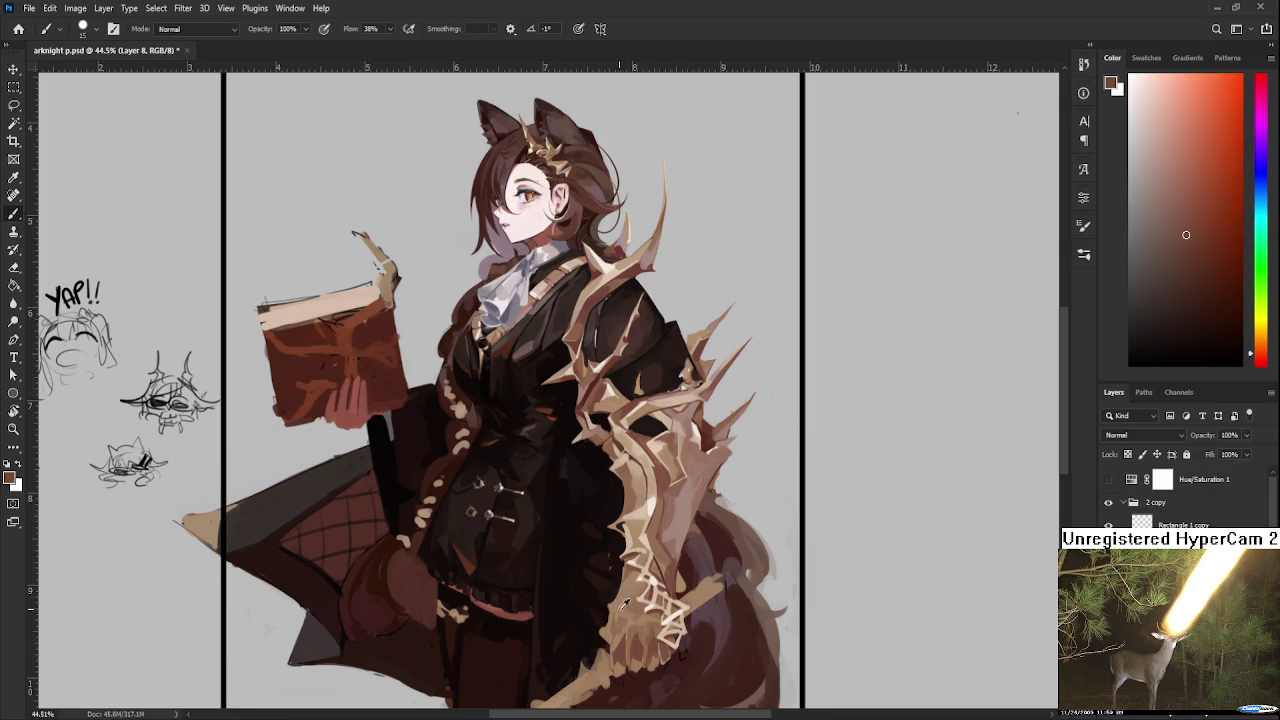
{"action": "left_click", "coordinate": [638, 622], "text": "alt"}
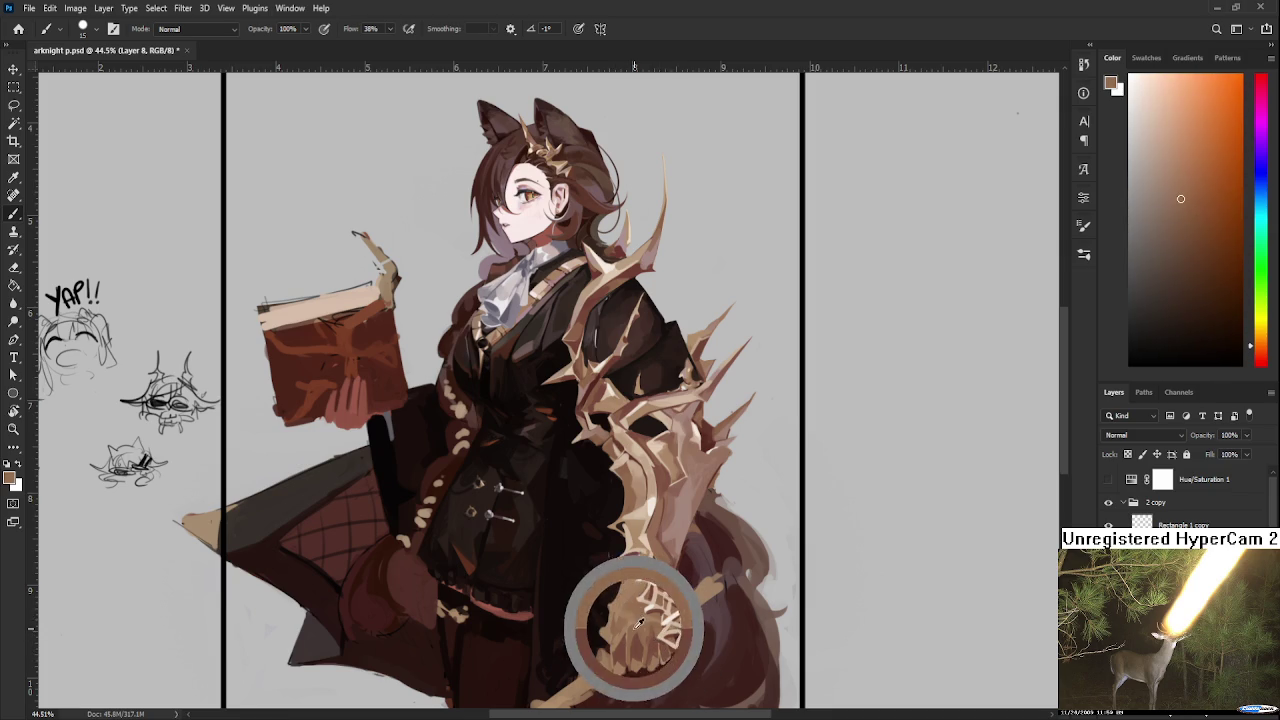
{"action": "left_click", "coordinate": [662, 565], "text": "alt"}
{"action": "left_click", "coordinate": [658, 563], "text": "alt"}
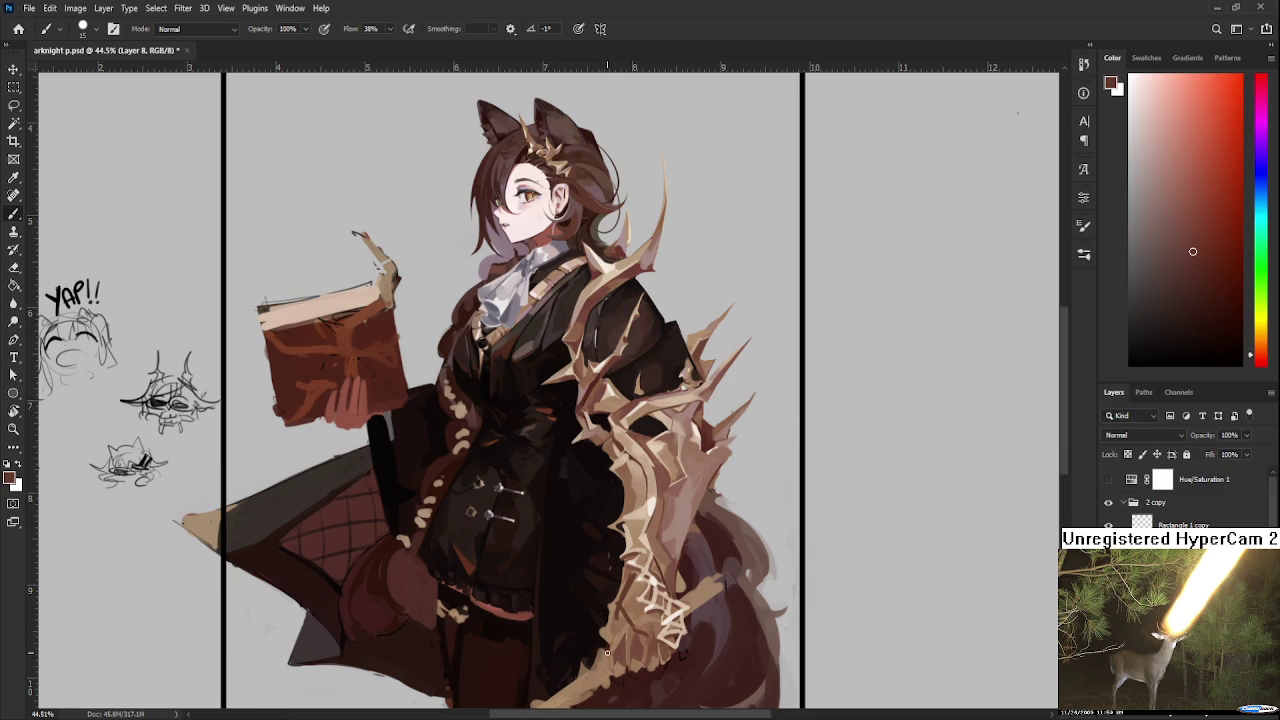
Step: Sample light brown, dark red-brown and pinkish tan from the tail
{"action": "left_click", "coordinate": [650, 620], "text": "alt"}
{"action": "left_click", "coordinate": [637, 611], "text": "alt"}
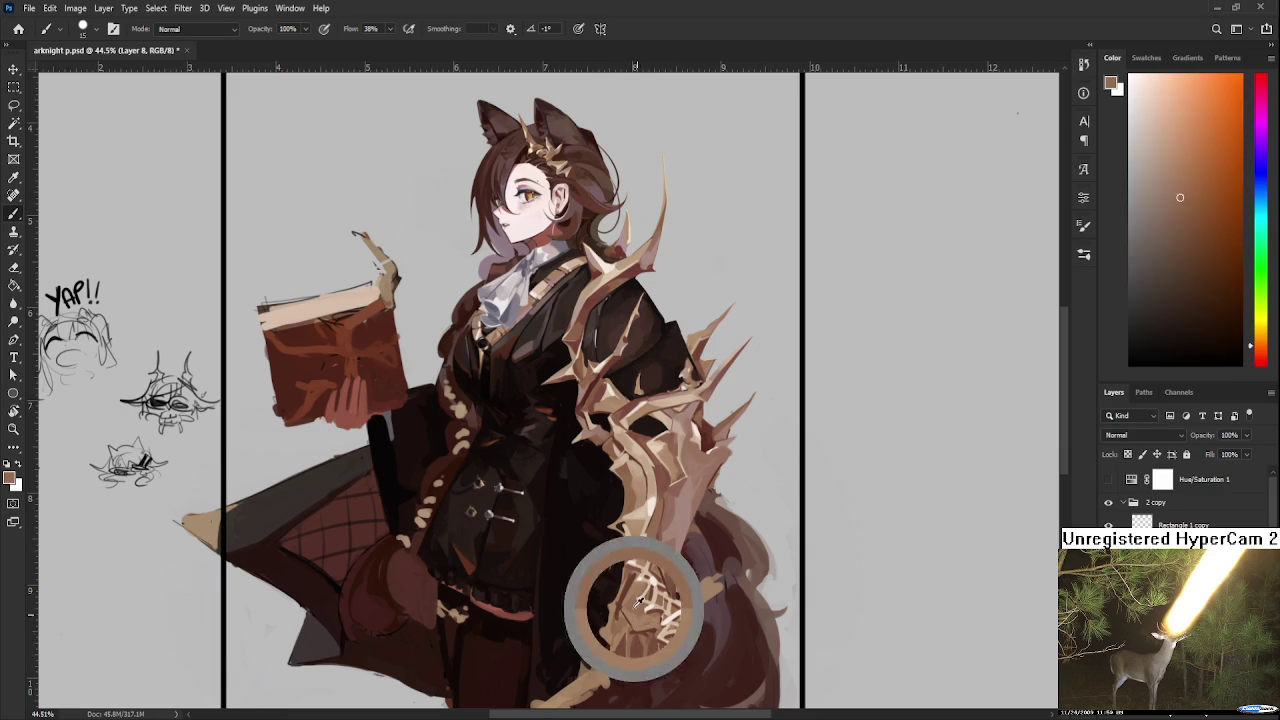
{"action": "left_click", "coordinate": [627, 587], "text": "alt"}
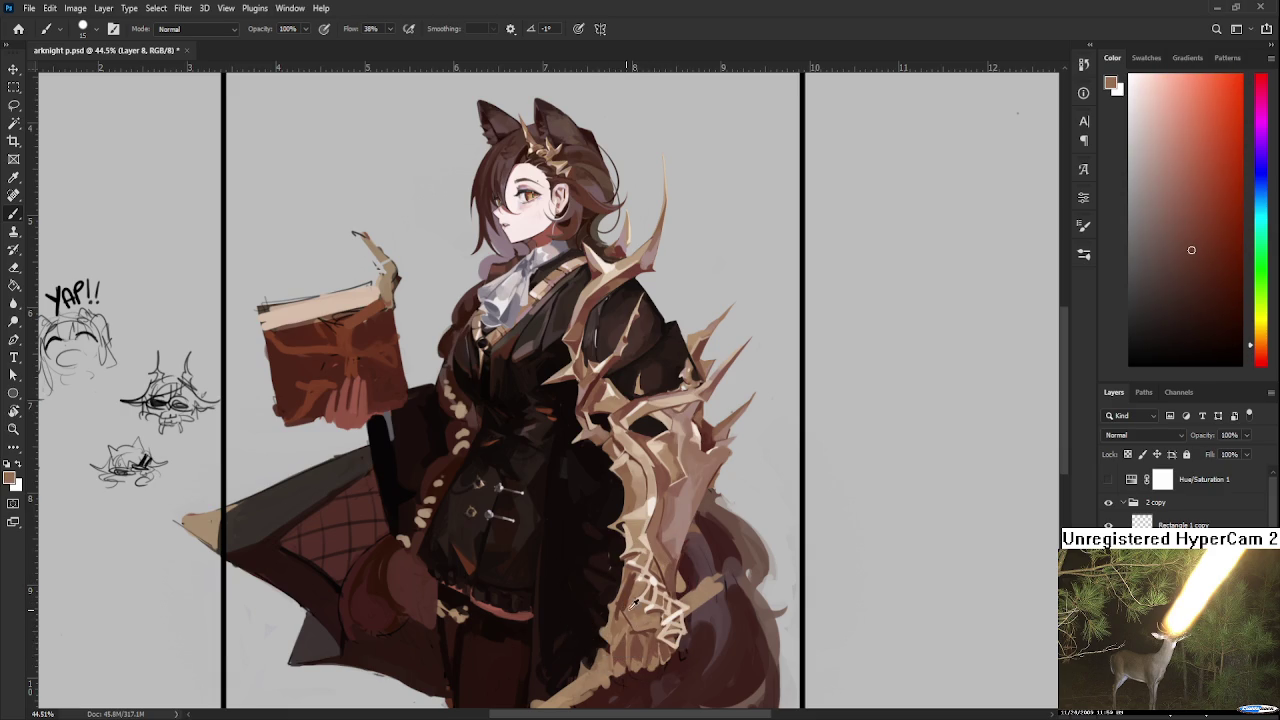
{"action": "left_click", "coordinate": [605, 600], "text": "alt"}
{"action": "left_click", "coordinate": [622, 614], "text": "alt"}
{"action": "left_click", "coordinate": [638, 601], "text": "alt"}
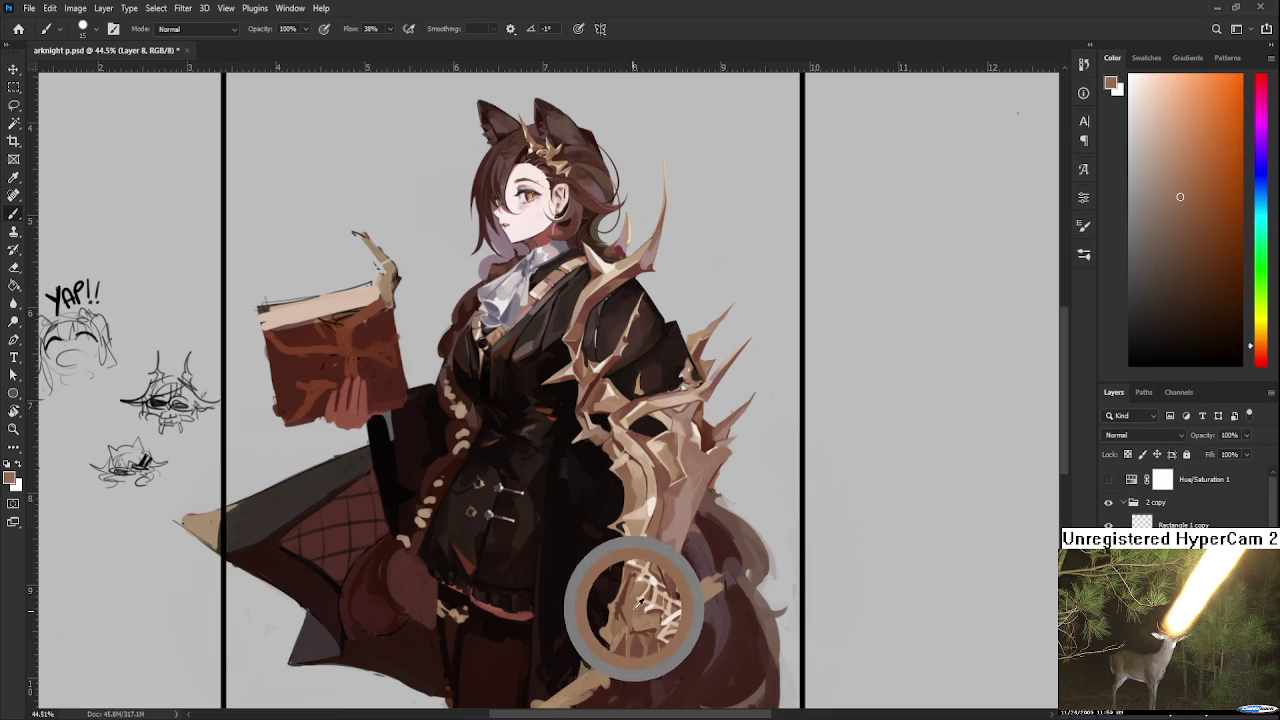
{"action": "left_click", "coordinate": [648, 567], "text": "alt"}
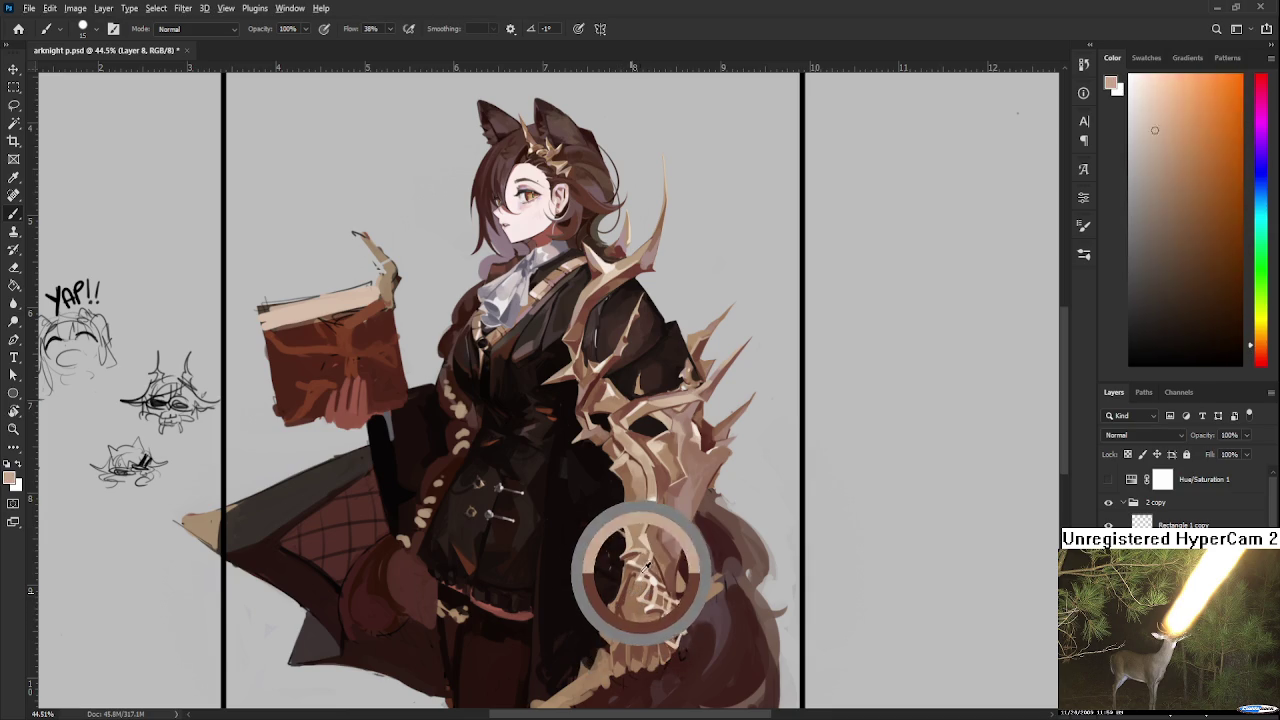
Step: Paint short light tan strokes and dabs down the bone lattice over the tail
{"action": "left_click_drag", "start_coordinate": [630, 582], "coordinate": [626, 664]}
{"action": "left_click", "coordinate": [636, 597], "text": "alt"}
{"action": "left_click", "coordinate": [633, 597], "text": "alt"}
{"action": "left_click", "coordinate": [637, 620], "text": "alt"}
{"action": "left_click", "coordinate": [633, 600], "text": "alt"}
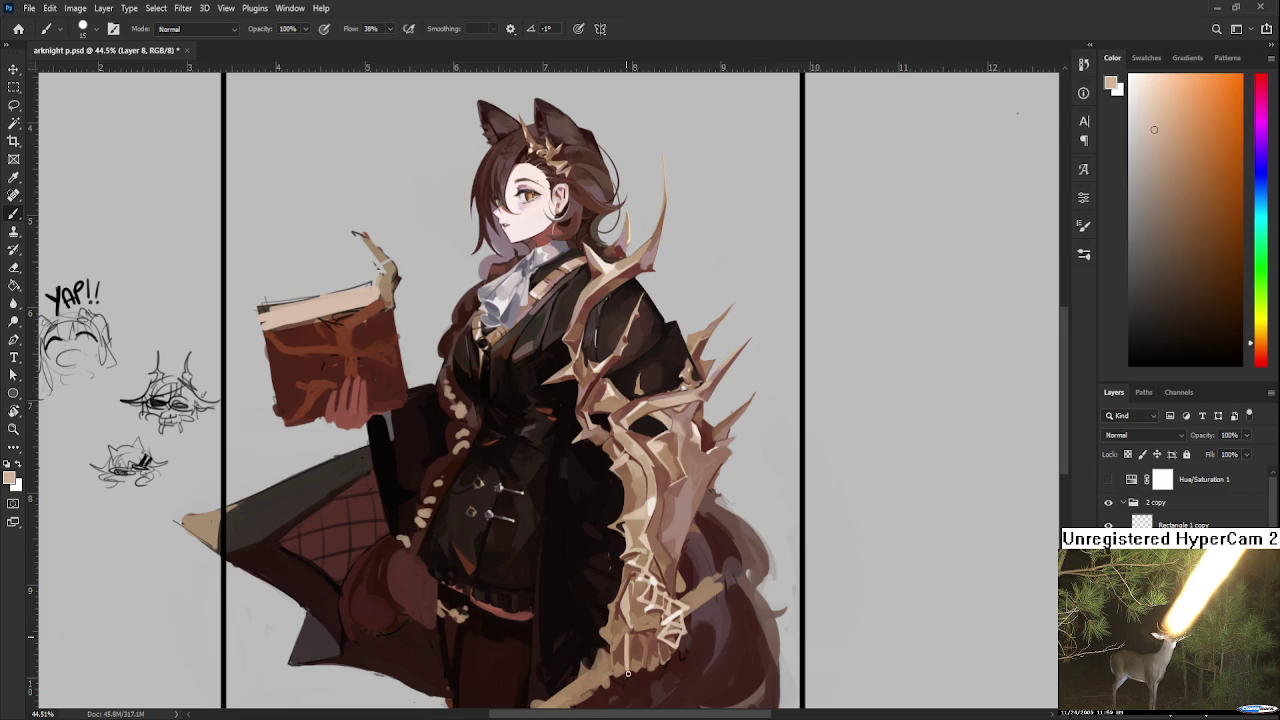
{"action": "left_click", "coordinate": [627, 640], "text": "alt"}
{"action": "left_click", "coordinate": [626, 636], "text": "alt"}
Step: Touch up the lattice's lower end with sampled browns, redder tail tones and light peach
{"action": "left_click", "coordinate": [622, 620], "text": "alt"}
{"action": "left_click", "coordinate": [619, 619], "text": "alt"}
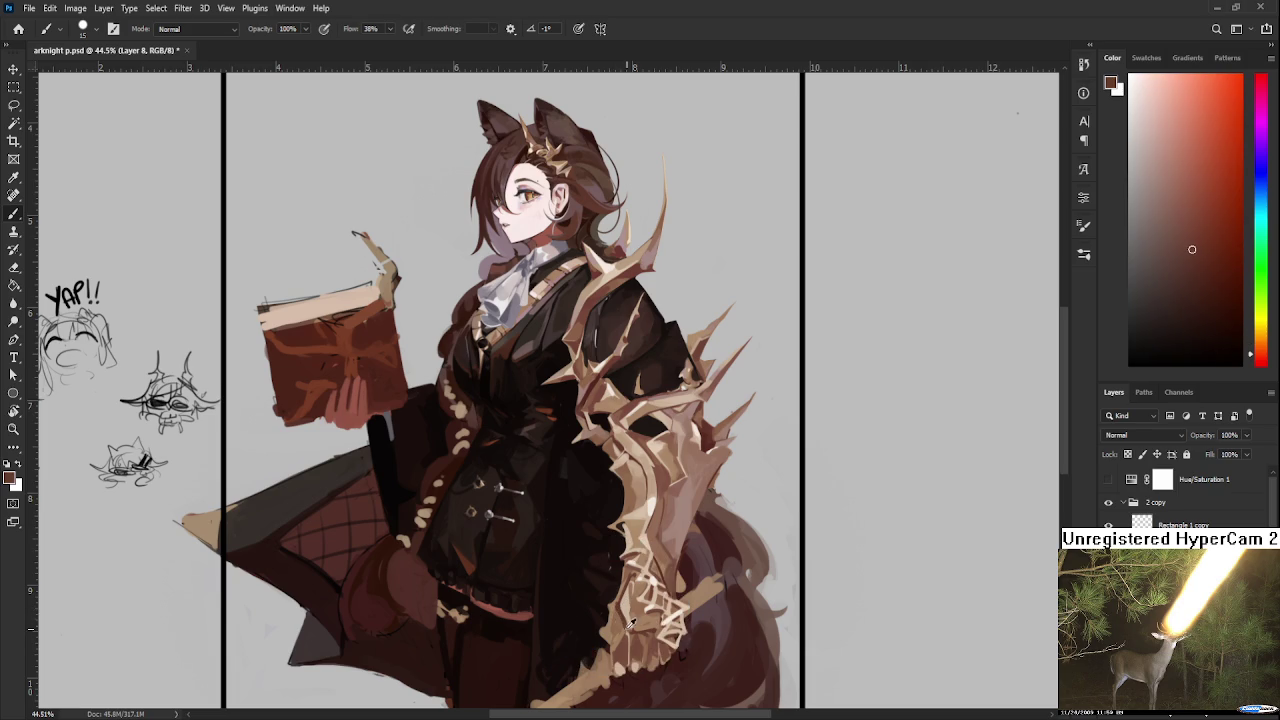
{"action": "left_click", "coordinate": [620, 616], "text": "alt"}
{"action": "left_click", "coordinate": [618, 614], "text": "alt"}
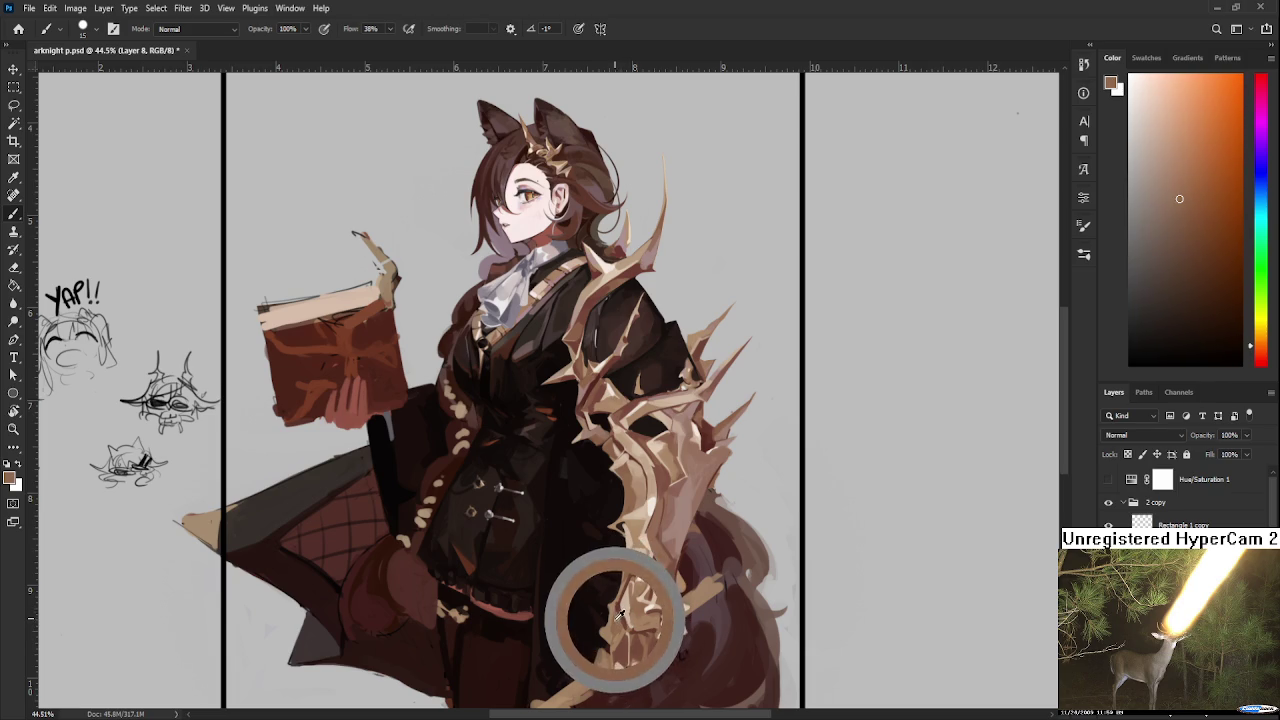
{"action": "left_click", "coordinate": [625, 607], "text": "alt"}
{"action": "left_click", "coordinate": [628, 608], "text": "alt"}
{"action": "left_click", "coordinate": [632, 610], "text": "alt"}
{"action": "left_click", "coordinate": [634, 612], "text": "alt"}
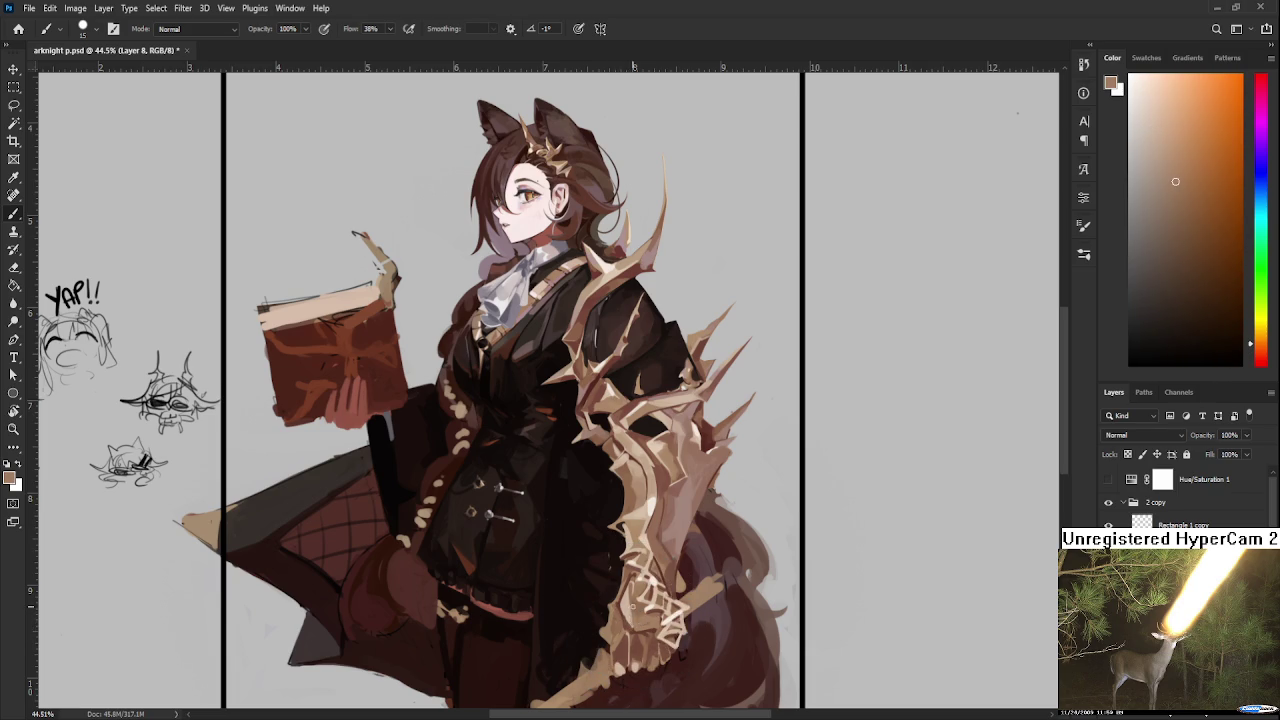
{"action": "left_click", "coordinate": [630, 605], "text": "alt"}
{"action": "left_click", "coordinate": [624, 610], "text": "alt"}
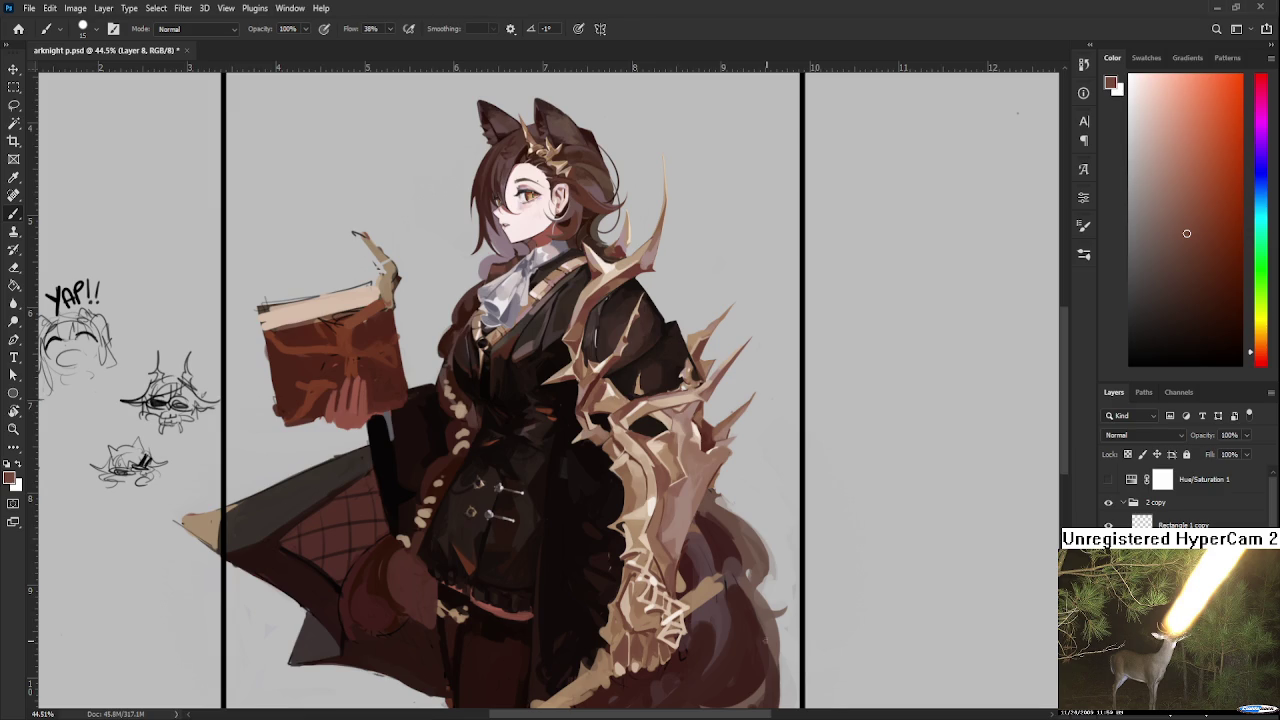
Step: Sample light beige from the bones and dark reddish-brown from the tail
{"action": "left_click", "coordinate": [637, 628], "text": "alt"}
{"action": "left_click", "coordinate": [631, 641], "text": "alt"}
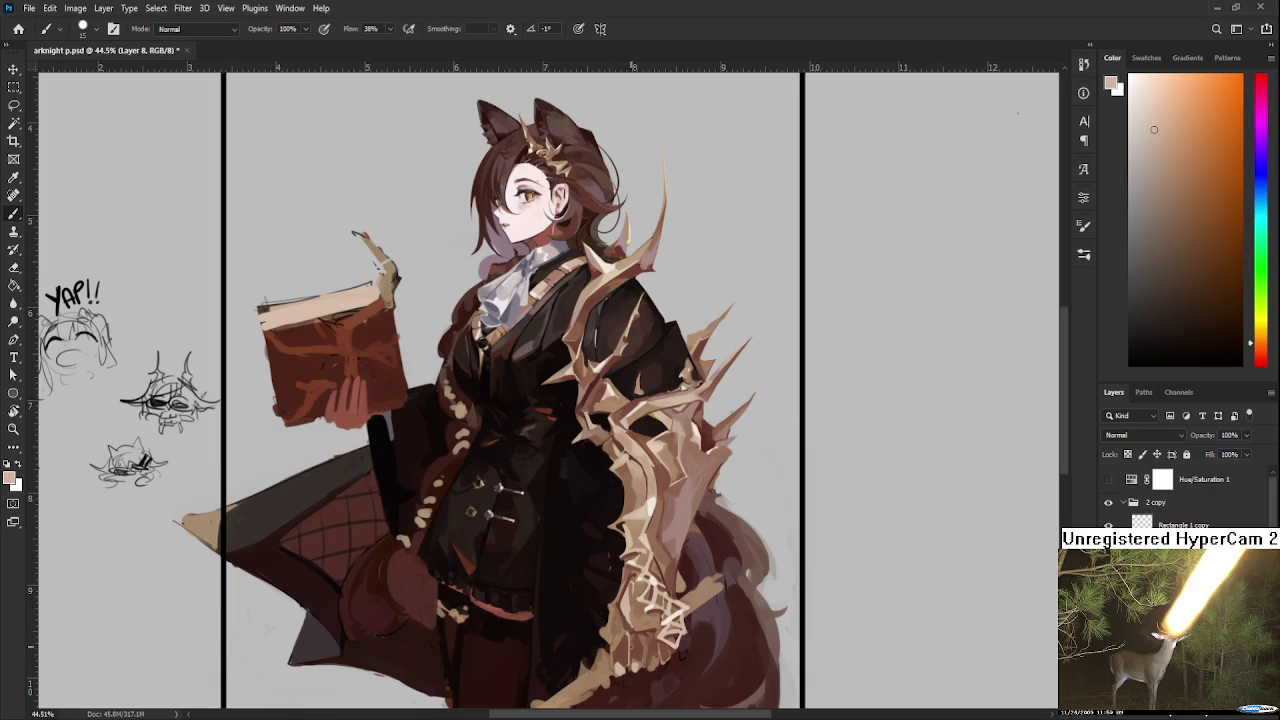
{"action": "left_click", "coordinate": [649, 639], "text": "alt"}
{"action": "left_click", "coordinate": [643, 630], "text": "alt"}
{"action": "left_click", "coordinate": [655, 651], "text": "alt"}
{"action": "left_click", "coordinate": [655, 651], "text": "alt"}
{"action": "left_click", "coordinate": [662, 656], "text": "alt"}
{"action": "left_click", "coordinate": [662, 652], "text": "alt"}
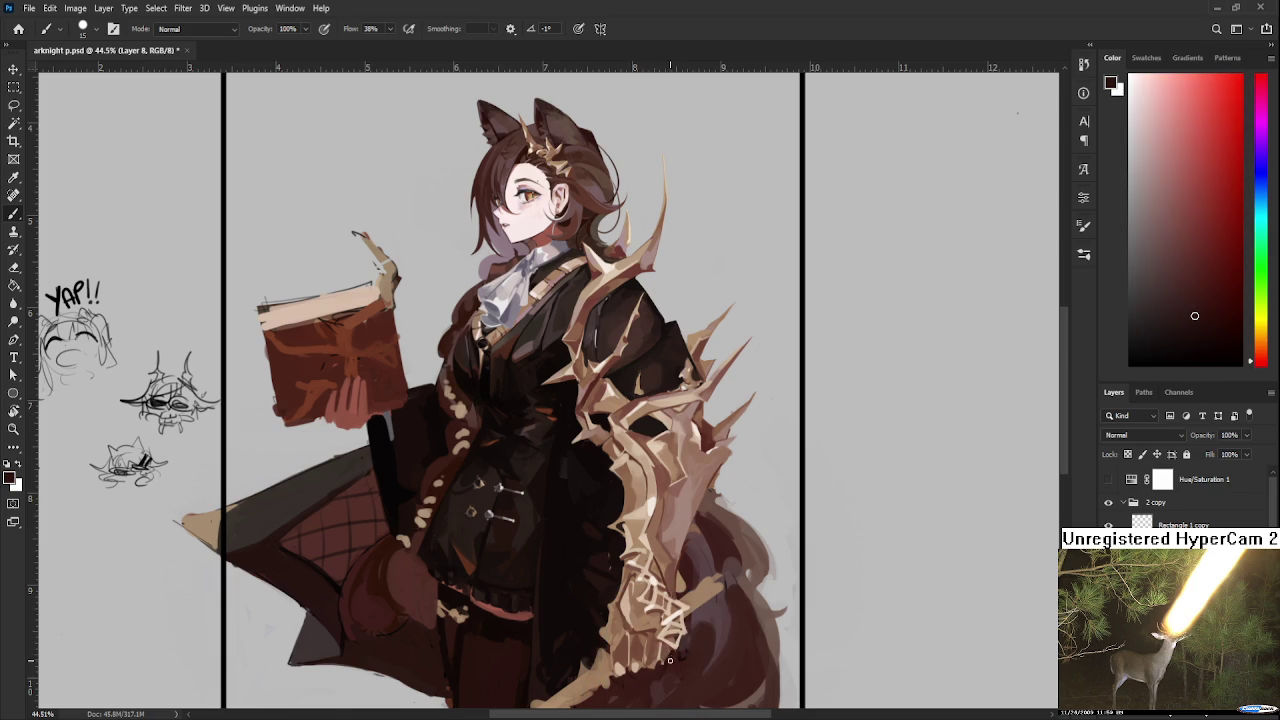
Step: Alternate lighter orange-brown and darker red-brown tones to shade the tail
{"action": "left_click", "coordinate": [669, 658], "text": "alt"}
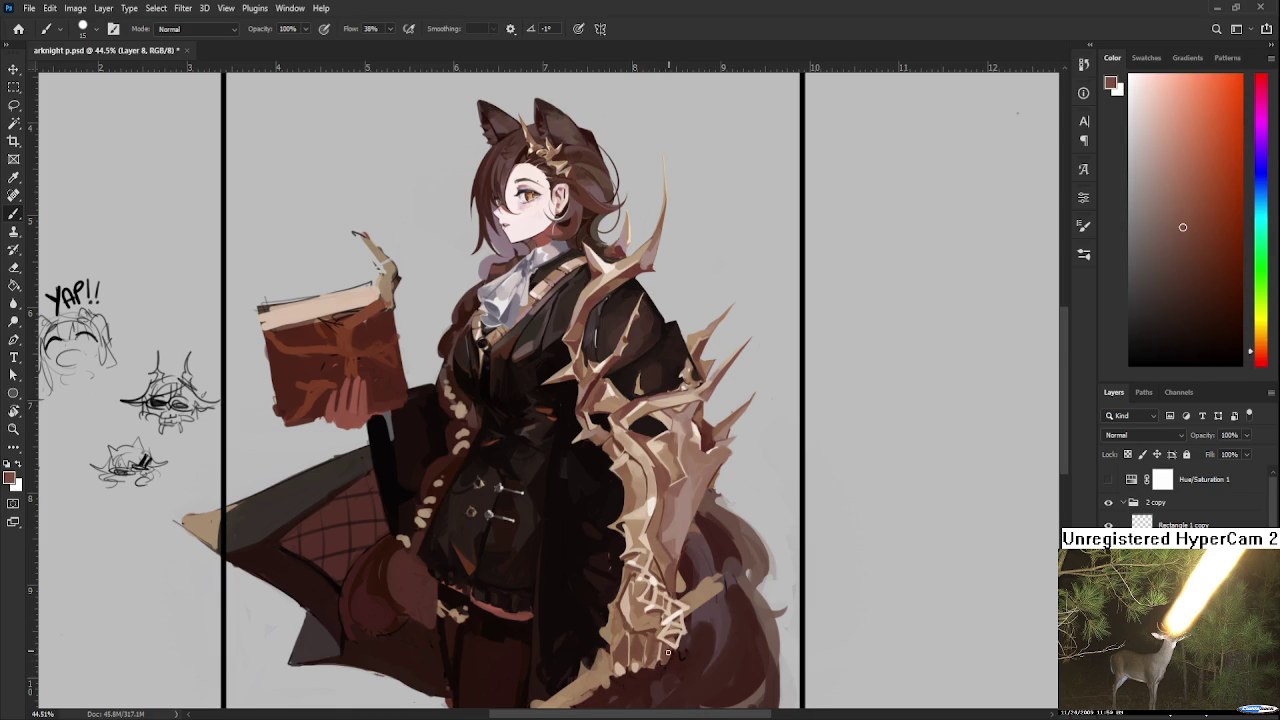
{"action": "left_click", "coordinate": [669, 652], "text": "alt"}
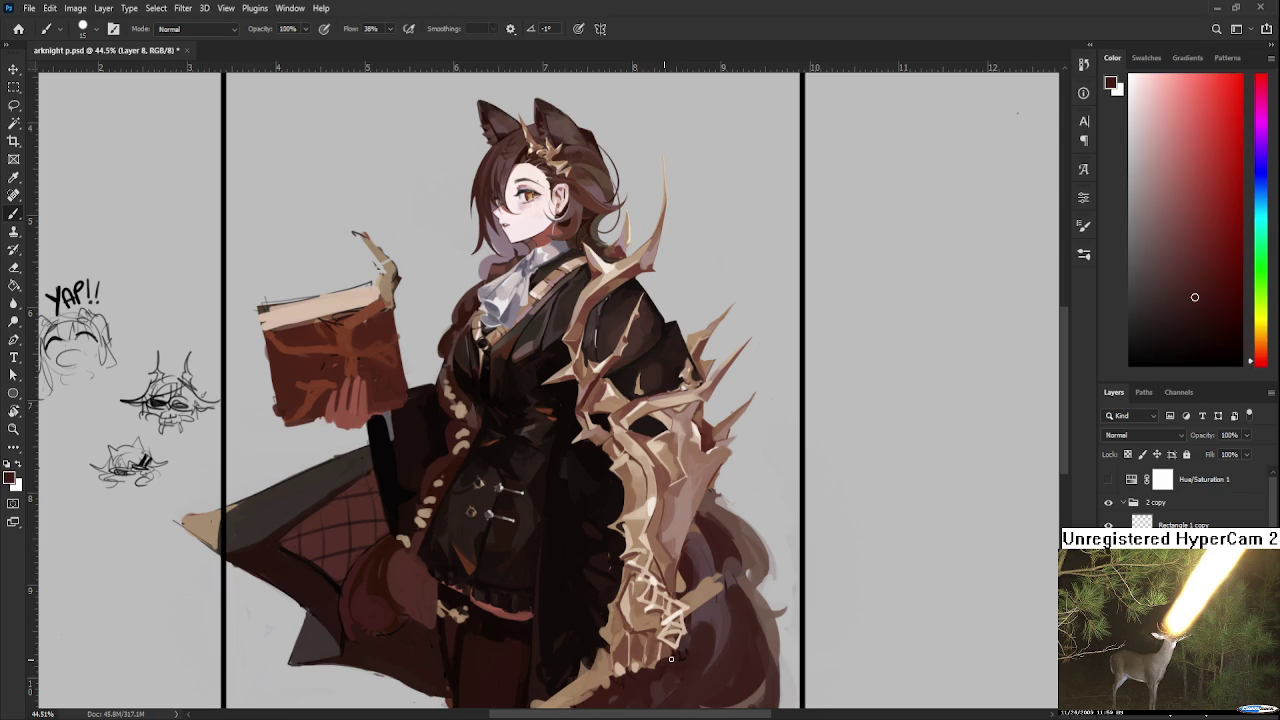
{"action": "left_click", "coordinate": [677, 655], "text": "alt"}
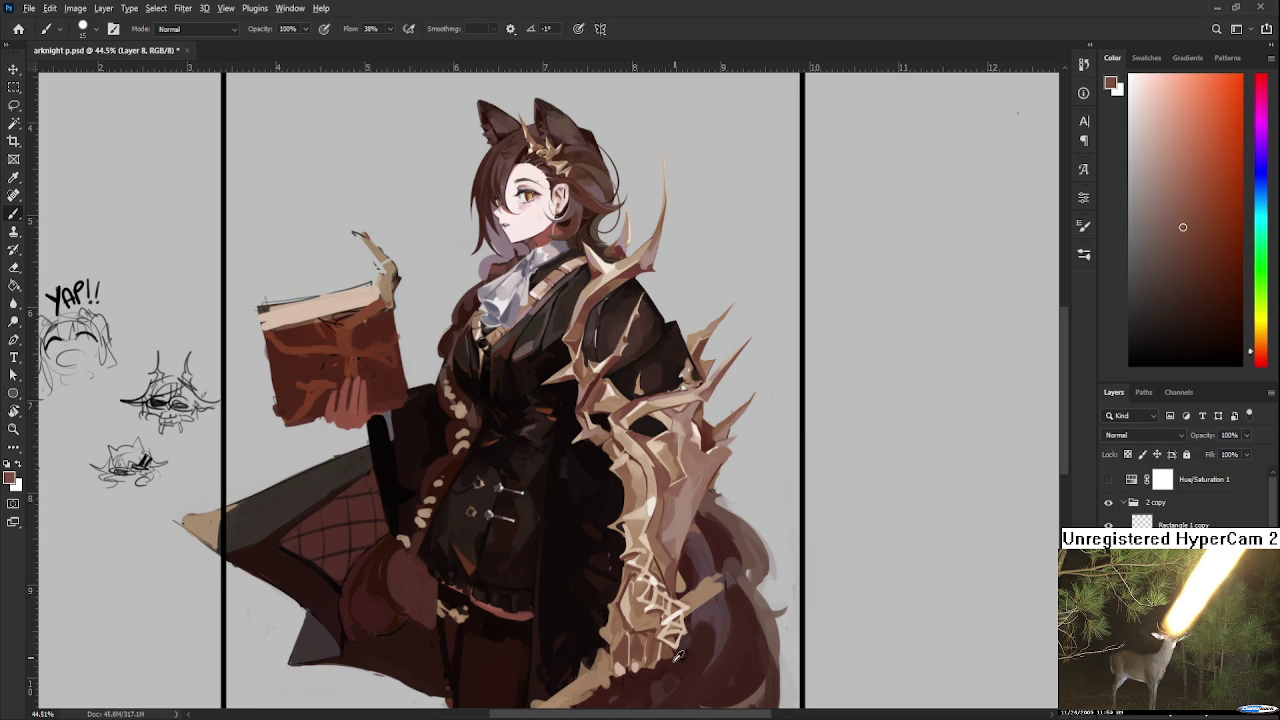
{"action": "left_click", "coordinate": [675, 655], "text": "alt"}
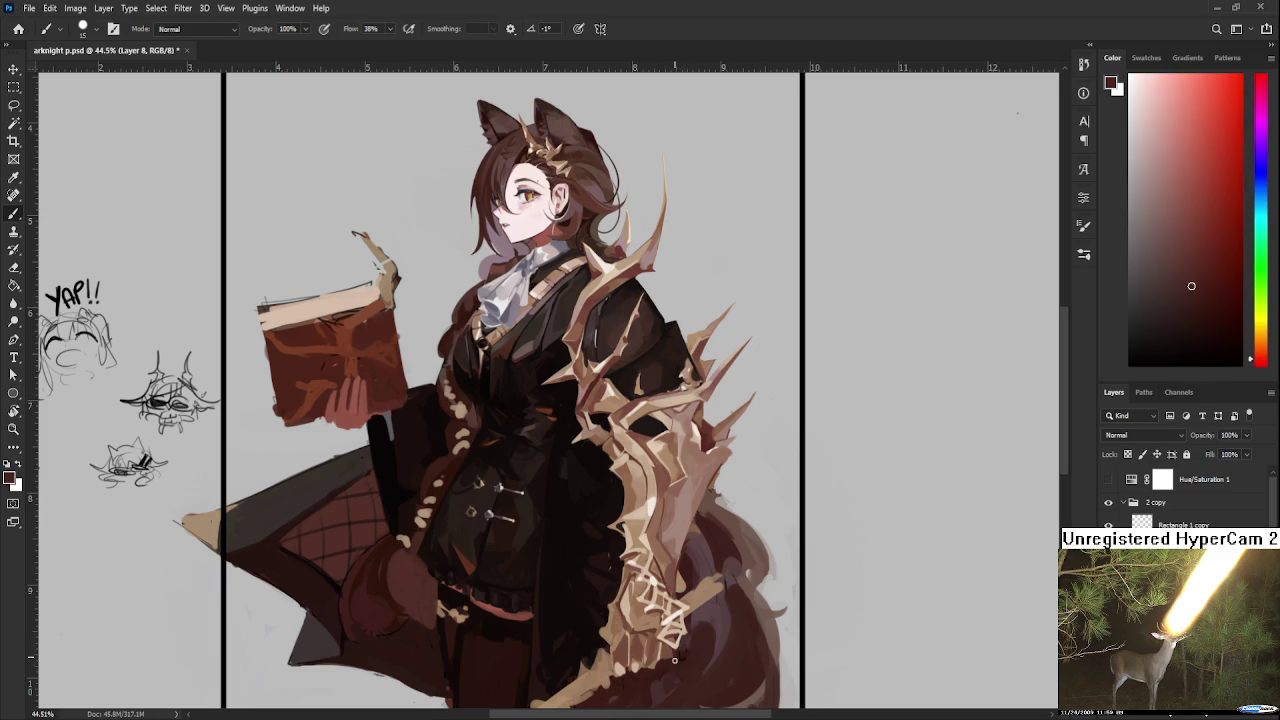
{"action": "left_click", "coordinate": [669, 656], "text": "alt"}
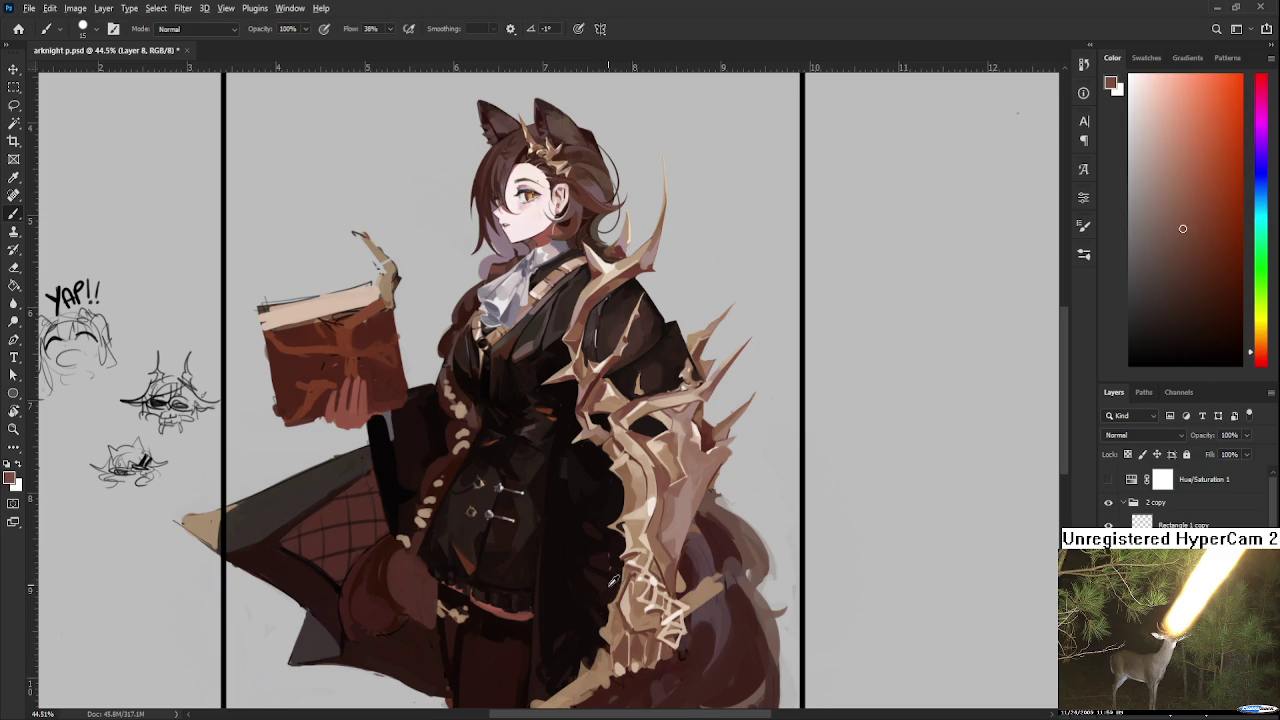
{"action": "left_click", "coordinate": [628, 608], "text": "alt"}
{"action": "left_click", "coordinate": [621, 604], "text": "alt"}
{"action": "left_click", "coordinate": [619, 601], "text": "alt"}
Step: Shade the tail with light tan and redder browns, then reframe the figure
{"action": "left_click", "coordinate": [606, 632], "text": "alt"}
{"action": "left_click", "coordinate": [618, 622], "text": "alt"}
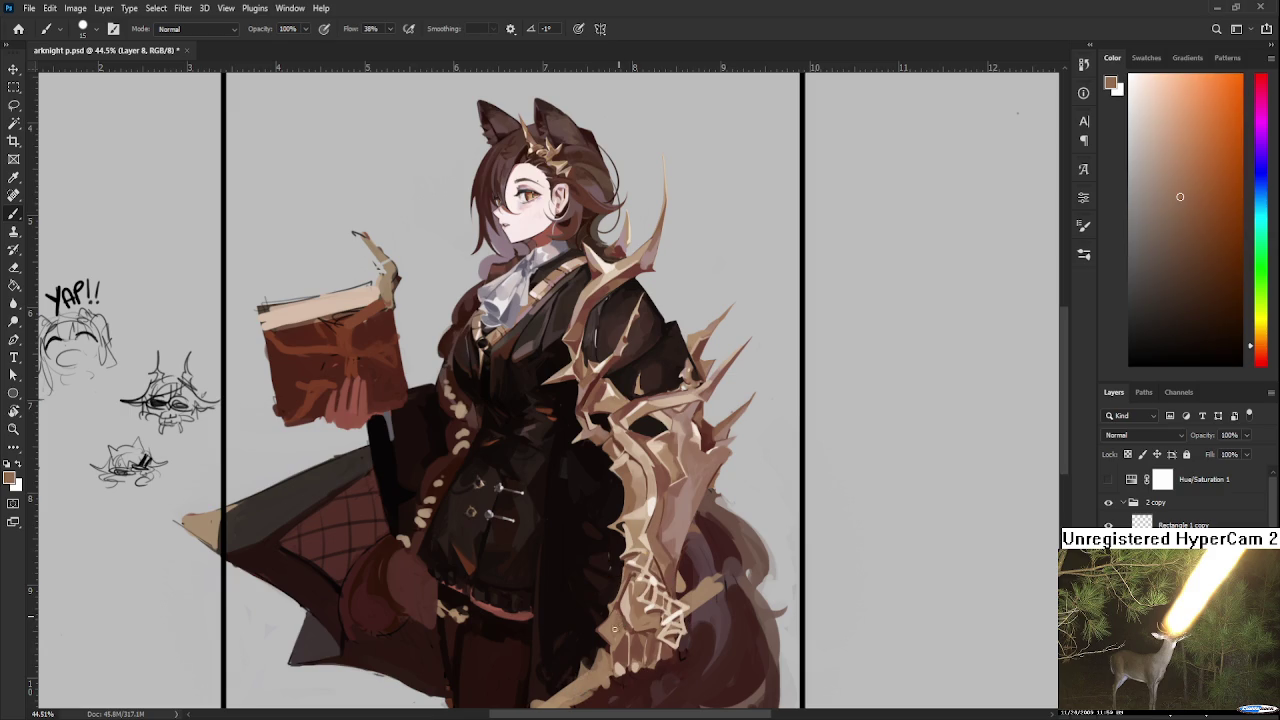
{"action": "left_click", "coordinate": [597, 637], "text": "alt"}
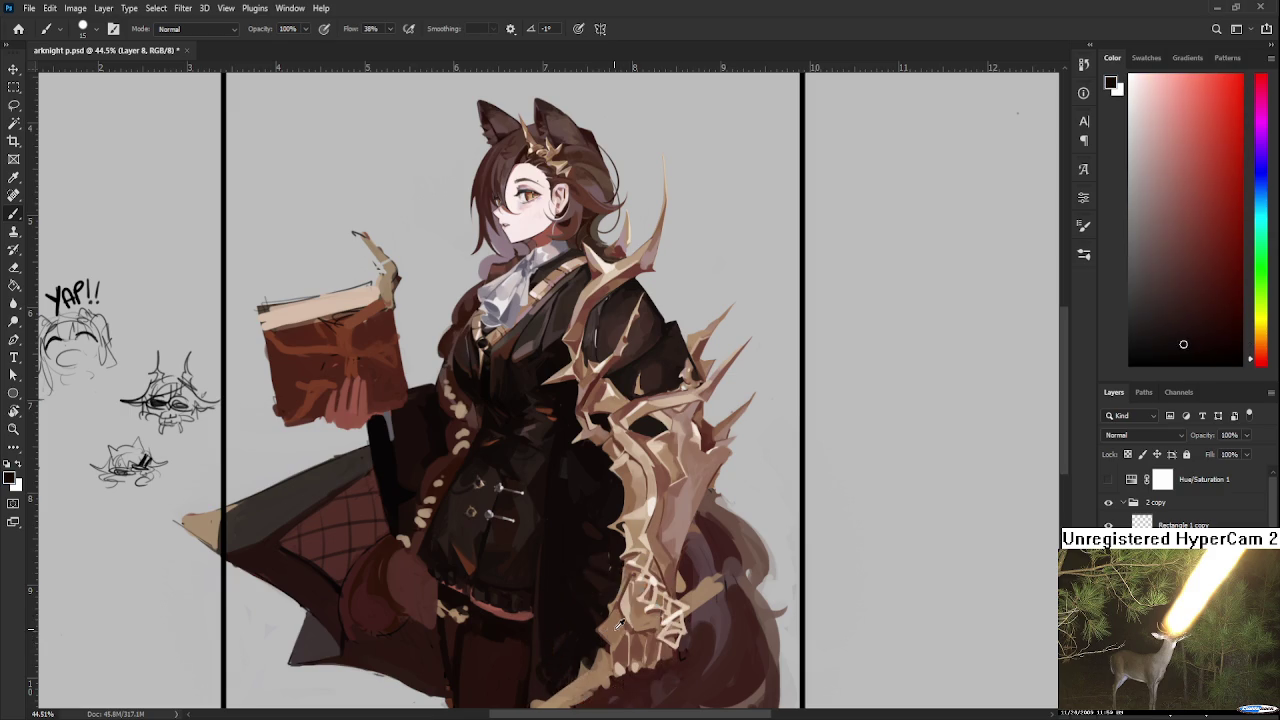
{"action": "left_click", "coordinate": [630, 635], "text": "alt"}
{"action": "left_click", "coordinate": [620, 620], "text": "alt"}
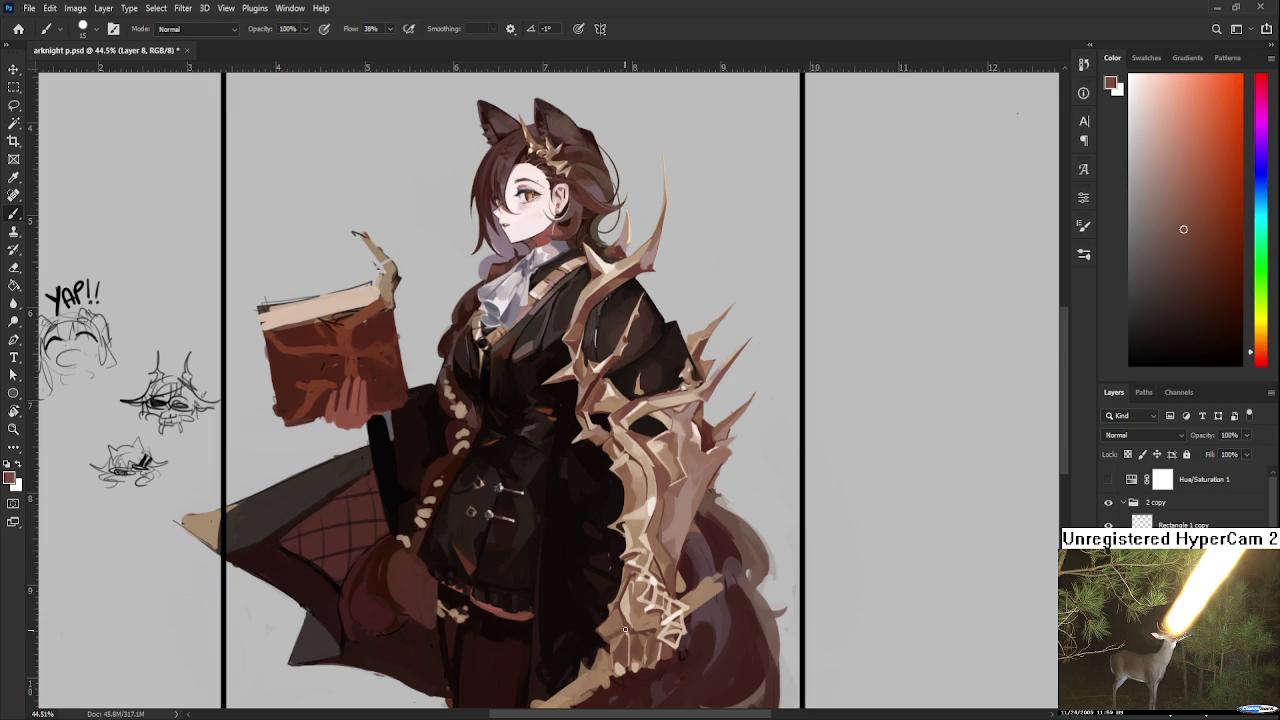
{"action": "left_click", "coordinate": [618, 637], "text": "alt"}
{"action": "left_click", "coordinate": [614, 636], "text": "alt"}
{"action": "left_click", "coordinate": [619, 626], "text": "alt"}
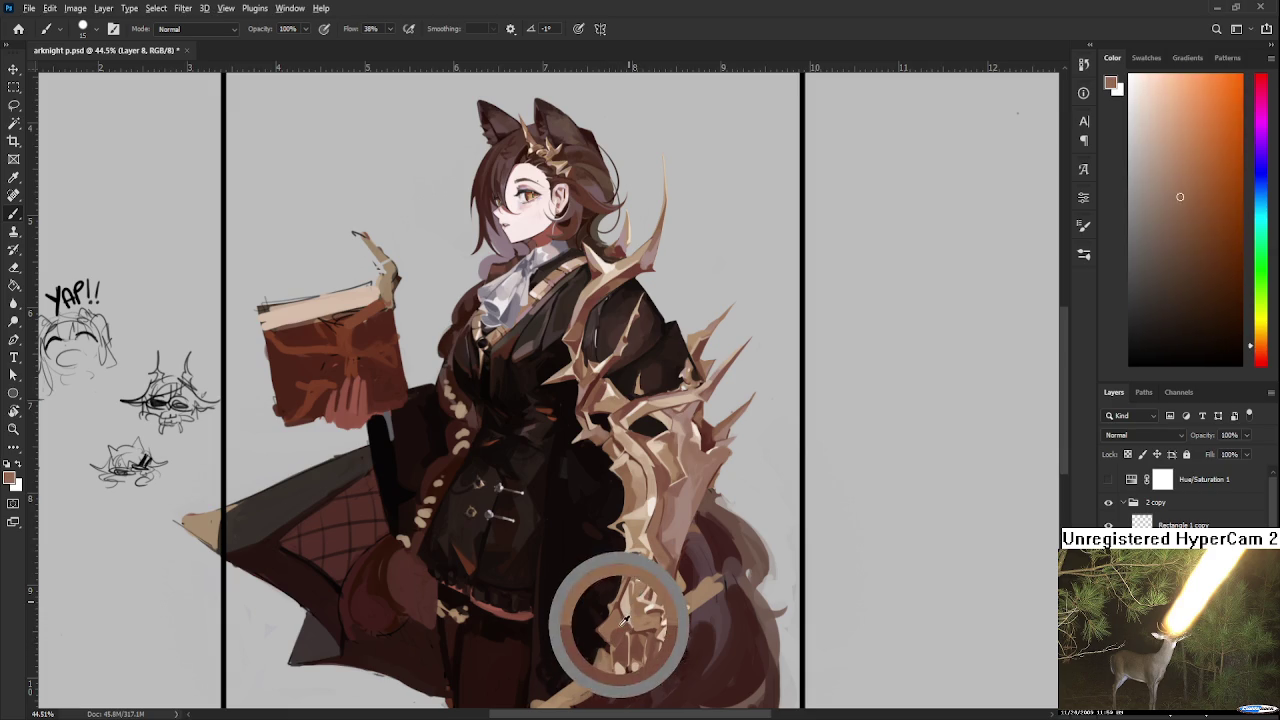
{"action": "left_click", "coordinate": [610, 627], "text": "alt"}
{"action": "left_click", "coordinate": [613, 637], "text": "alt"}
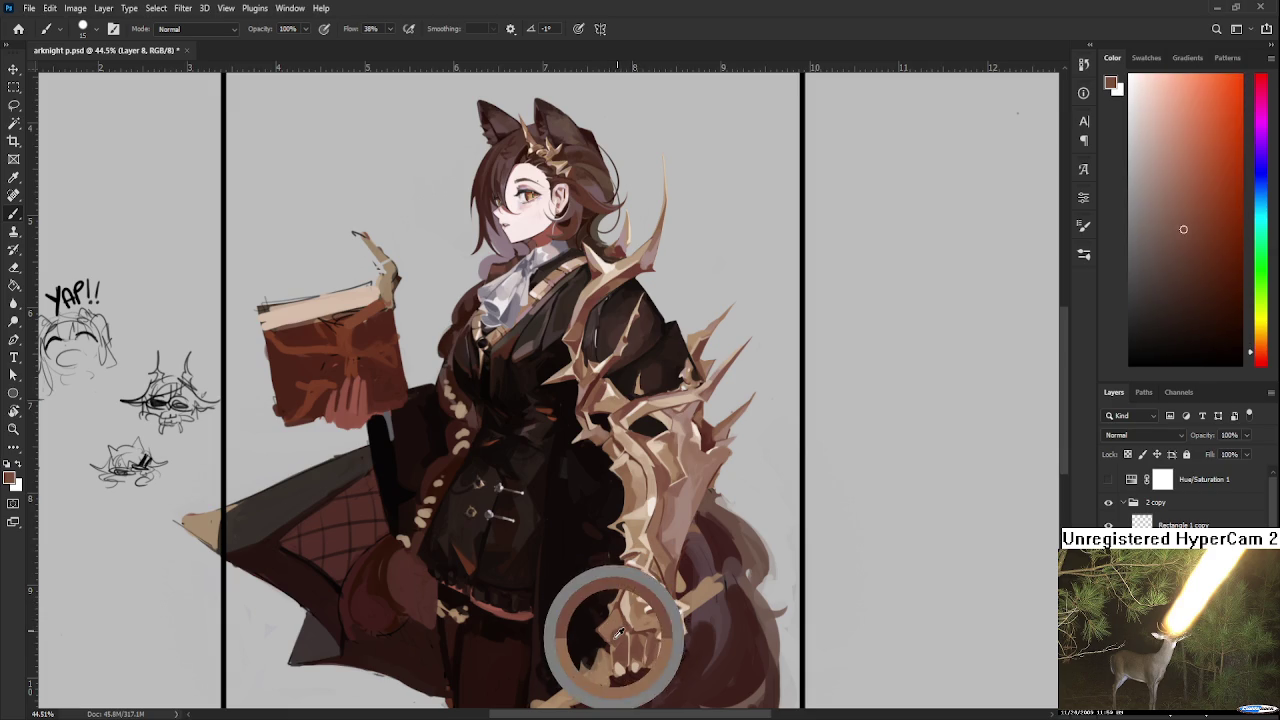
{"action": "left_click_drag", "start_coordinate": [657, 613], "coordinate": [685, 569]}
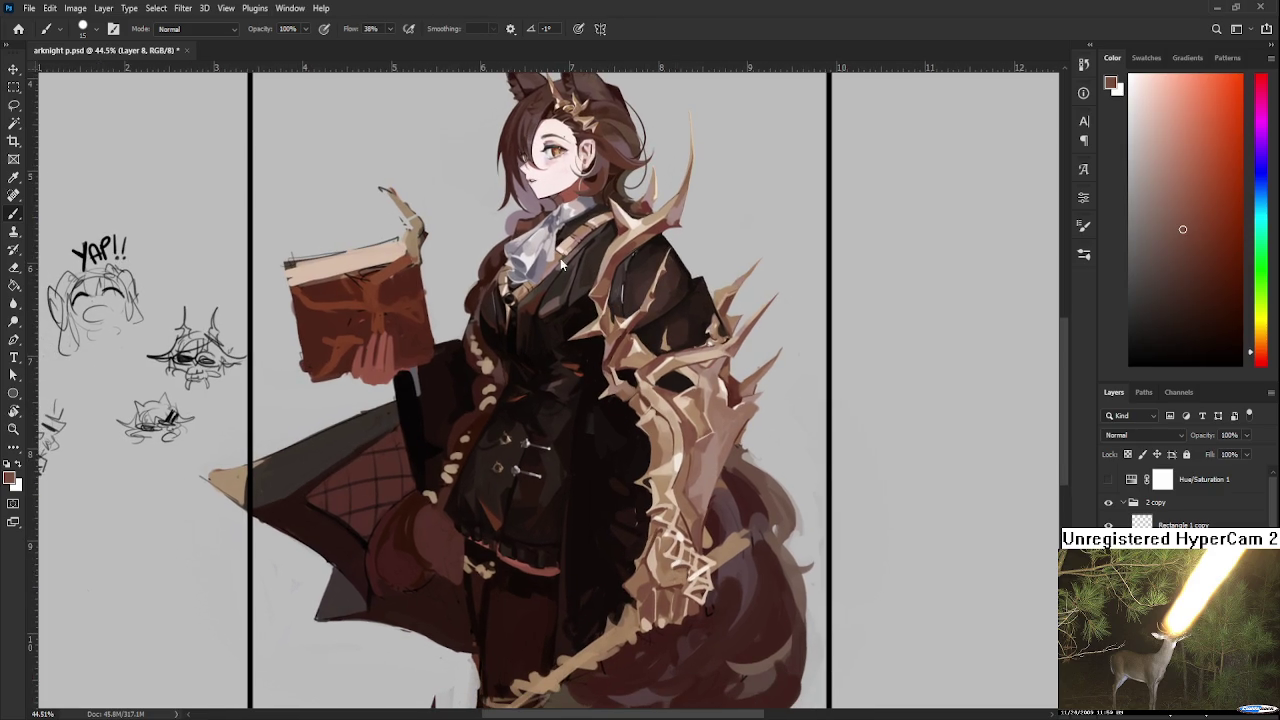
Step: Zoom in to the torso and pick up the cloak's brown as the paint colour
{"action": "scroll", "coordinate": [727, 498], "scroll_direction": "down", "scroll_amount": 3}
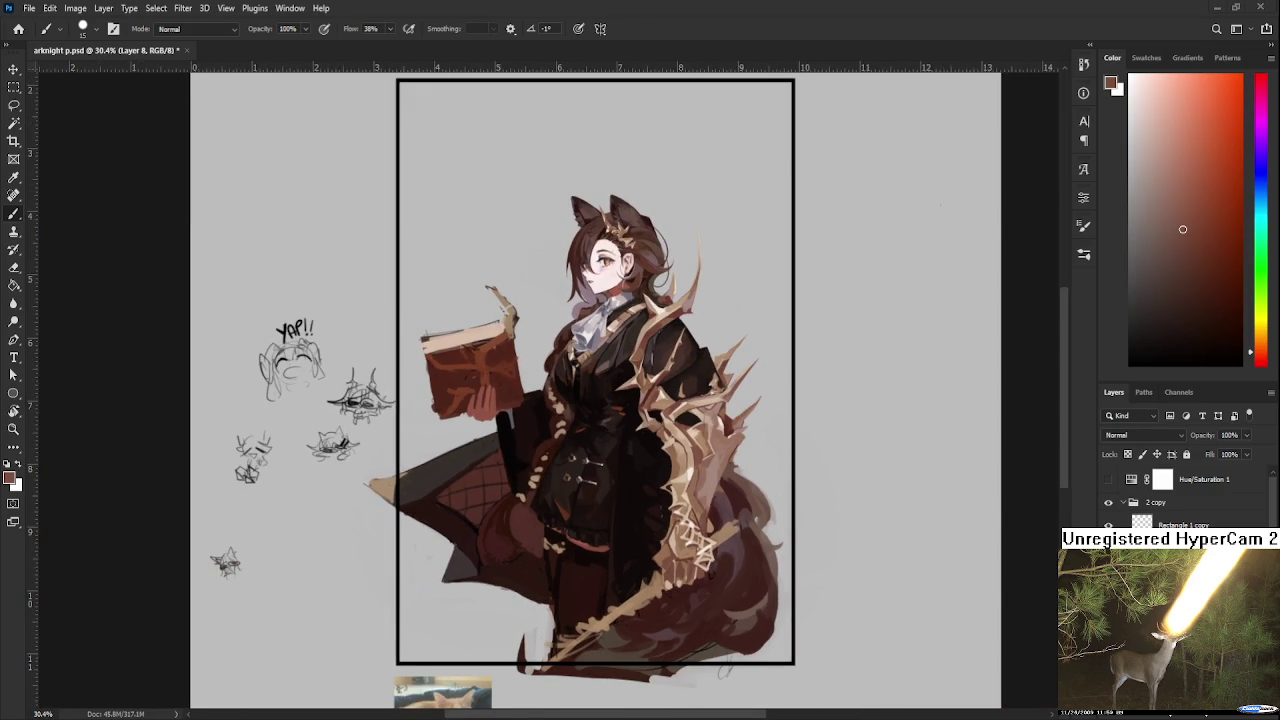
{"action": "scroll", "coordinate": [655, 534], "scroll_direction": "up", "scroll_amount": 4}
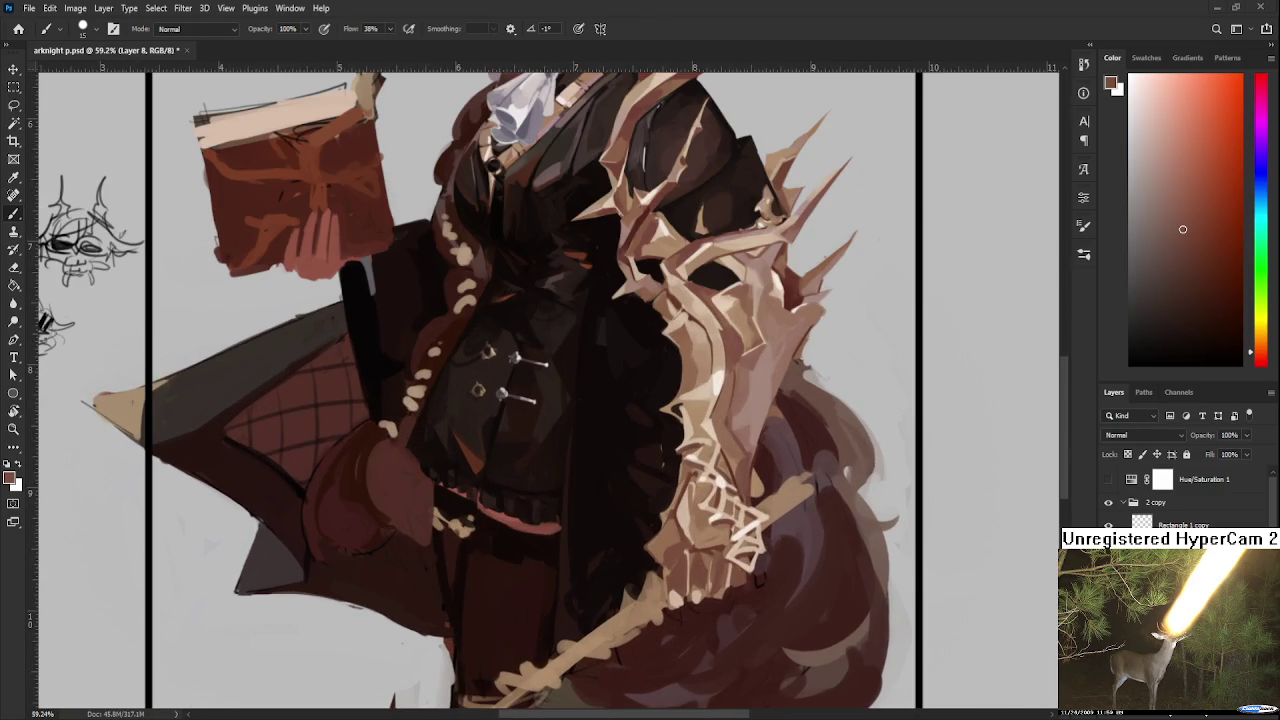
{"action": "left_click", "coordinate": [688, 537], "text": "alt"}
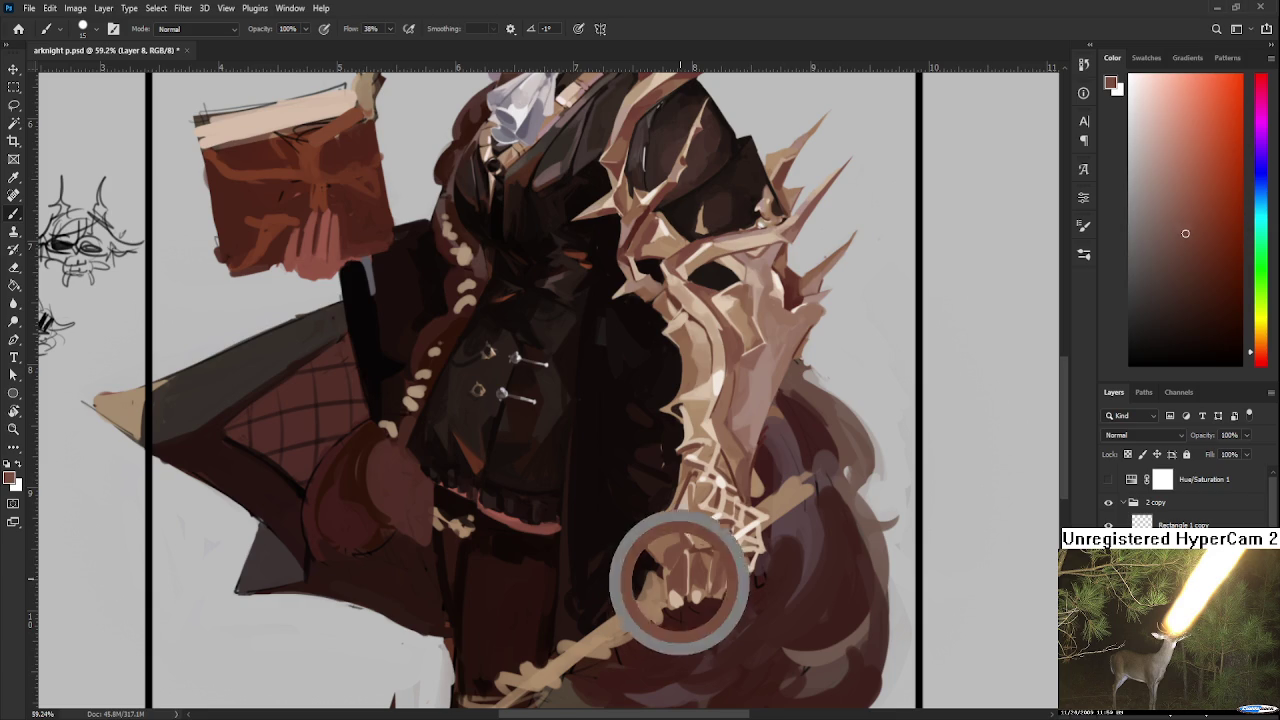
{"action": "left_click", "coordinate": [695, 530], "text": "alt"}
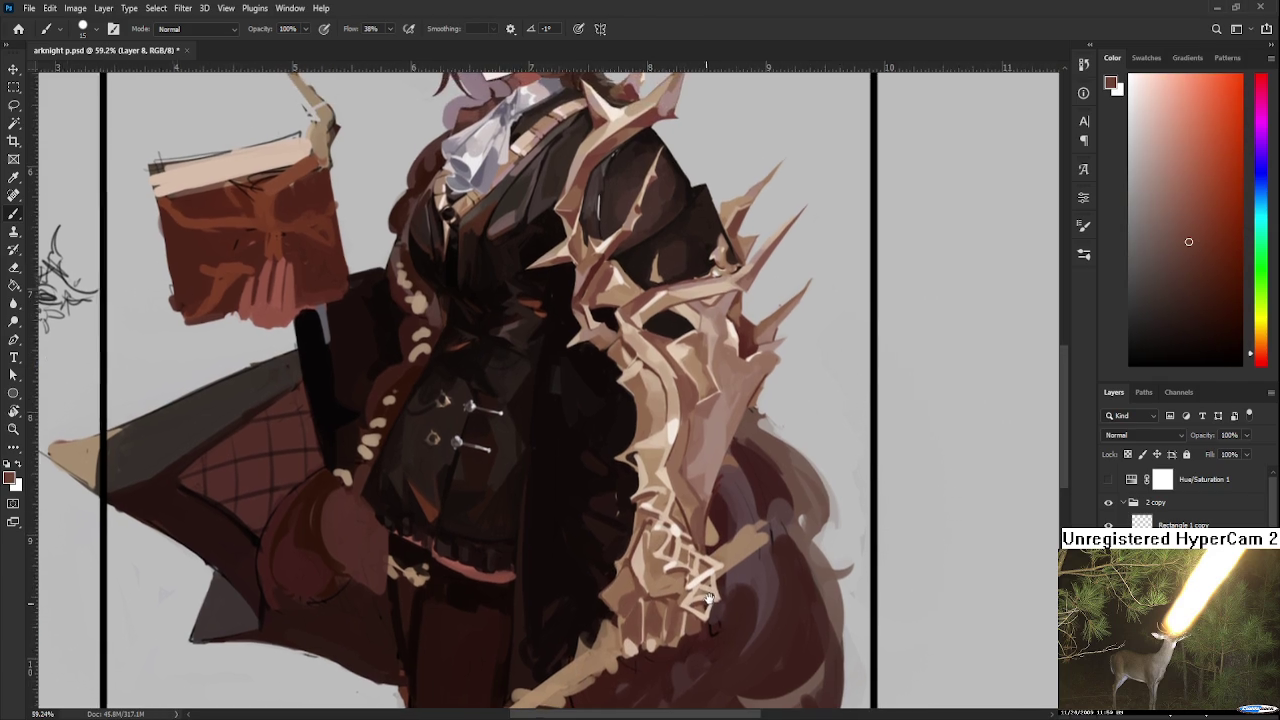
{"action": "left_click_drag", "start_coordinate": [685, 563], "coordinate": [639, 603]}
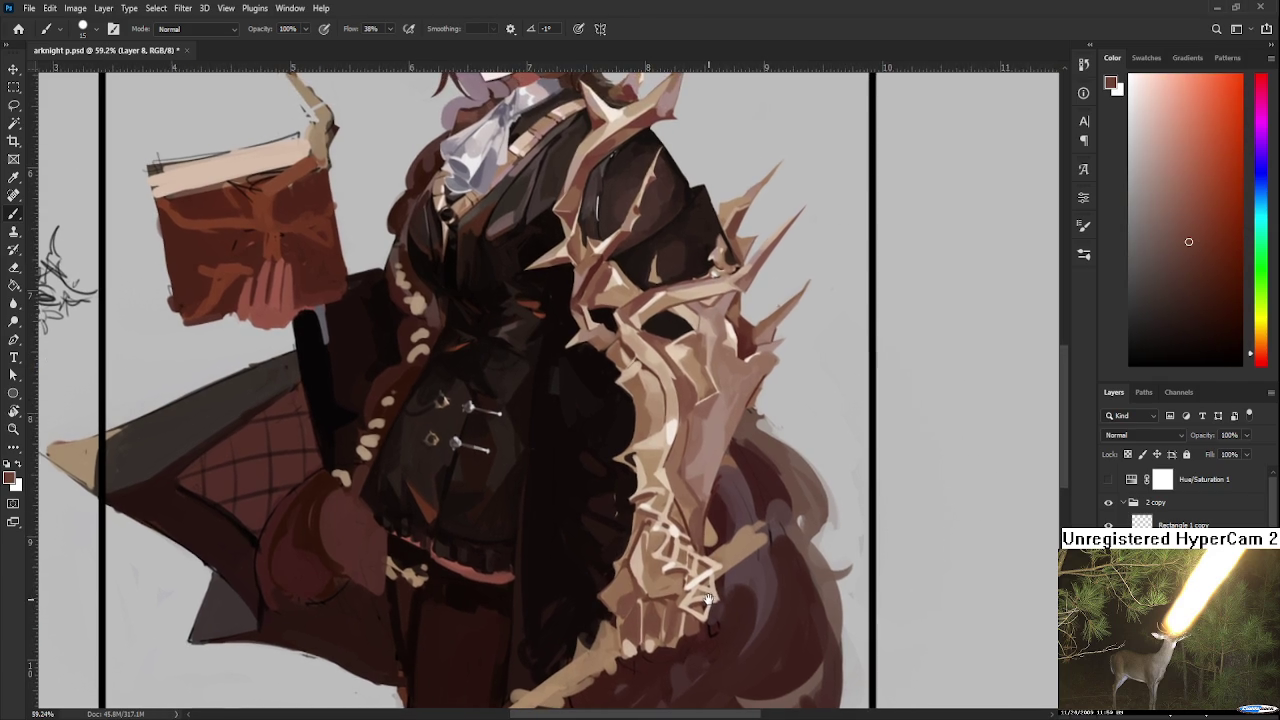
Step: Sample progressively lighter tan tones from the bone mantle for touch-ups
{"action": "left_click", "coordinate": [636, 568], "text": "alt"}
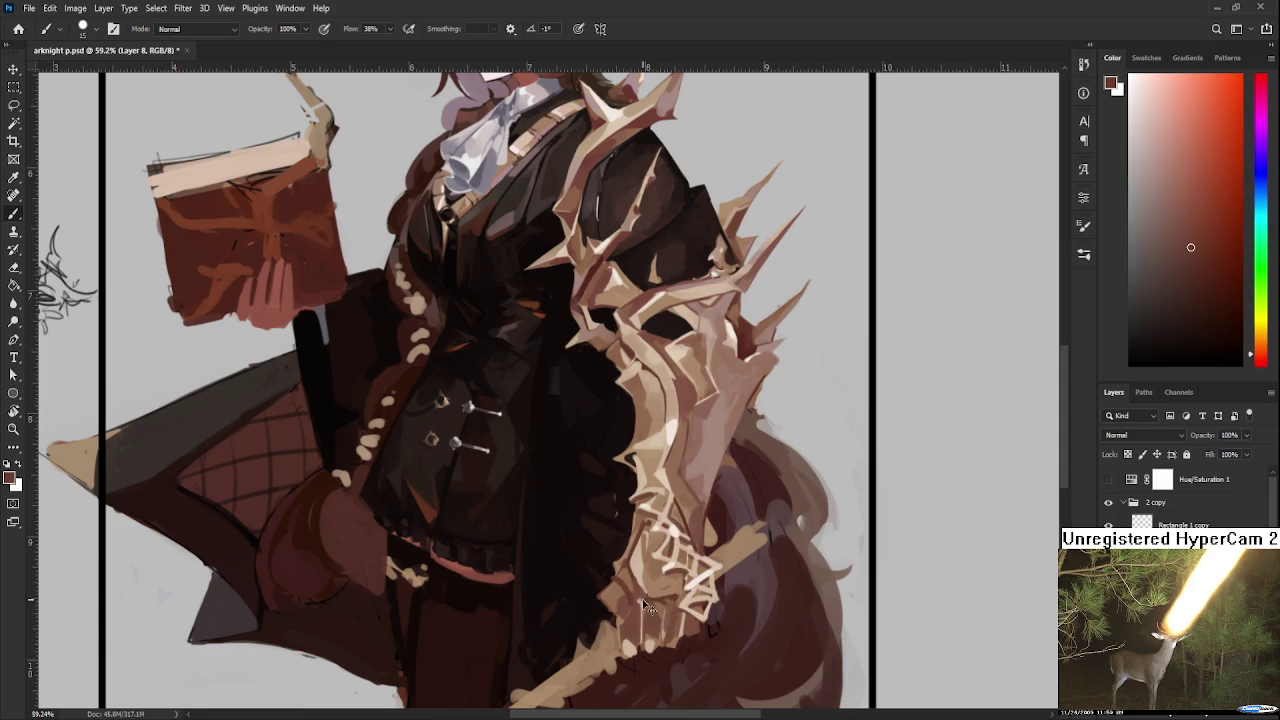
{"action": "left_click", "coordinate": [646, 598], "text": "alt"}
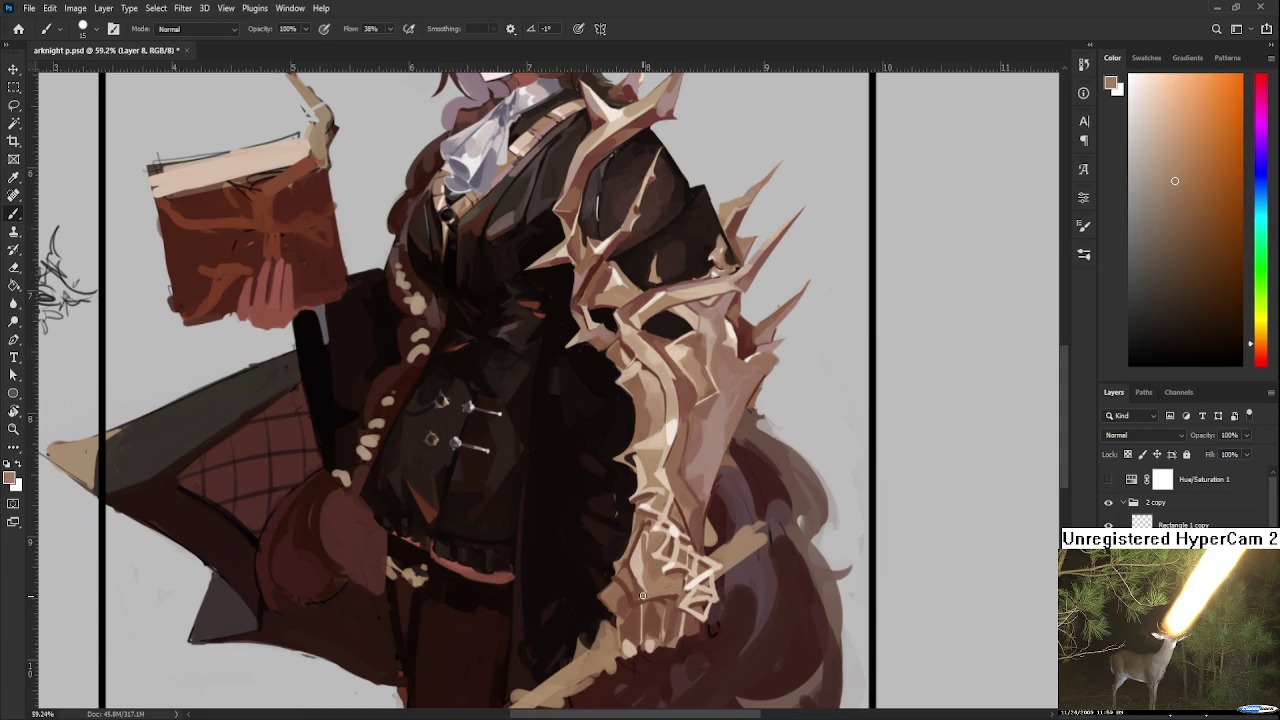
{"action": "left_click", "coordinate": [632, 580], "text": "alt"}
{"action": "left_click", "coordinate": [630, 590], "text": "alt"}
{"action": "left_click", "coordinate": [652, 572], "text": "alt"}
{"action": "left_click", "coordinate": [652, 568], "text": "alt"}
{"action": "left_click", "coordinate": [641, 562], "text": "alt"}
Step: Sample darker shading tones, ending on the cloak's dark reddish brown
{"action": "left_click", "coordinate": [624, 546], "text": "alt"}
{"action": "left_click", "coordinate": [633, 566], "text": "alt"}
{"action": "left_click", "coordinate": [613, 571], "text": "alt"}
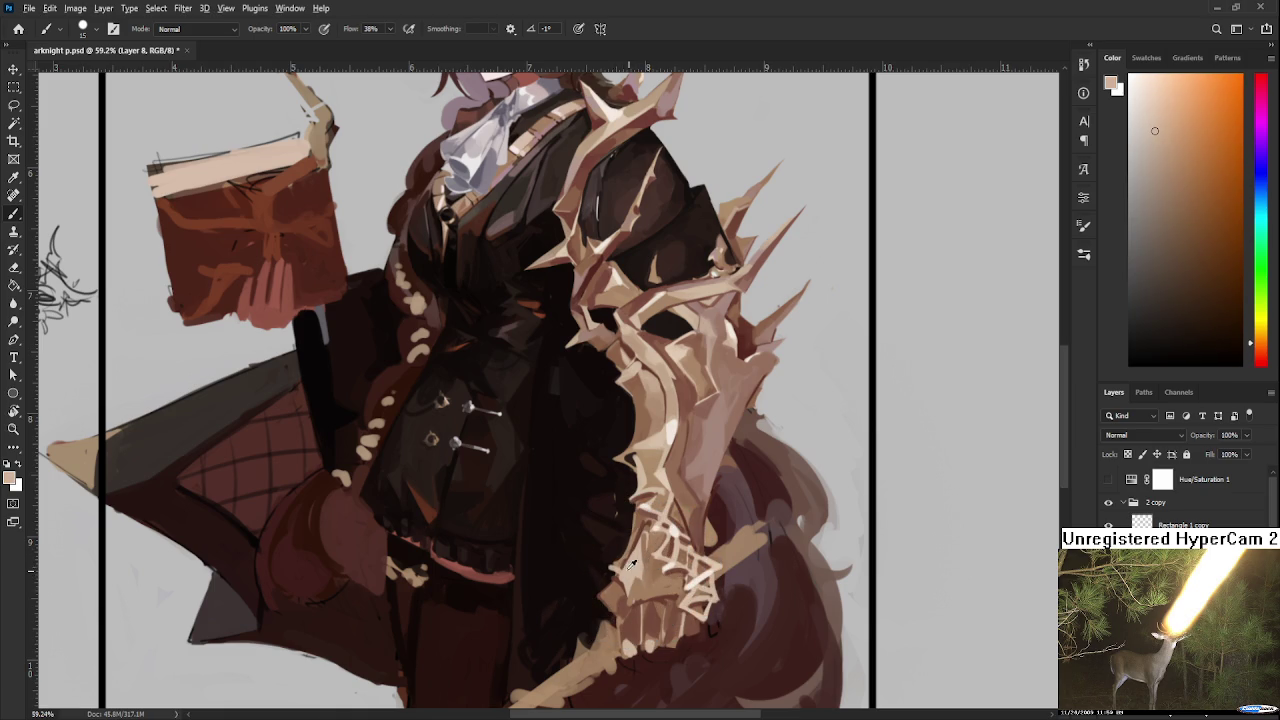
{"action": "left_click", "coordinate": [627, 562], "text": "alt"}
{"action": "left_click", "coordinate": [615, 530], "text": "alt"}
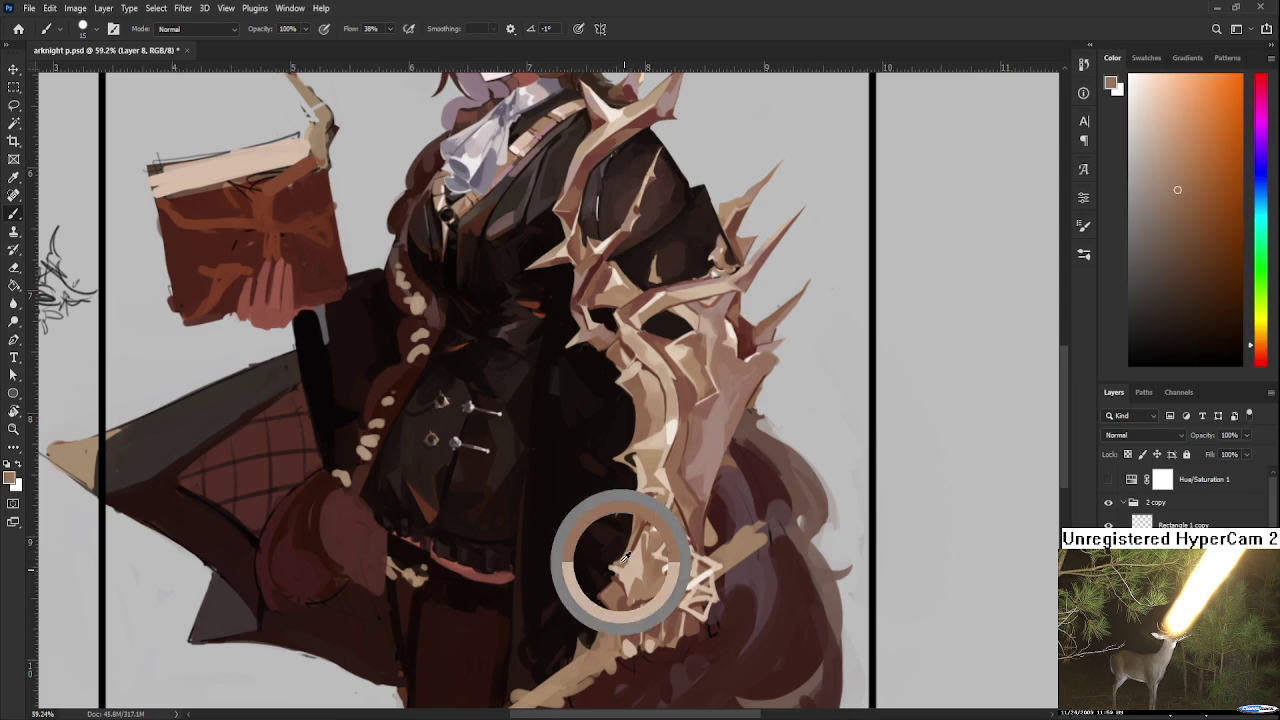
{"action": "left_click", "coordinate": [623, 554], "text": "alt"}
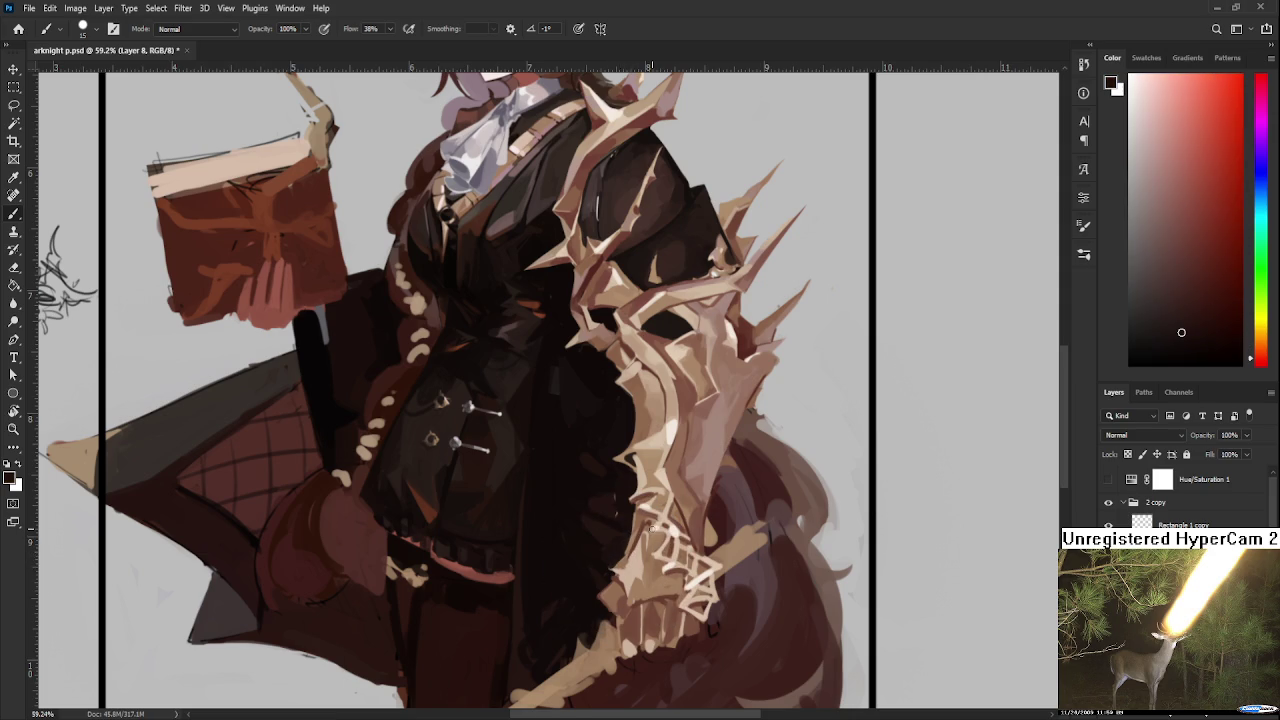
{"action": "scroll", "coordinate": [648, 523], "scroll_direction": "down", "scroll_amount": 1}
{"action": "scroll", "coordinate": [648, 523], "scroll_direction": "down", "scroll_amount": 1}
Step: Sample reddish-brown and deeper tan shades from the cloak and mantle
{"action": "scroll", "coordinate": [648, 523], "scroll_direction": "down", "scroll_amount": 2}
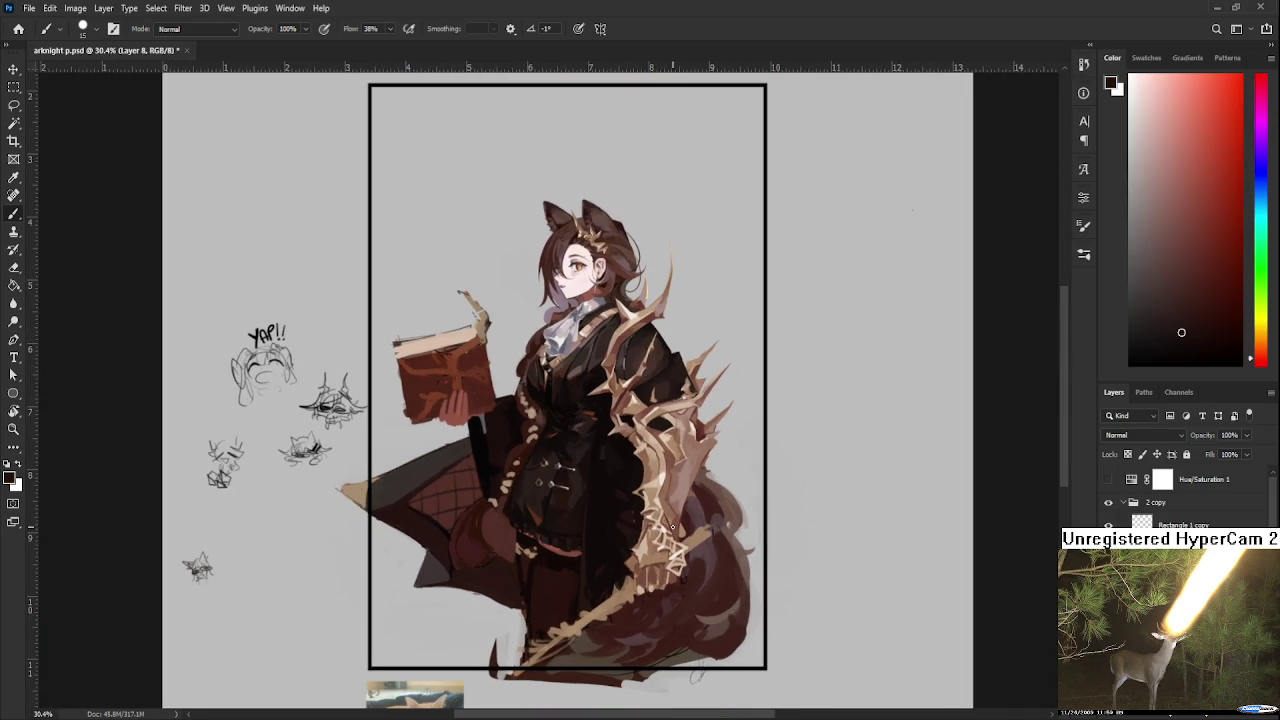
{"action": "scroll", "coordinate": [672, 527], "scroll_direction": "up", "scroll_amount": 1}
{"action": "scroll", "coordinate": [672, 527], "scroll_direction": "up", "scroll_amount": 1}
{"action": "left_click", "coordinate": [602, 598], "text": "alt"}
{"action": "left_click", "coordinate": [633, 584], "text": "alt"}
{"action": "left_click", "coordinate": [635, 583], "text": "alt"}
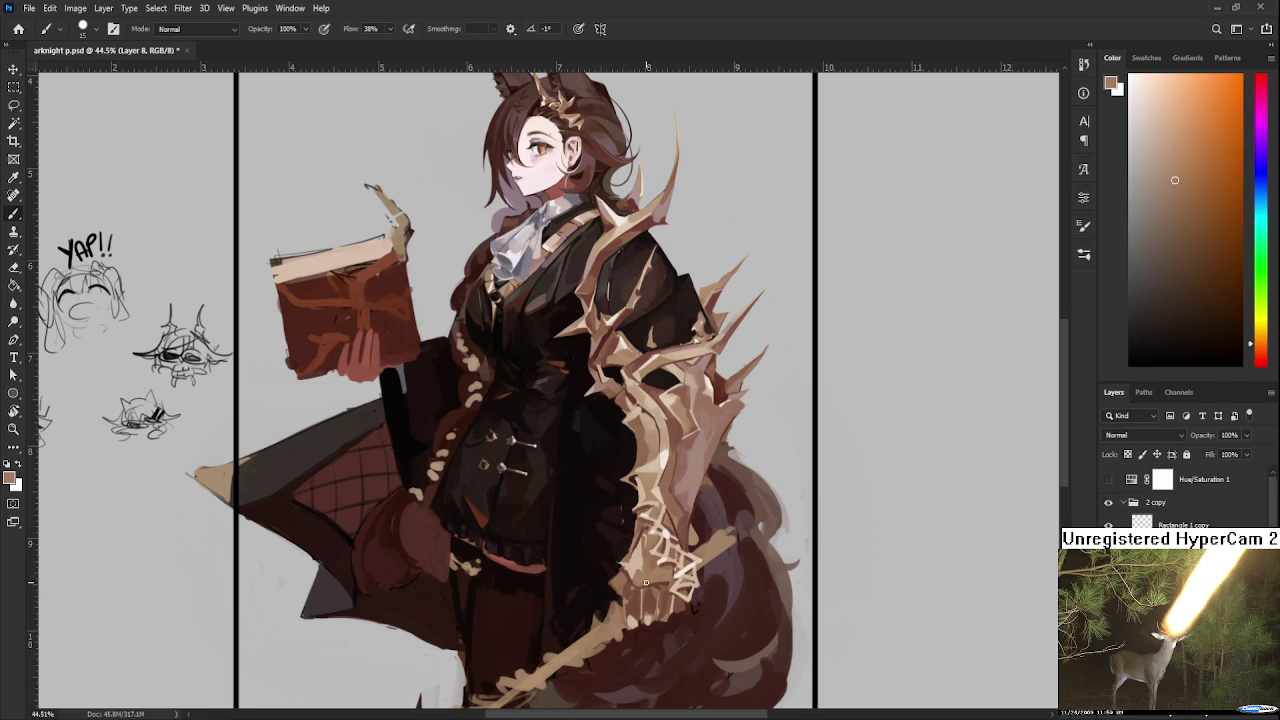
{"action": "left_click", "coordinate": [645, 582], "text": "alt"}
{"action": "left_click", "coordinate": [643, 580], "text": "alt"}
Step: Alternate between a darker cloak brown and a light pinkish highlight tone
{"action": "left_click", "coordinate": [631, 595], "text": "alt"}
{"action": "left_click", "coordinate": [631, 596], "text": "alt"}
{"action": "left_click", "coordinate": [630, 600], "text": "alt"}
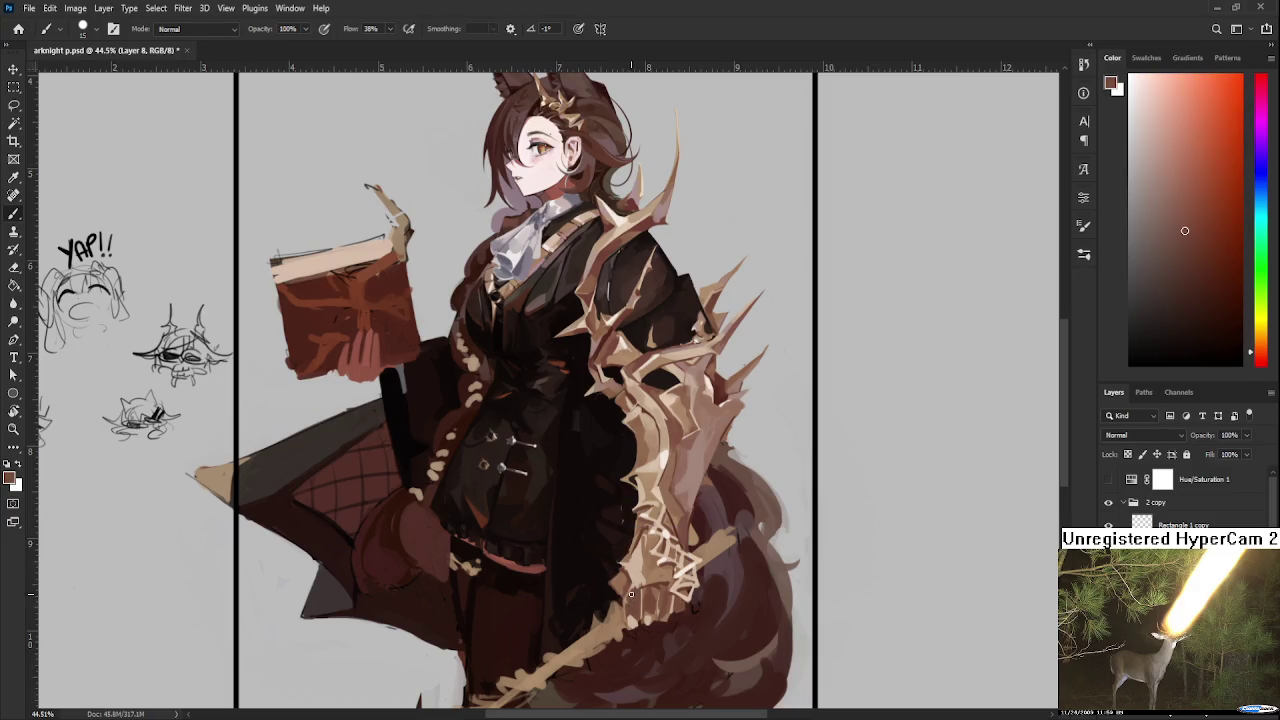
{"action": "left_click", "coordinate": [630, 604], "text": "alt"}
{"action": "left_click", "coordinate": [643, 596], "text": "alt"}
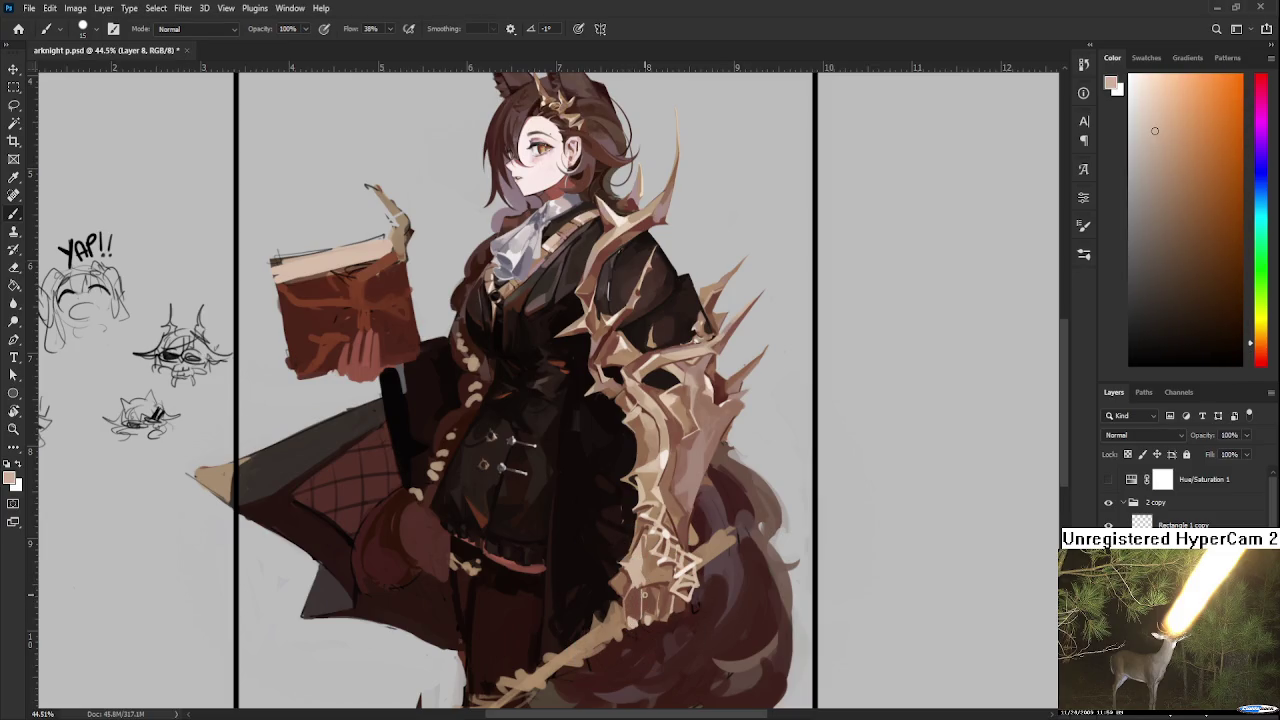
{"action": "left_click", "coordinate": [644, 595], "text": "alt"}
{"action": "left_click", "coordinate": [646, 595], "text": "alt"}
{"action": "left_click", "coordinate": [650, 595], "text": "alt"}
Step: Pick up the light tan of the mantle, fine-tuning the shade
{"action": "left_click", "coordinate": [645, 590], "text": "alt"}
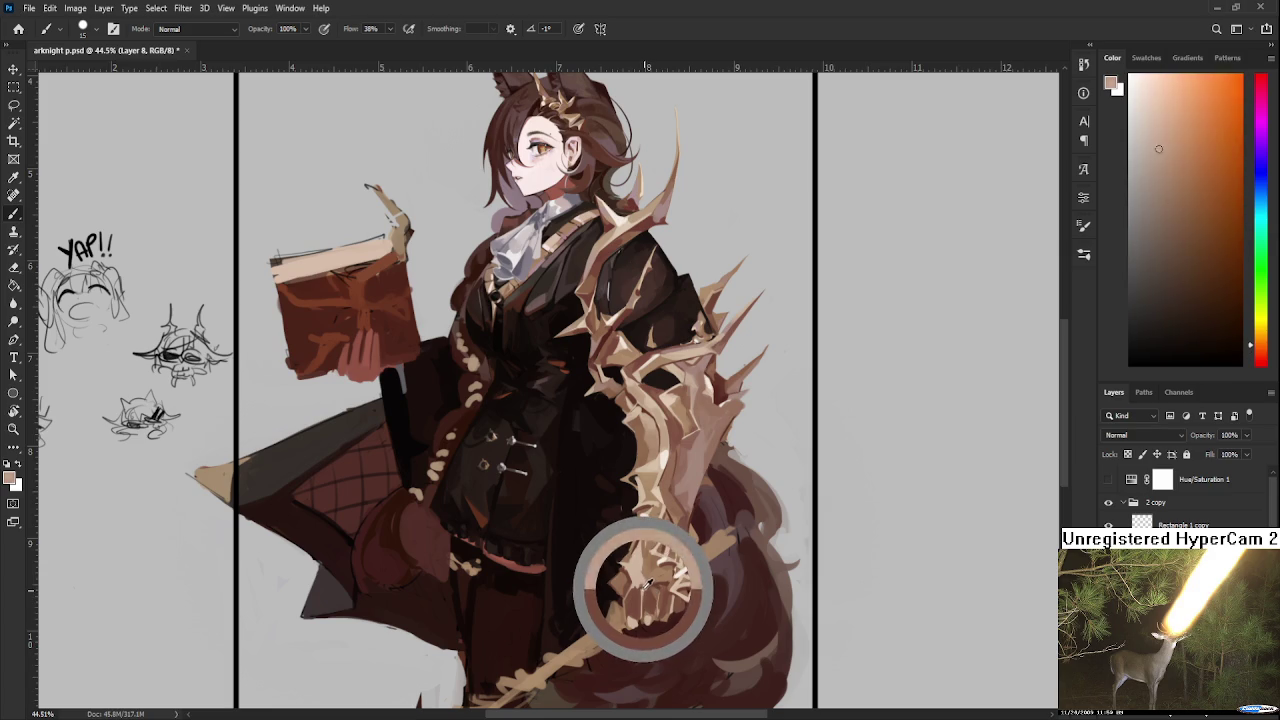
{"action": "left_click", "coordinate": [643, 592], "text": "alt"}
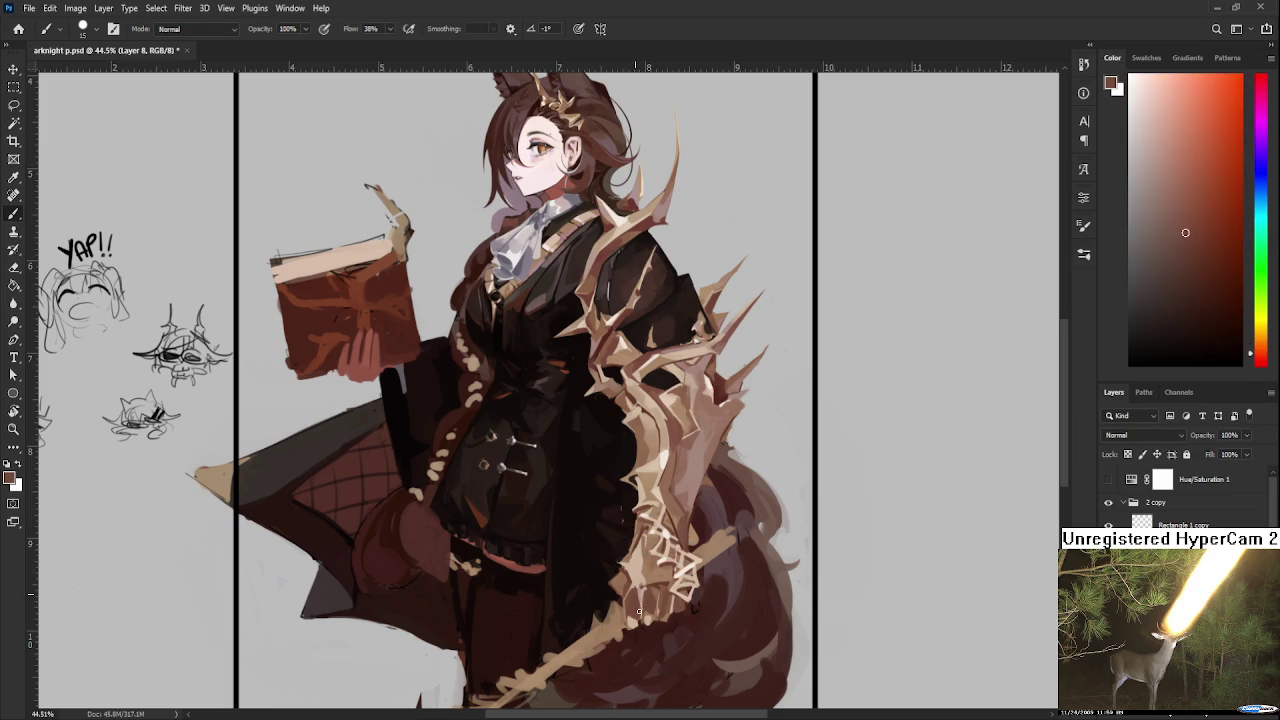
{"action": "left_click", "coordinate": [645, 590], "text": "alt"}
{"action": "left_click", "coordinate": [643, 590], "text": "alt"}
{"action": "left_click", "coordinate": [640, 590], "text": "alt"}
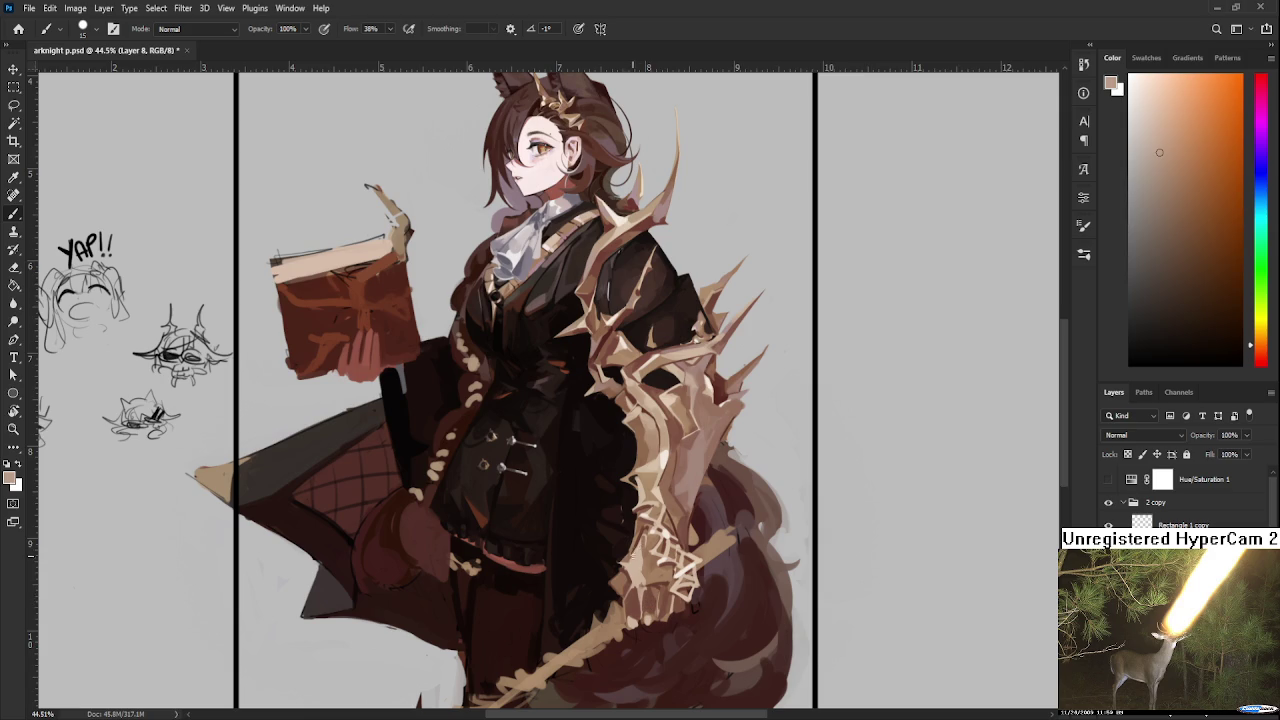
Step: Sample tans from the lower mantle, ending on a light highlight tan
{"action": "left_click", "coordinate": [640, 560], "text": "alt"}
{"action": "left_click", "coordinate": [657, 576], "text": "alt"}
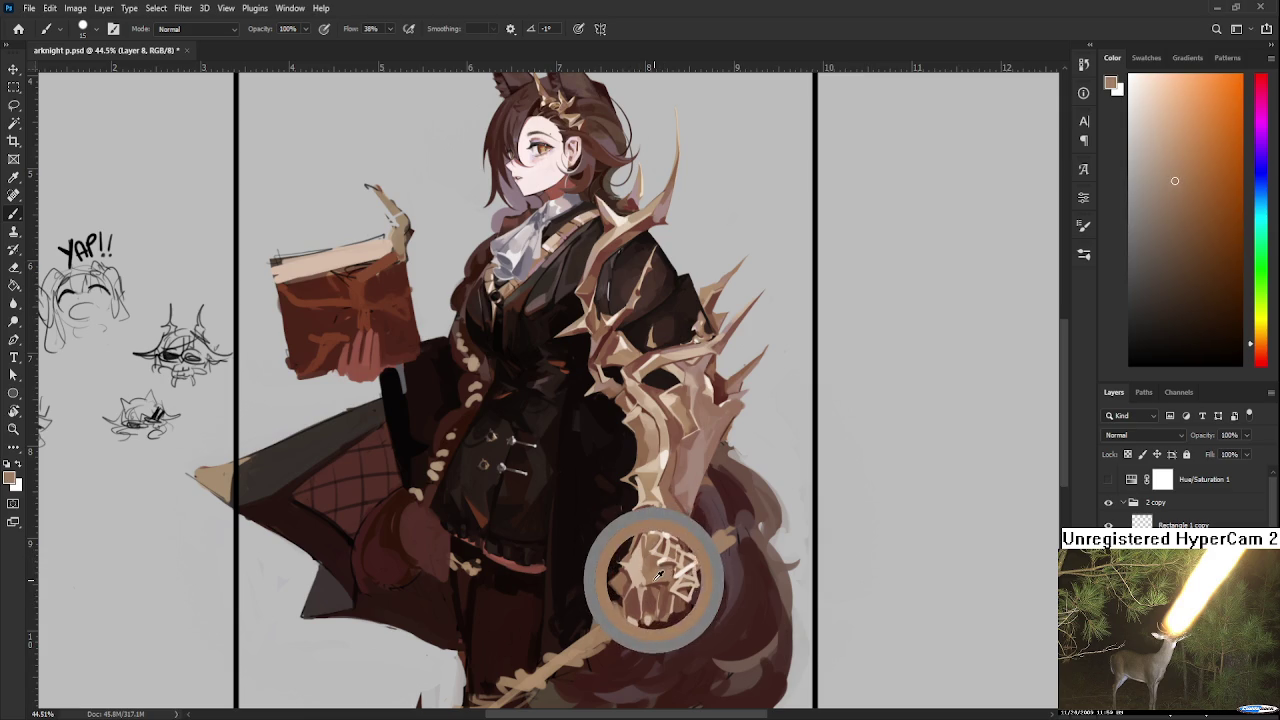
{"action": "left_click", "coordinate": [660, 571], "text": "alt"}
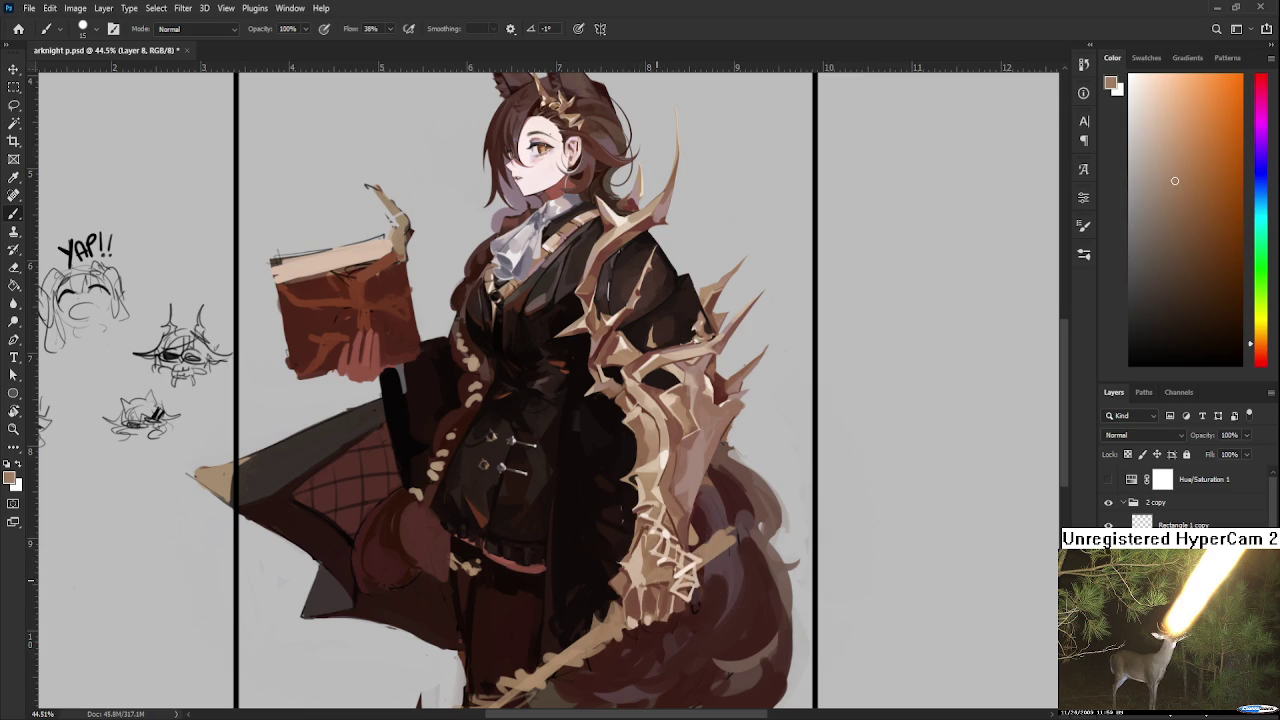
{"action": "left_click", "coordinate": [661, 582], "text": "alt"}
{"action": "left_click", "coordinate": [645, 578], "text": "alt"}
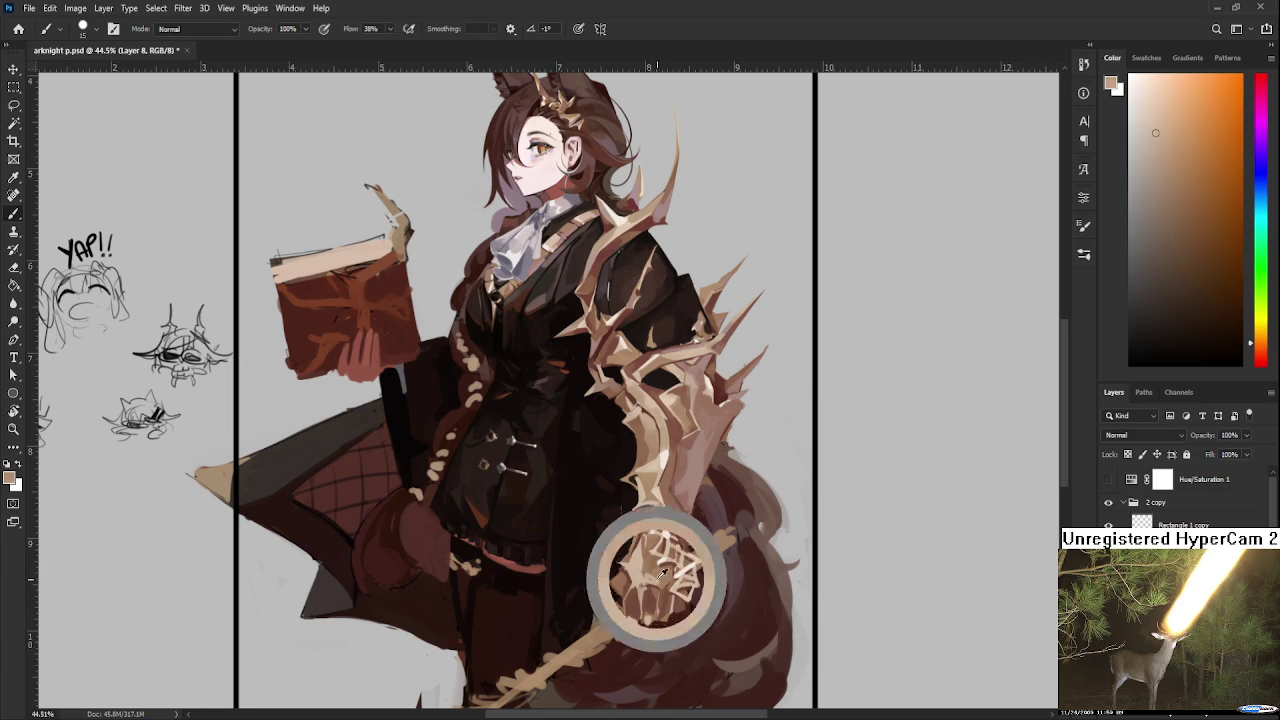
{"action": "left_click", "coordinate": [660, 576], "text": "alt"}
{"action": "left_click", "coordinate": [655, 578], "text": "alt"}
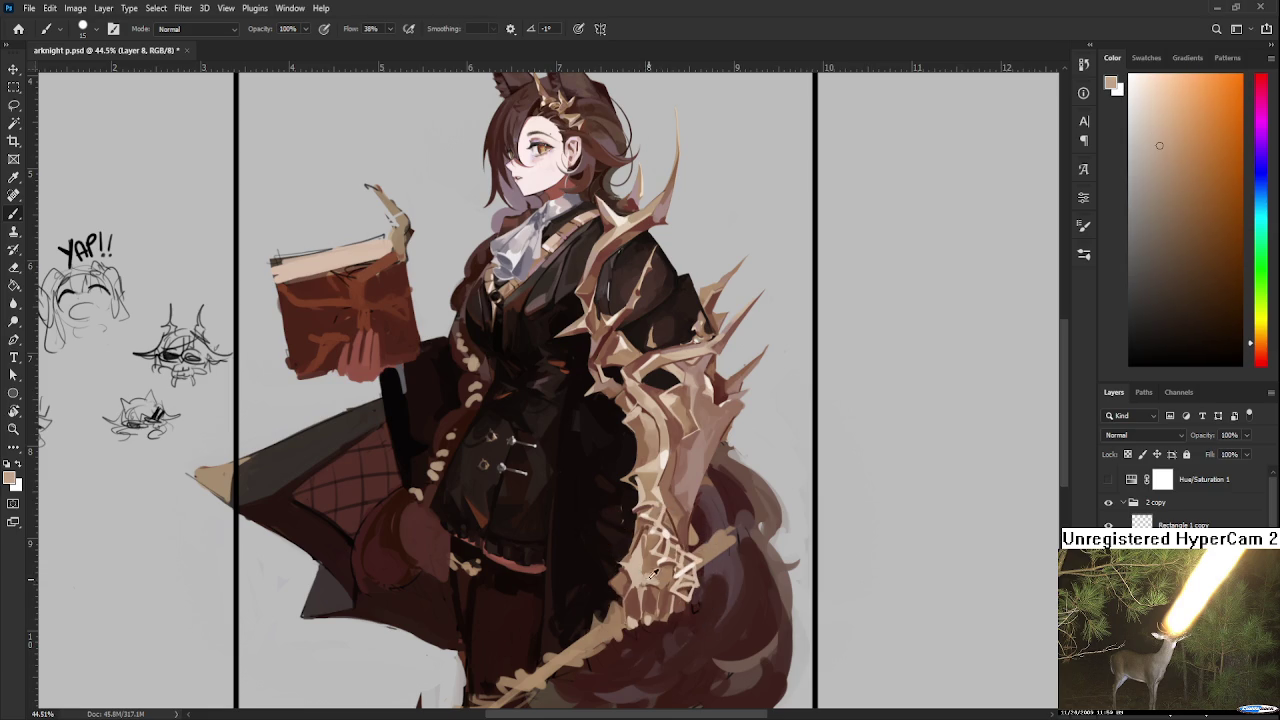
Step: Add reddish-brown strokes on the lower tail using sampled tail browns, then save the artwork
{"action": "left_click_drag", "start_coordinate": [696, 441], "coordinate": [711, 535]}
{"action": "left_click", "coordinate": [623, 457], "text": "alt"}
{"action": "left_click_drag", "start_coordinate": [631, 655], "coordinate": [622, 580]}
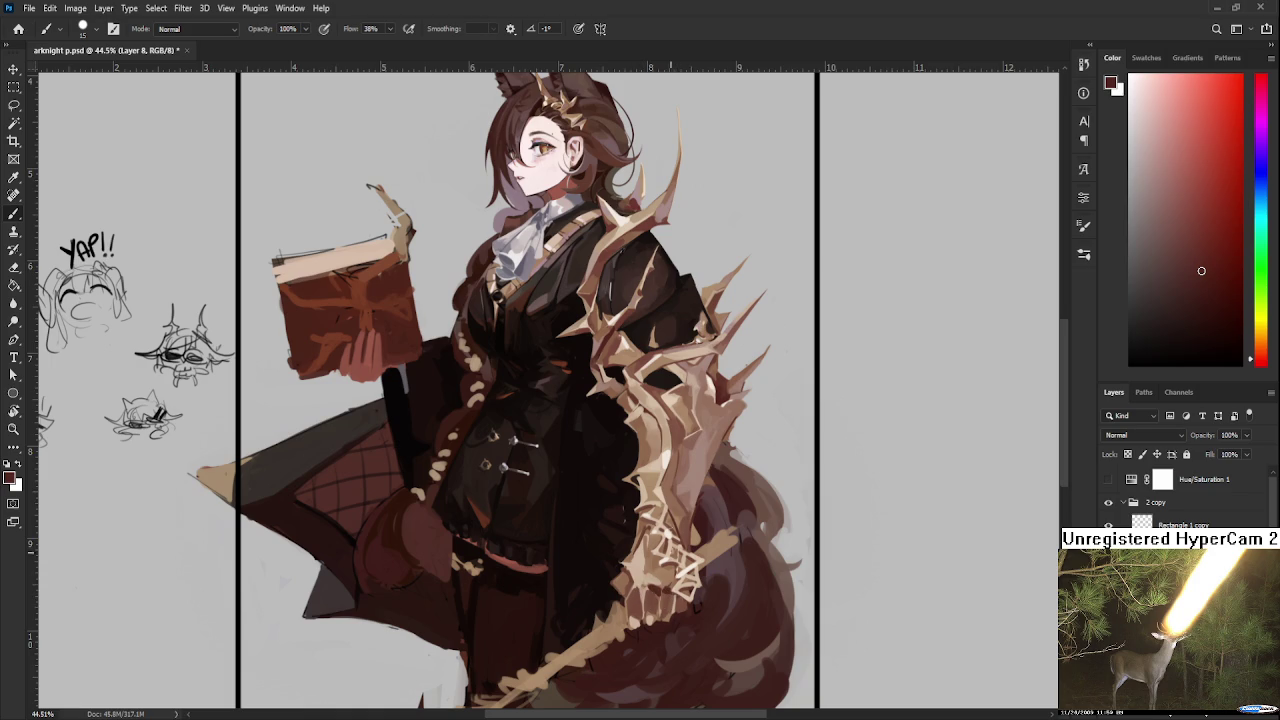
{"action": "left_click", "coordinate": [705, 453], "text": "alt"}
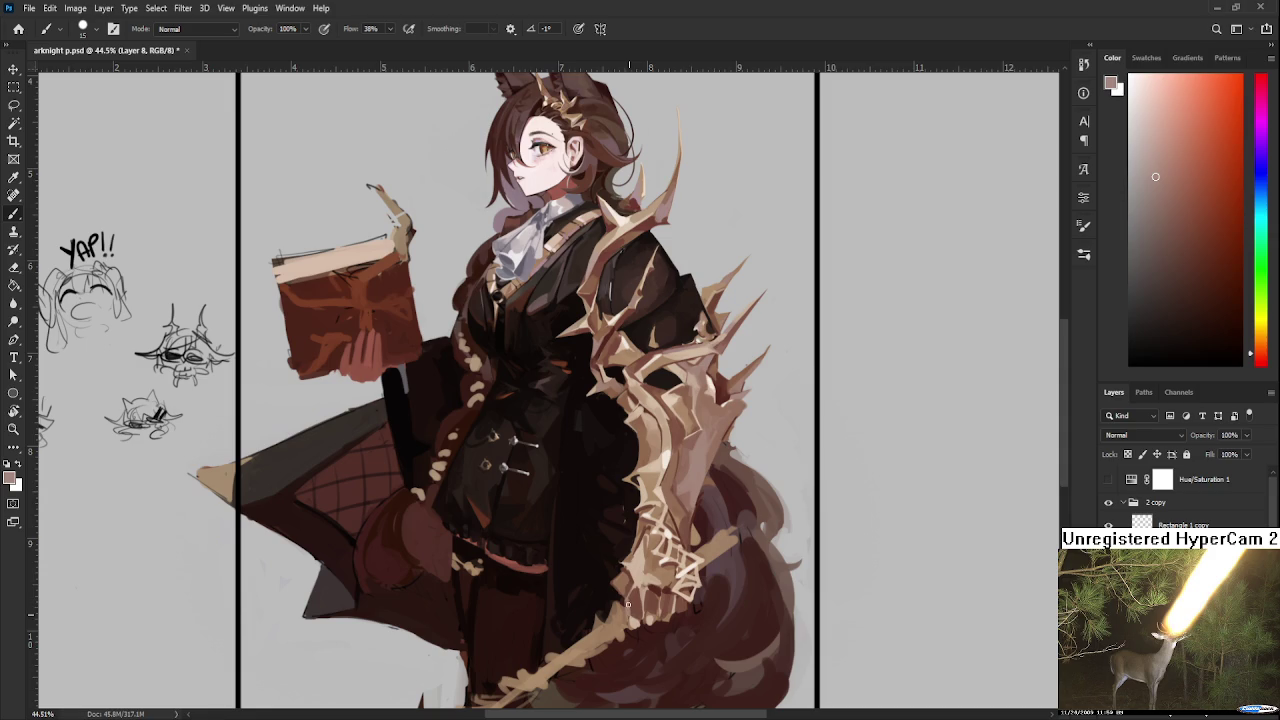
{"action": "left_click", "coordinate": [683, 604], "text": "alt"}
{"action": "left_click", "coordinate": [673, 584], "text": "alt"}
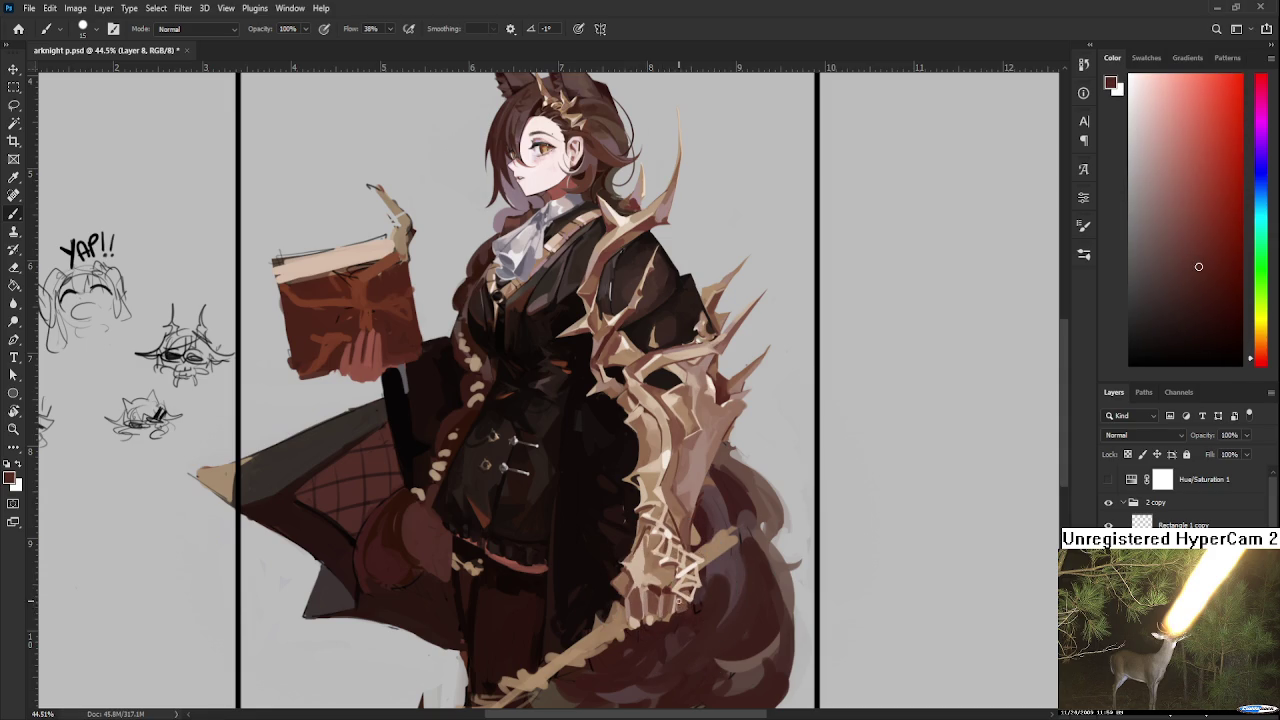
{"action": "left_click", "coordinate": [660, 592], "text": "alt"}
{"action": "key", "text": "ctrl+s"}
Step: Alternate between the bones' light tan and the tail's dark reddish-brown
{"action": "left_click", "coordinate": [641, 569], "text": "alt"}
{"action": "left_click", "coordinate": [628, 573], "text": "alt"}
{"action": "left_click", "coordinate": [630, 576], "text": "alt"}
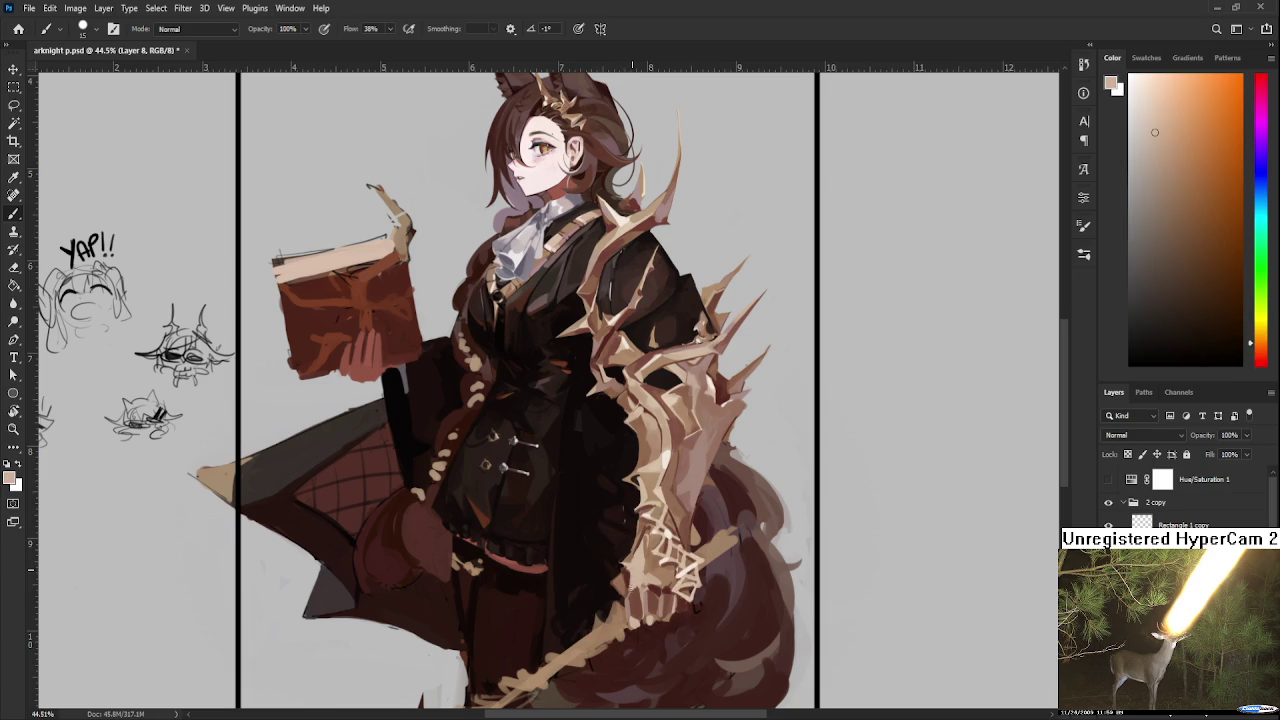
{"action": "left_click", "coordinate": [629, 581], "text": "alt"}
{"action": "left_click", "coordinate": [633, 580], "text": "alt"}
{"action": "left_click", "coordinate": [632, 573], "text": "alt"}
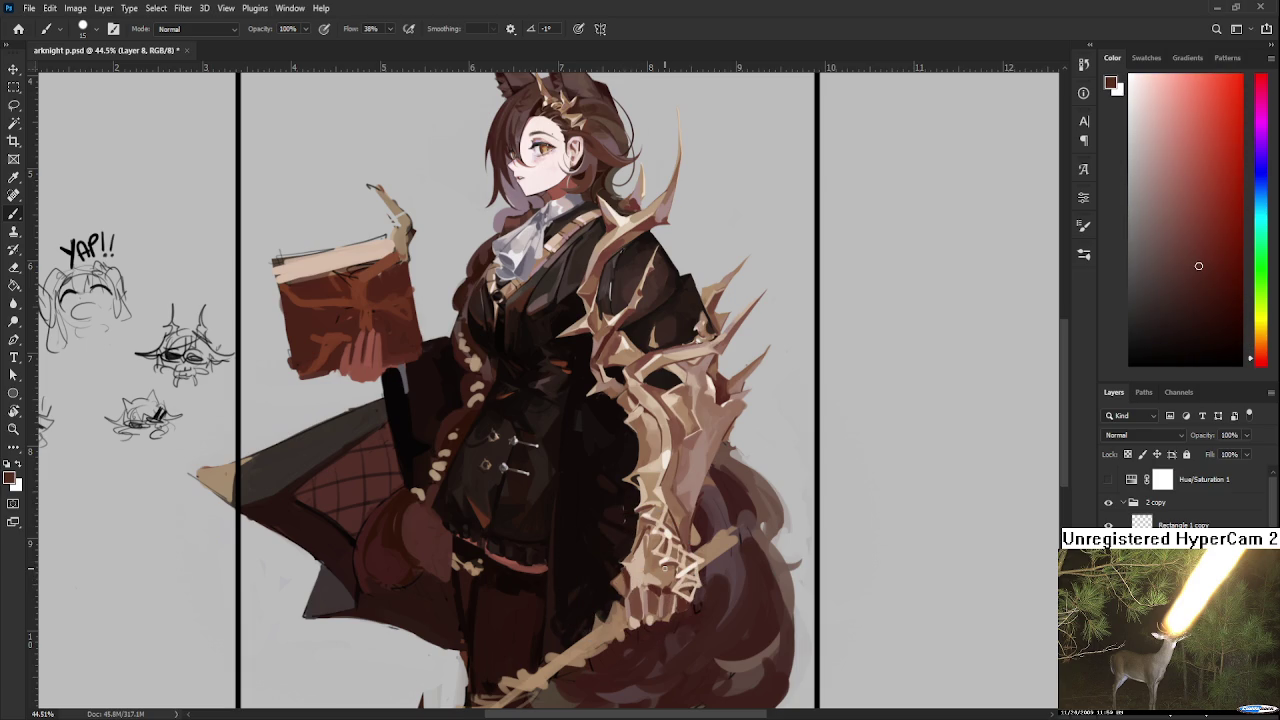
Step: Repaint the bone details in light tan tones sampled and fine-tuned from the bones
{"action": "left_click", "coordinate": [651, 553], "text": "alt"}
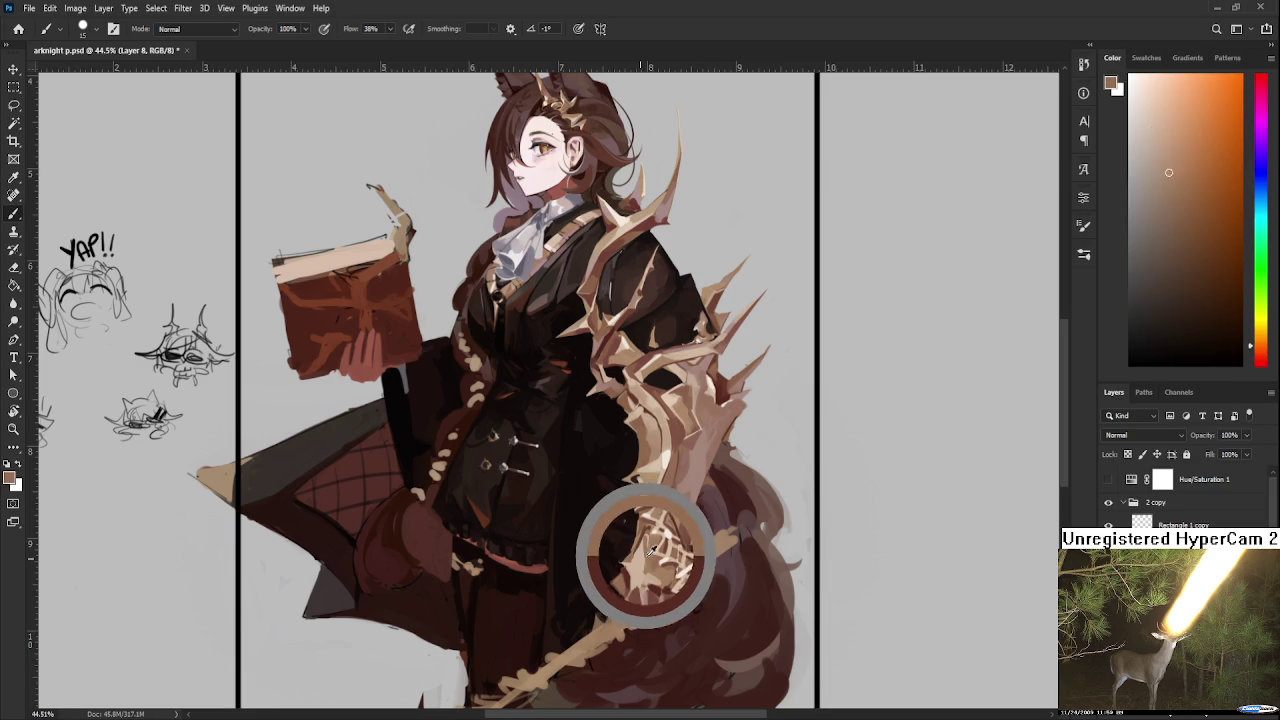
{"action": "left_click", "coordinate": [648, 540], "text": "alt"}
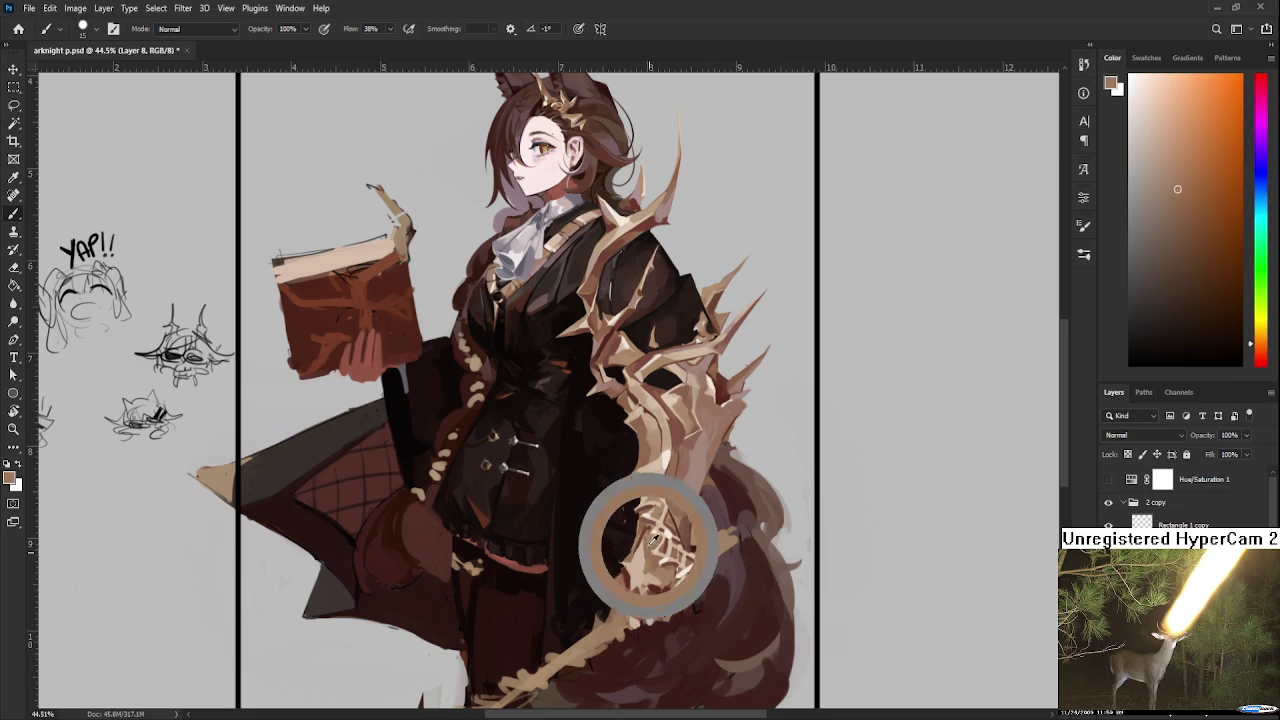
{"action": "left_click", "coordinate": [652, 541], "text": "alt"}
{"action": "left_click", "coordinate": [641, 558], "text": "alt"}
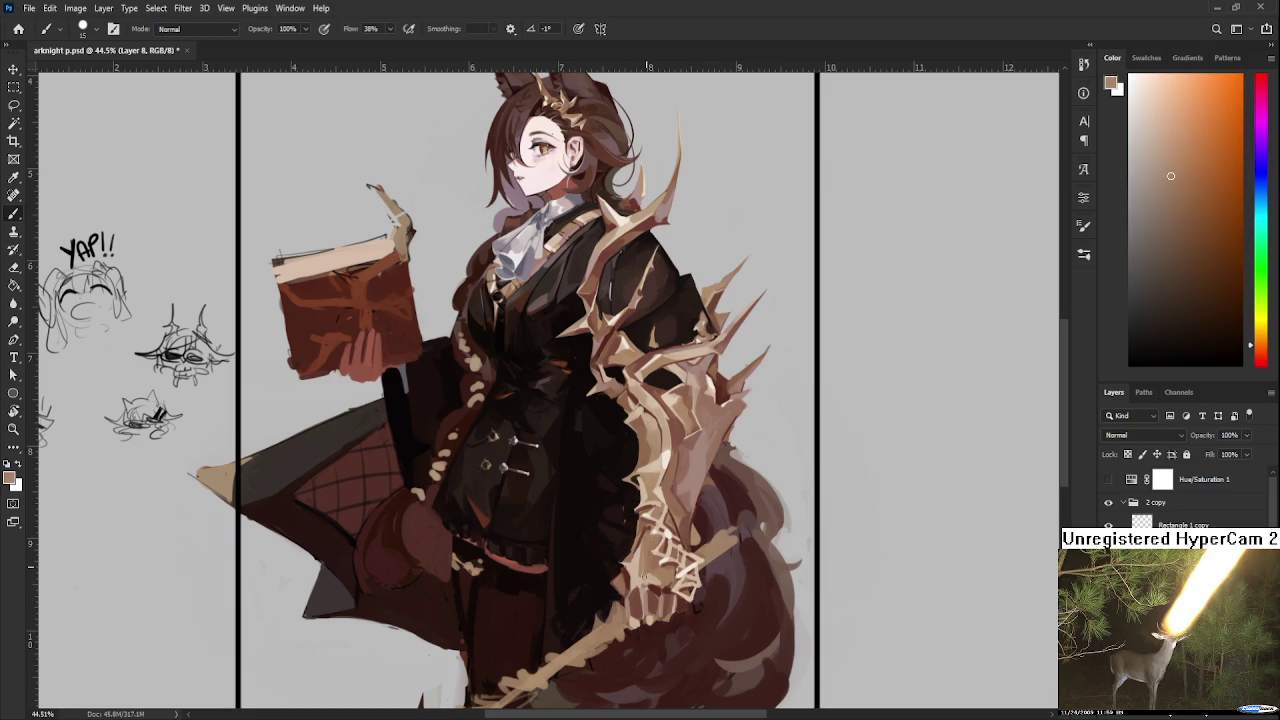
{"action": "left_click", "coordinate": [648, 574], "text": "alt"}
{"action": "left_click", "coordinate": [645, 565], "text": "alt"}
{"action": "left_click", "coordinate": [652, 565], "text": "alt"}
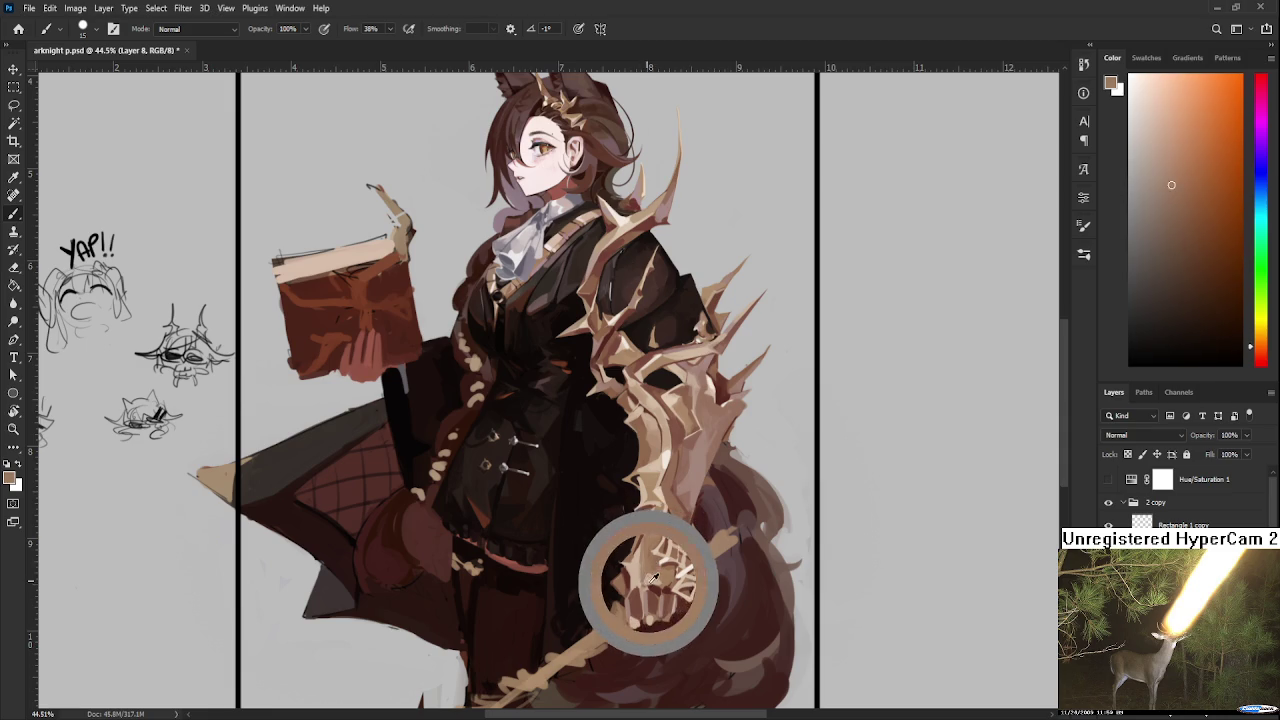
{"action": "left_click", "coordinate": [655, 566], "text": "alt"}
{"action": "left_click", "coordinate": [656, 565], "text": "alt"}
{"action": "left_click", "coordinate": [652, 570], "text": "alt"}
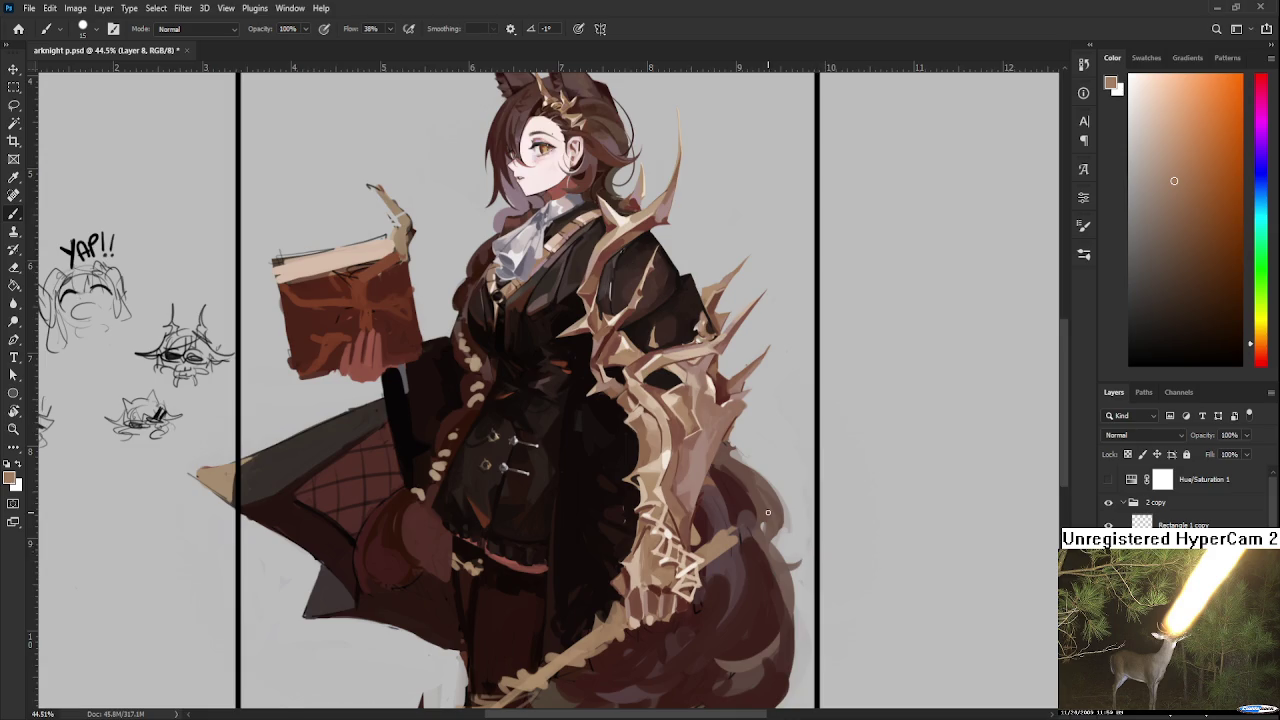
Step: Zoom out to about 36.8%, centre the full figure with the side sketches, and pick a dark red-brown
{"action": "scroll", "coordinate": [768, 513], "scroll_direction": "down", "scroll_amount": 1}
{"action": "scroll", "coordinate": [632, 535], "scroll_direction": "up", "scroll_amount": 1}
{"action": "scroll", "coordinate": [632, 535], "scroll_direction": "down", "scroll_amount": 1}
{"action": "scroll", "coordinate": [622, 540], "scroll_direction": "down", "scroll_amount": 1}
{"action": "scroll", "coordinate": [619, 543], "scroll_direction": "down", "scroll_amount": 1}
{"action": "scroll", "coordinate": [622, 550], "scroll_direction": "up", "scroll_amount": 2}
{"action": "scroll", "coordinate": [625, 558], "scroll_direction": "down", "scroll_amount": 1}
{"action": "scroll", "coordinate": [628, 565], "scroll_direction": "down", "scroll_amount": 1}
{"action": "scroll", "coordinate": [628, 565], "scroll_direction": "up", "scroll_amount": 1}
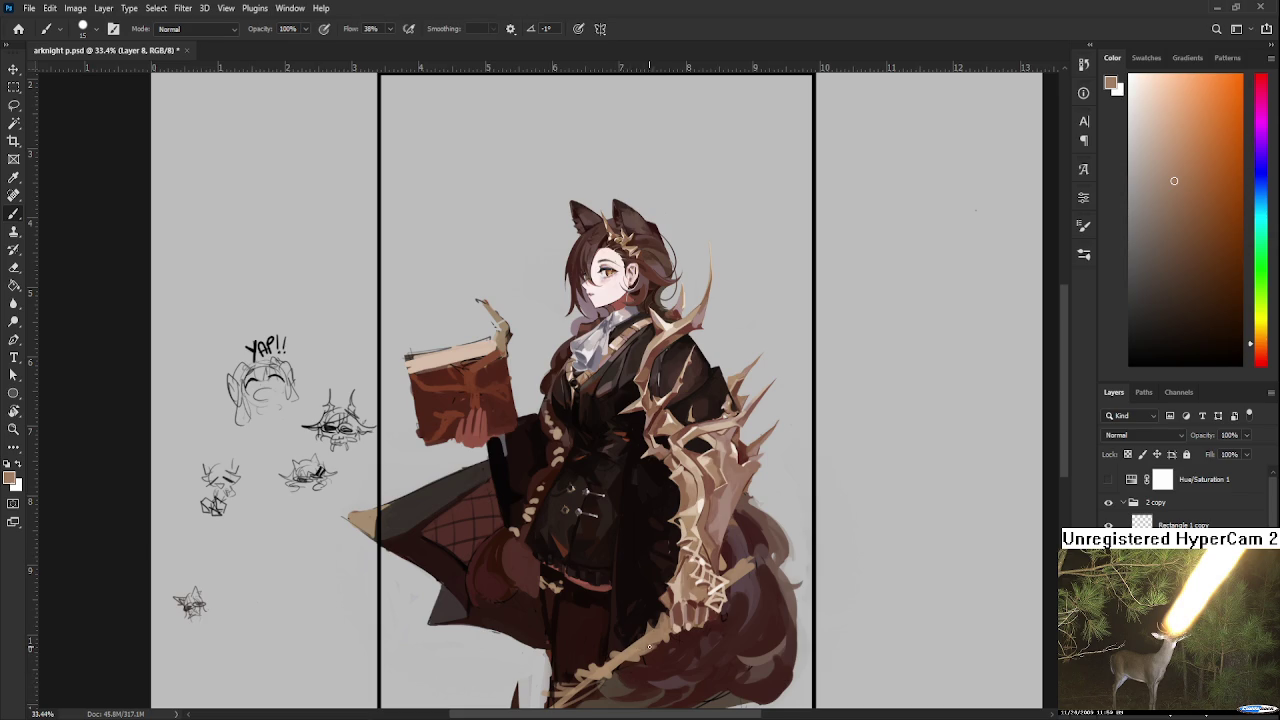
{"action": "scroll", "coordinate": [605, 620], "scroll_direction": "up", "scroll_amount": 2}
{"action": "scroll", "coordinate": [640, 598], "scroll_direction": "down", "scroll_amount": 1}
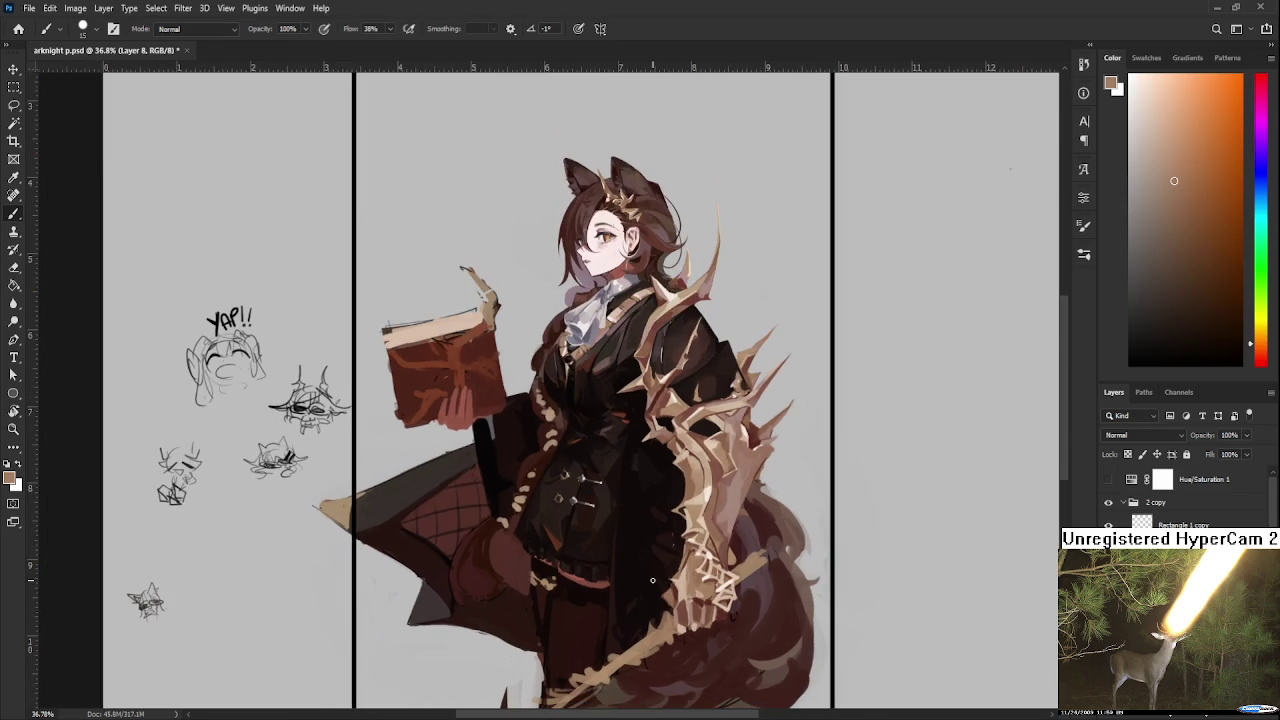
{"action": "left_click_drag", "start_coordinate": [638, 476], "coordinate": [626, 520]}
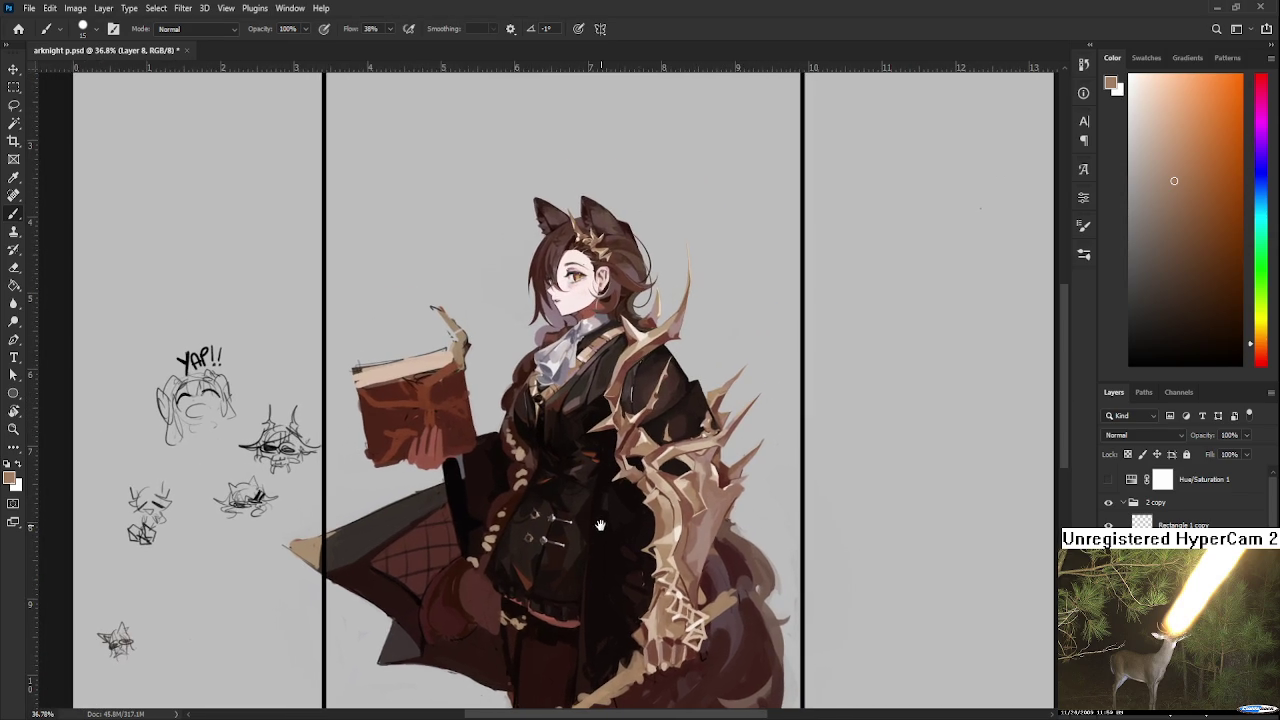
{"action": "left_click", "coordinate": [574, 621], "text": "alt"}
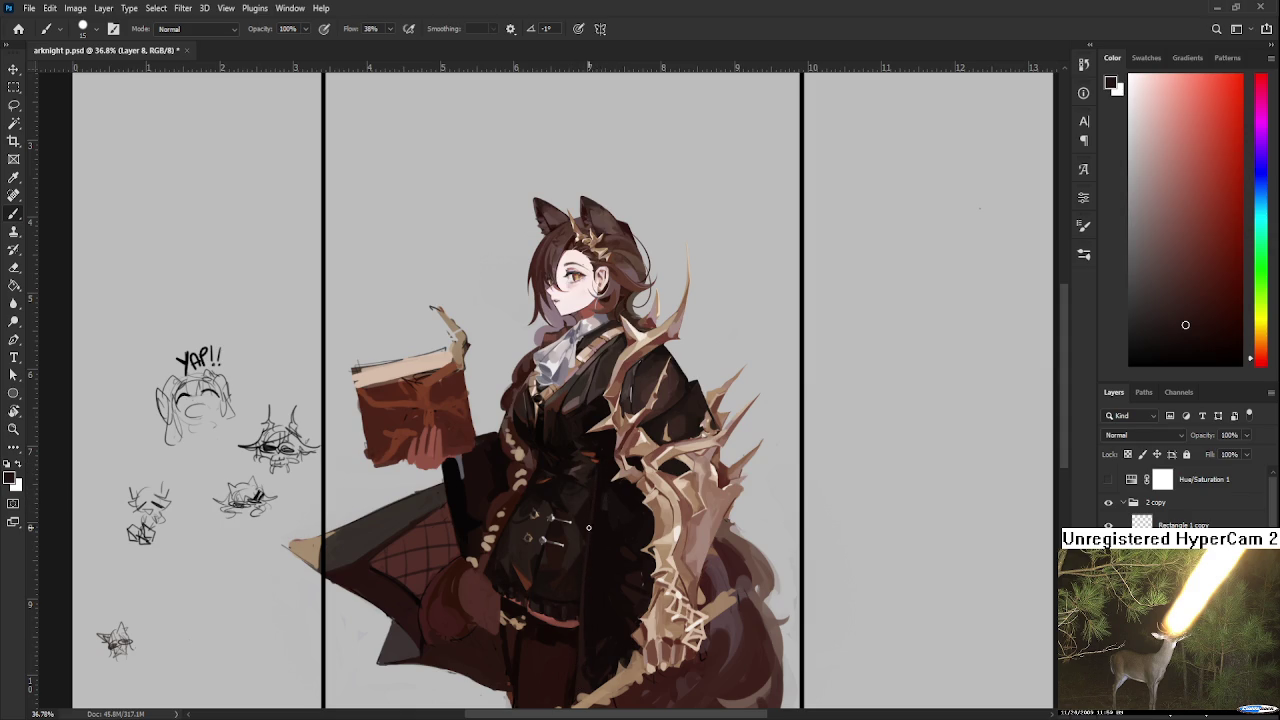
Step: Enlarge the brush and sample dark jacket and skirt shades for broad shading
{"action": "left_click", "coordinate": [597, 530], "text": "alt"}
{"action": "left_click", "coordinate": [588, 636], "text": "alt"}
{"action": "key", "text": "bracketright"}
{"action": "key", "text": "bracketright"}
{"action": "key", "text": "bracketright"}
{"action": "left_click", "coordinate": [587, 628], "text": "alt"}
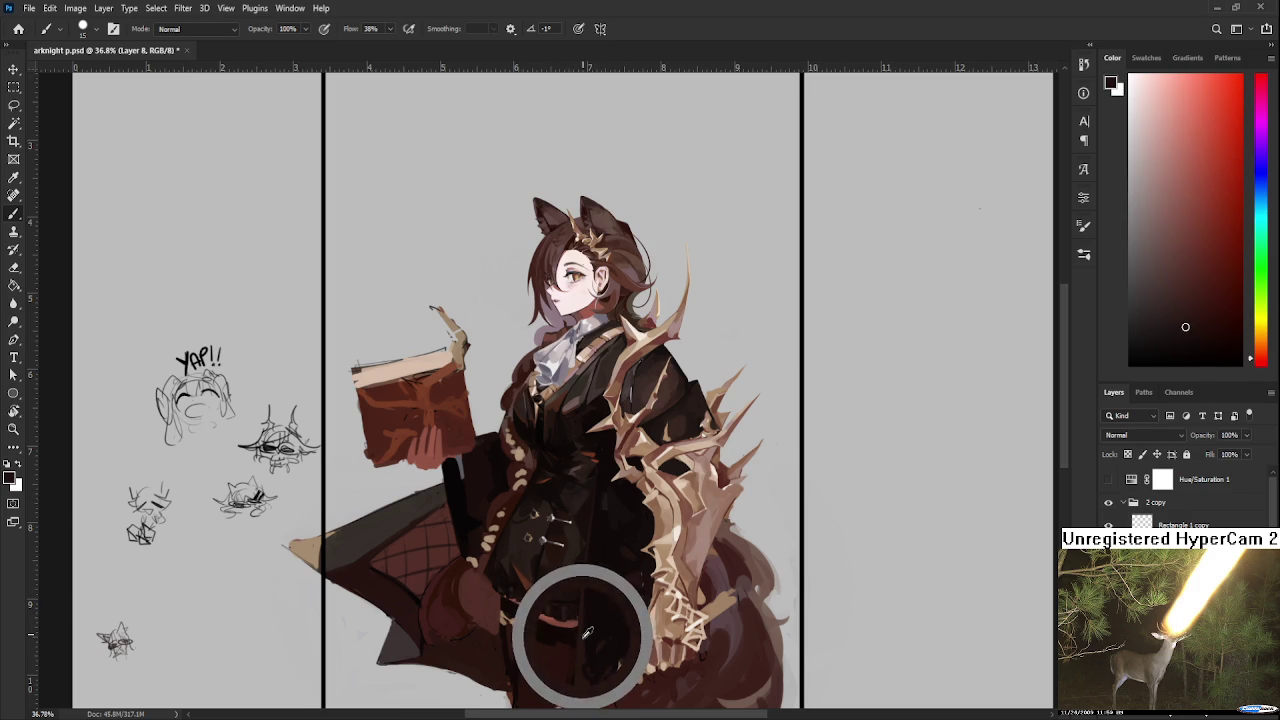
{"action": "left_click", "coordinate": [587, 632], "text": "alt"}
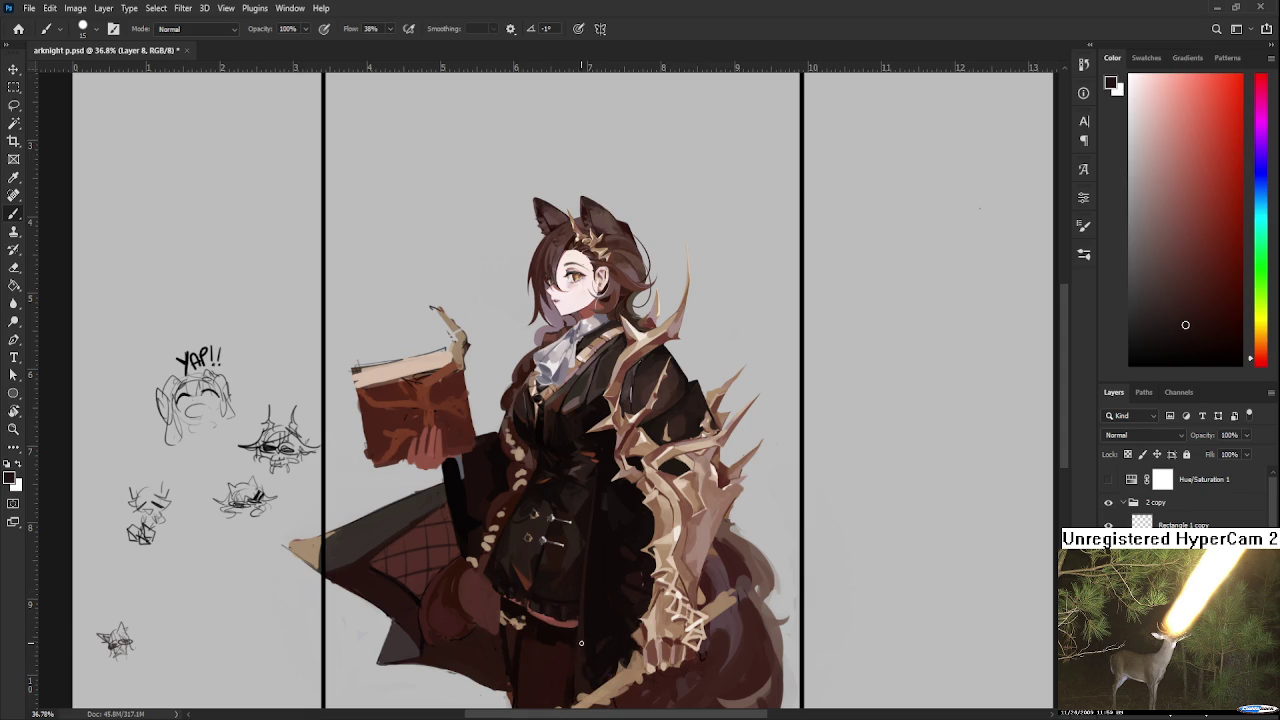
{"action": "left_click", "coordinate": [590, 627], "text": "alt"}
{"action": "left_click", "coordinate": [587, 604], "text": "alt"}
{"action": "left_click", "coordinate": [586, 645], "text": "alt"}
{"action": "left_click", "coordinate": [593, 655], "text": "alt"}
Step: Sample shadow tones from the coat to darken its folds
{"action": "scroll", "coordinate": [588, 600], "scroll_direction": "up", "scroll_amount": 1}
{"action": "left_click", "coordinate": [571, 543], "text": "alt"}
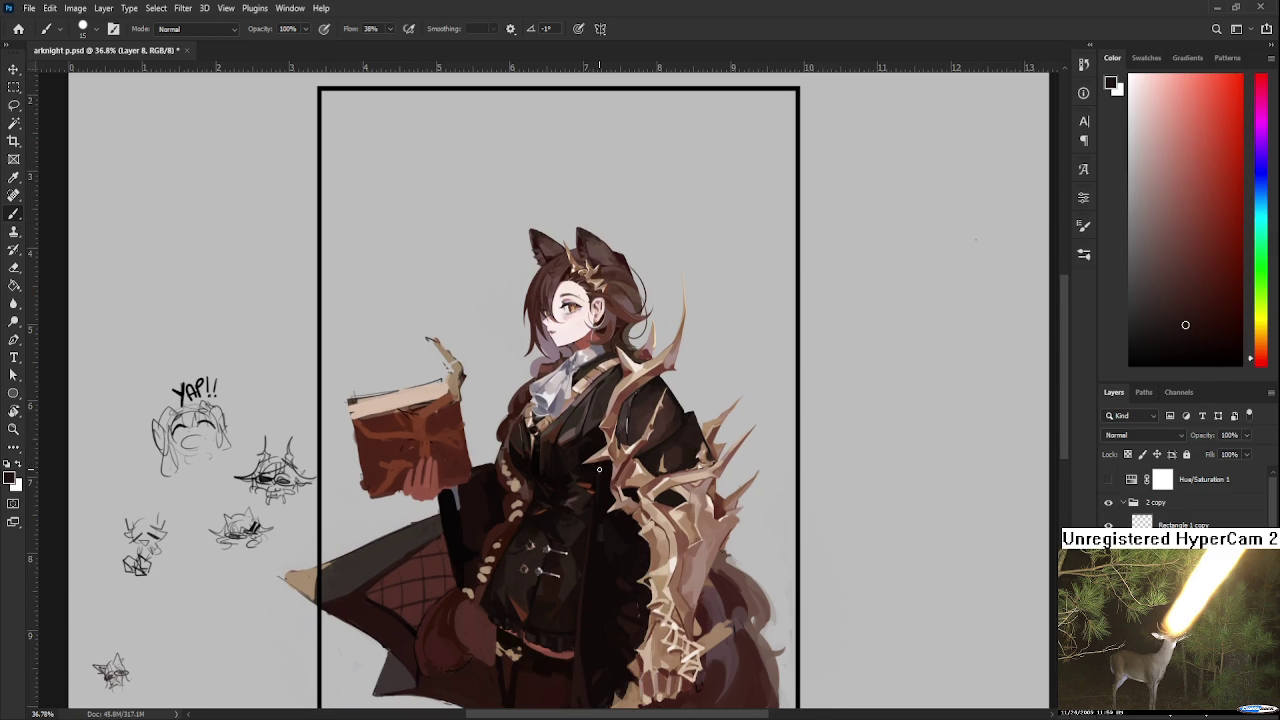
{"action": "left_click", "coordinate": [601, 516], "text": "alt"}
{"action": "left_click", "coordinate": [581, 609], "text": "alt"}
{"action": "left_click", "coordinate": [585, 605], "text": "alt"}
Step: Shade the coat beside the bony mantle with the deepest shadow tone
{"action": "left_click", "coordinate": [634, 584], "text": "alt"}
{"action": "left_click", "coordinate": [620, 578], "text": "alt"}
{"action": "left_click", "coordinate": [620, 578], "text": "alt"}
{"action": "left_click", "coordinate": [620, 578], "text": "alt"}
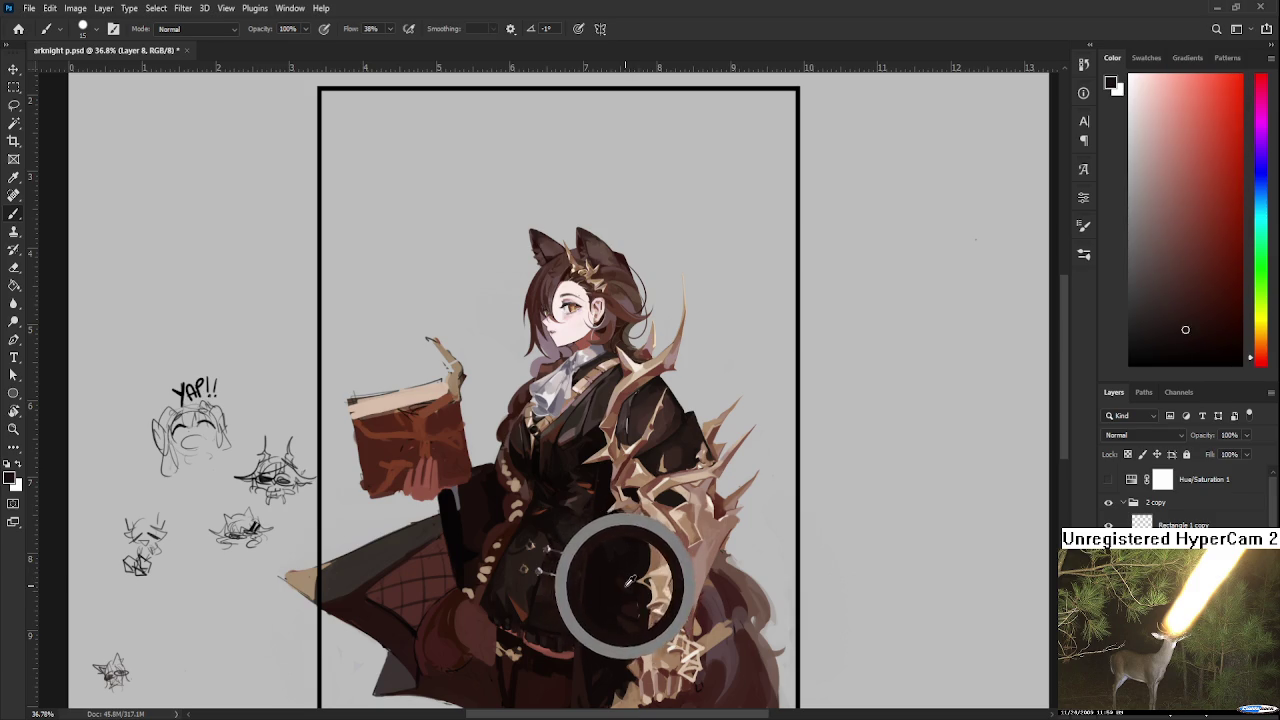
{"action": "left_click", "coordinate": [614, 576], "text": "alt"}
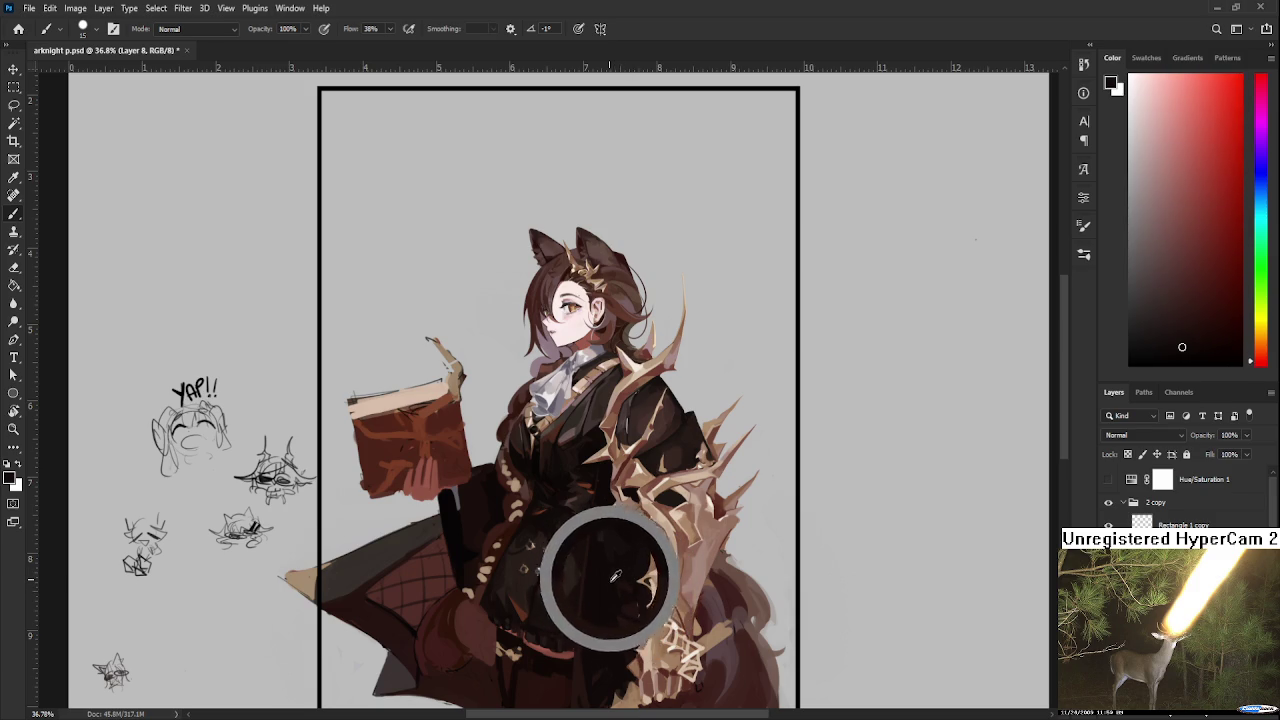